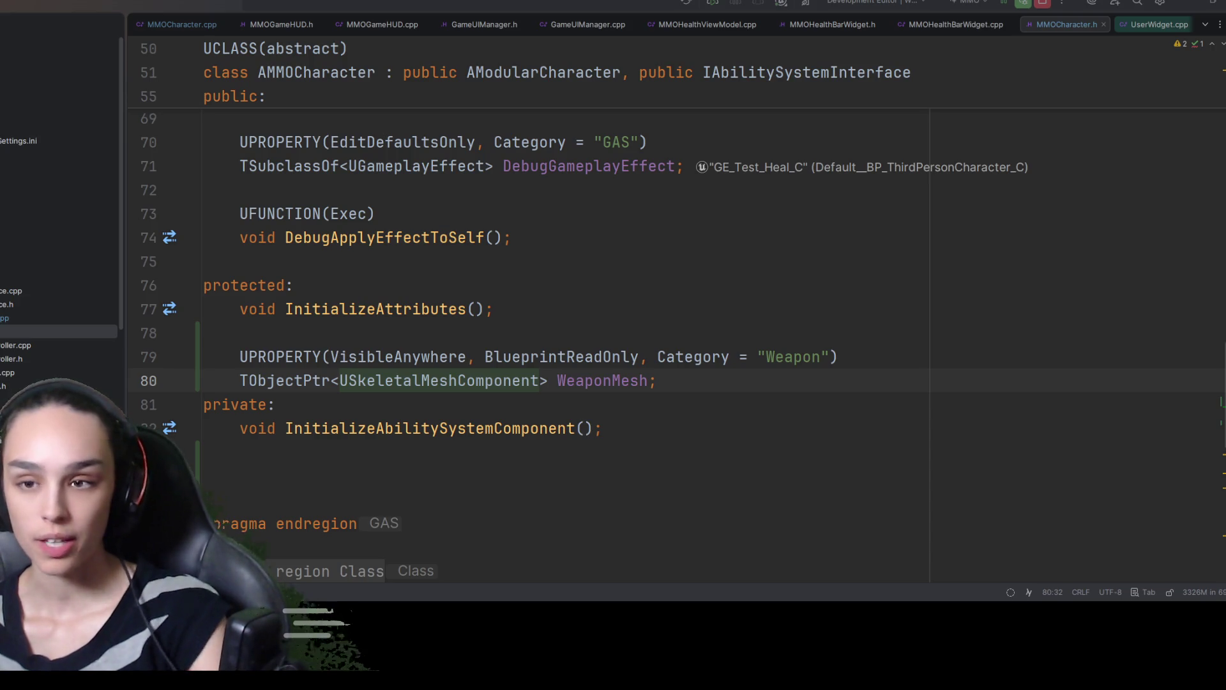
Switch from Rider to the Unreal Editor and bring up the rifle idle animation preview
{"action": "key", "text": "alt+Tab"}
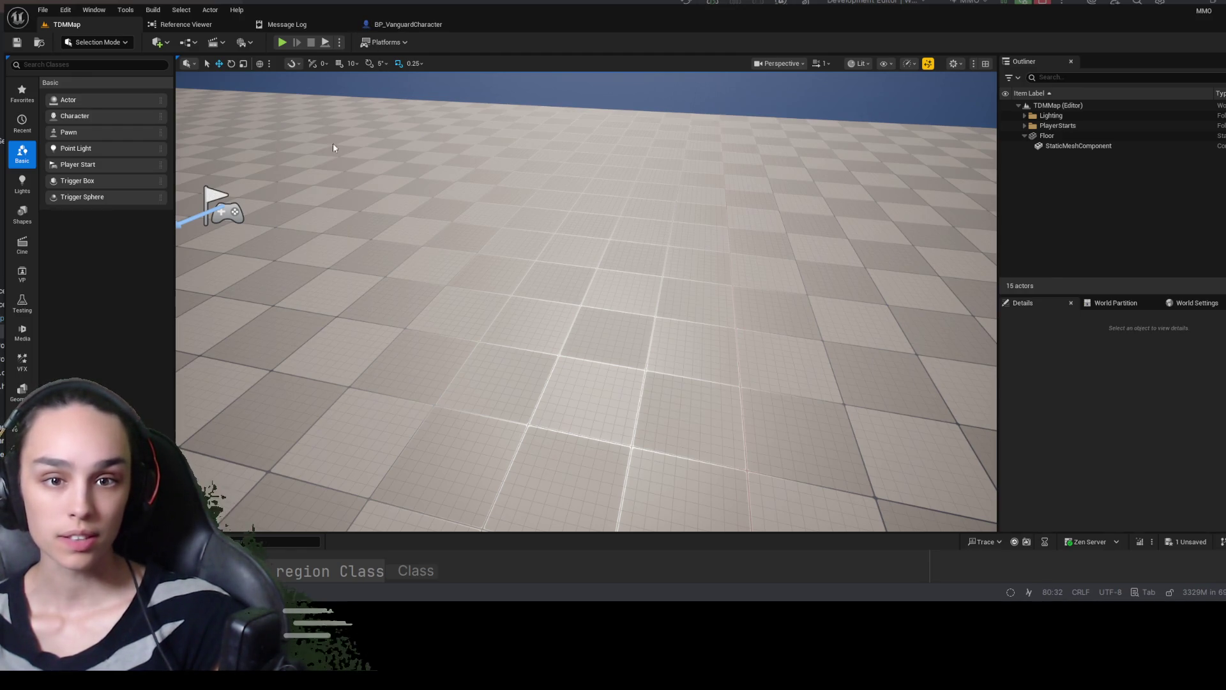
{"action": "left_click", "coordinate": [468, 29]}
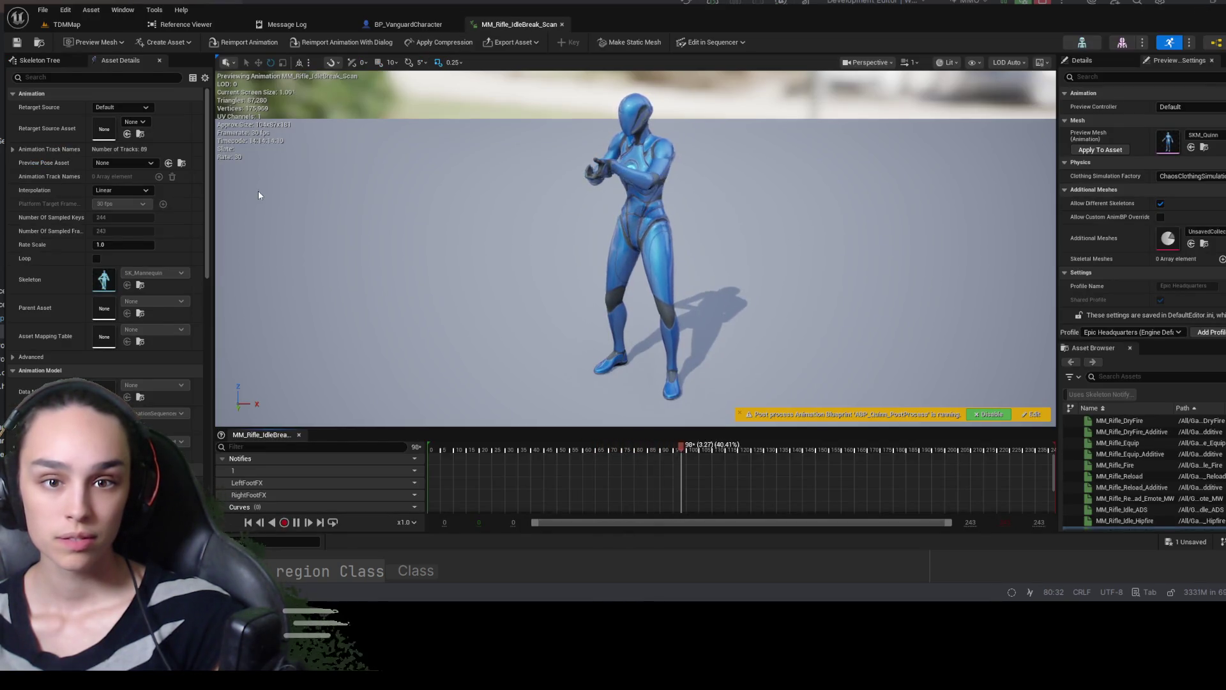
In ABP_Unarmed4, select the Layered blend per bone node and the top MainStateCache node
{"action": "left_click", "coordinate": [585, 24]}
{"action": "left_click", "coordinate": [783, 189]}
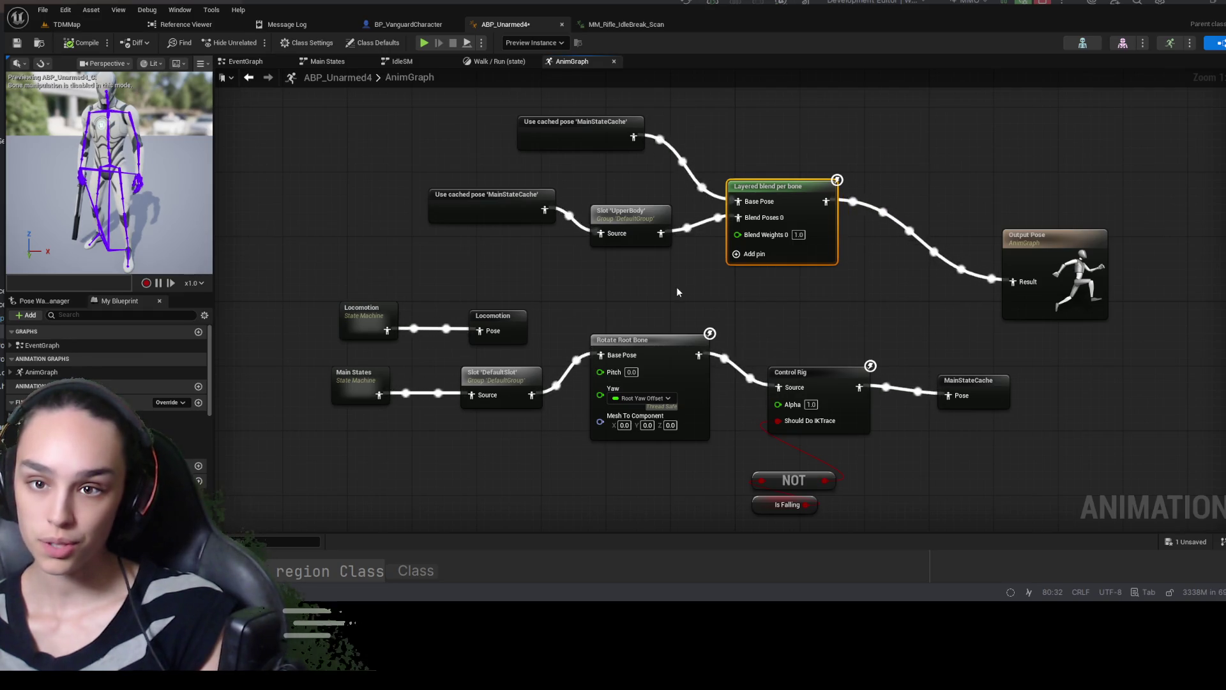
{"action": "left_click", "coordinate": [595, 148]}
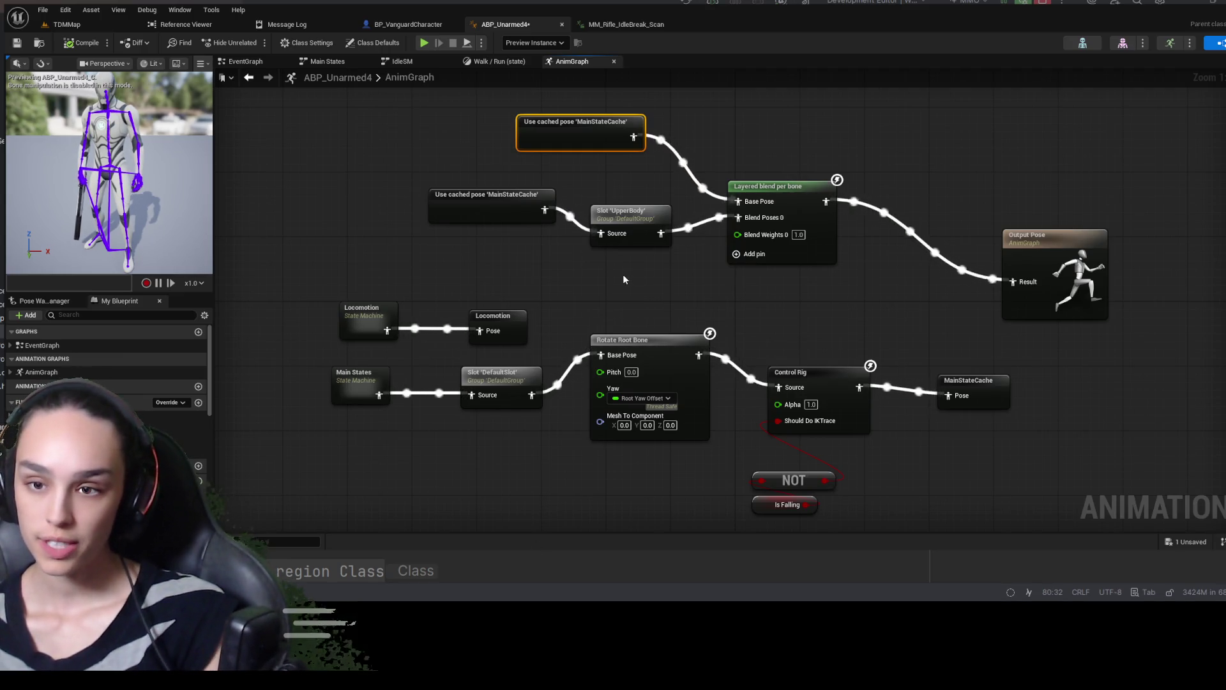
{"action": "left_click", "coordinate": [573, 283]}
{"action": "key", "text": "ctrl+space"}
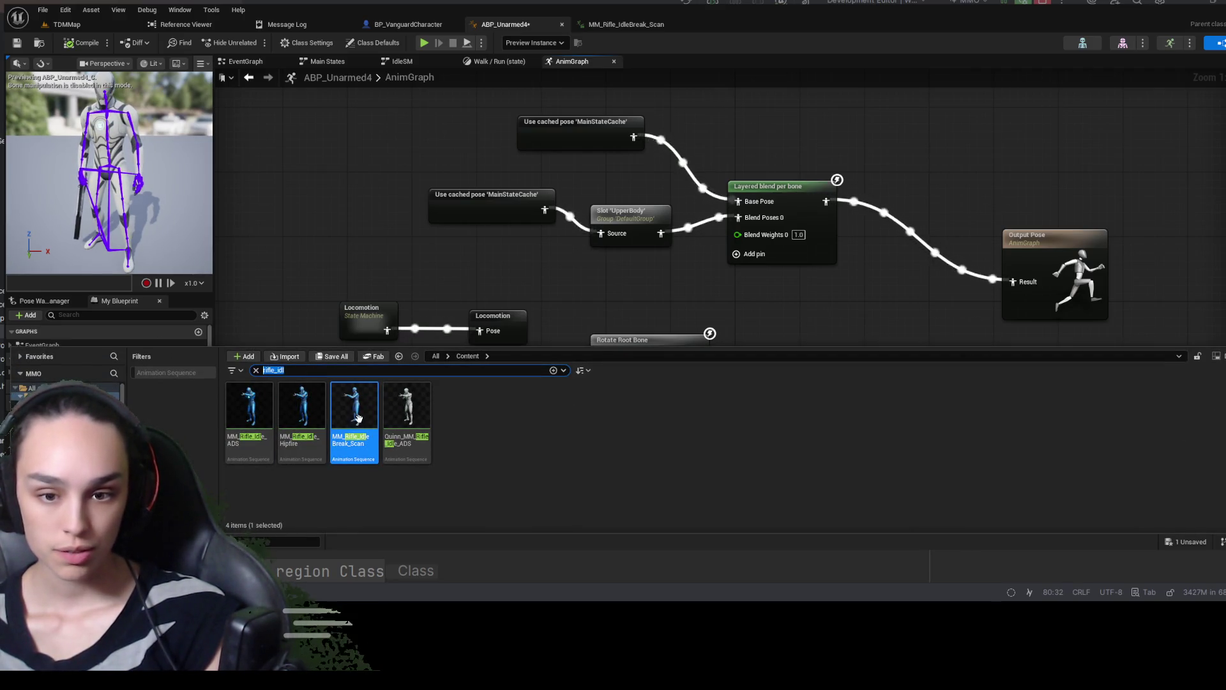
{"action": "key", "text": "ctrl+space"}
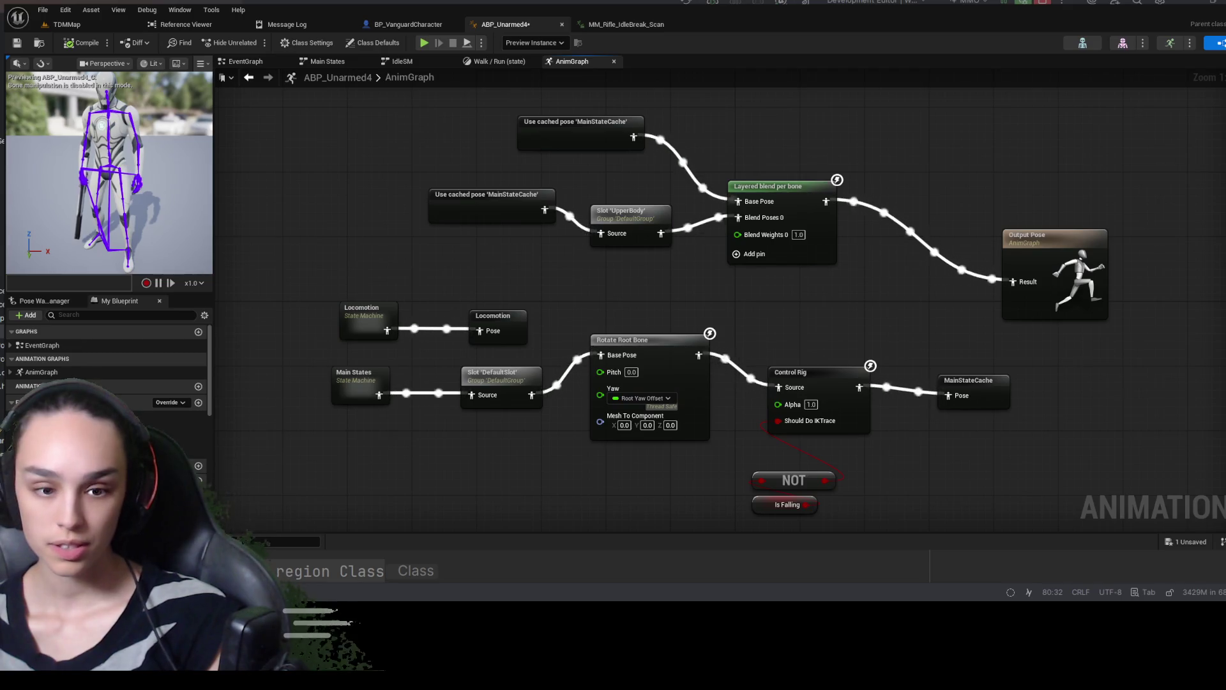
{"action": "left_click", "coordinate": [252, 541]}
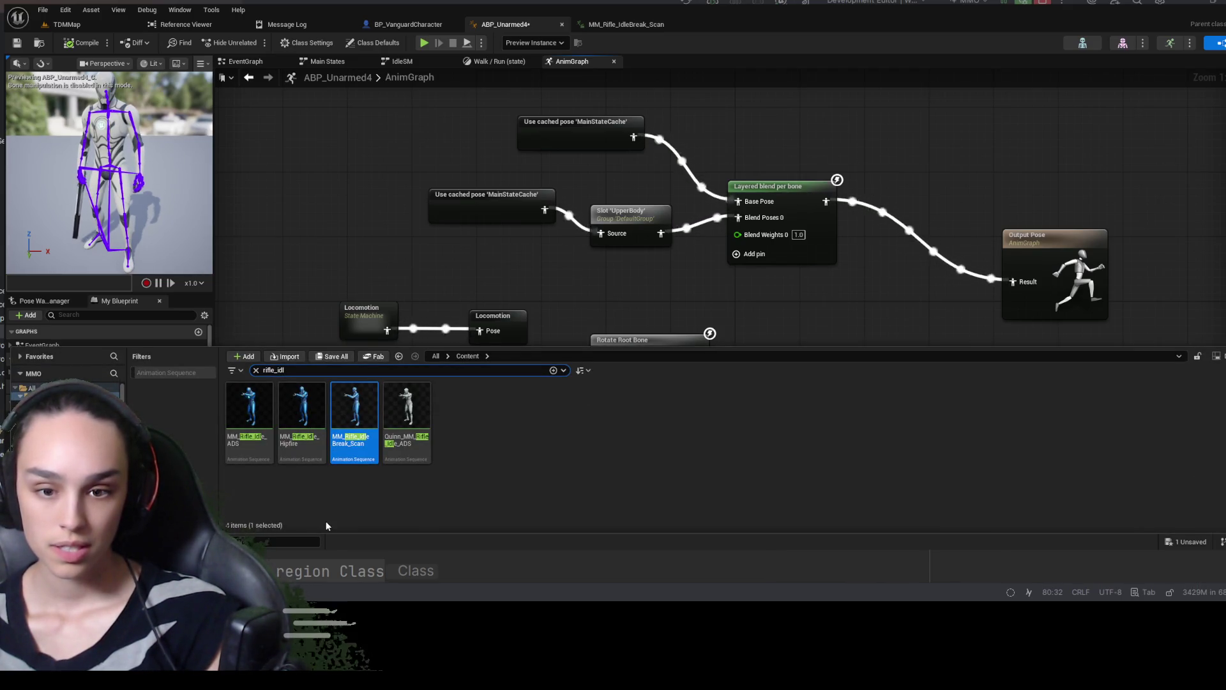
{"action": "left_click", "coordinate": [515, 271]}
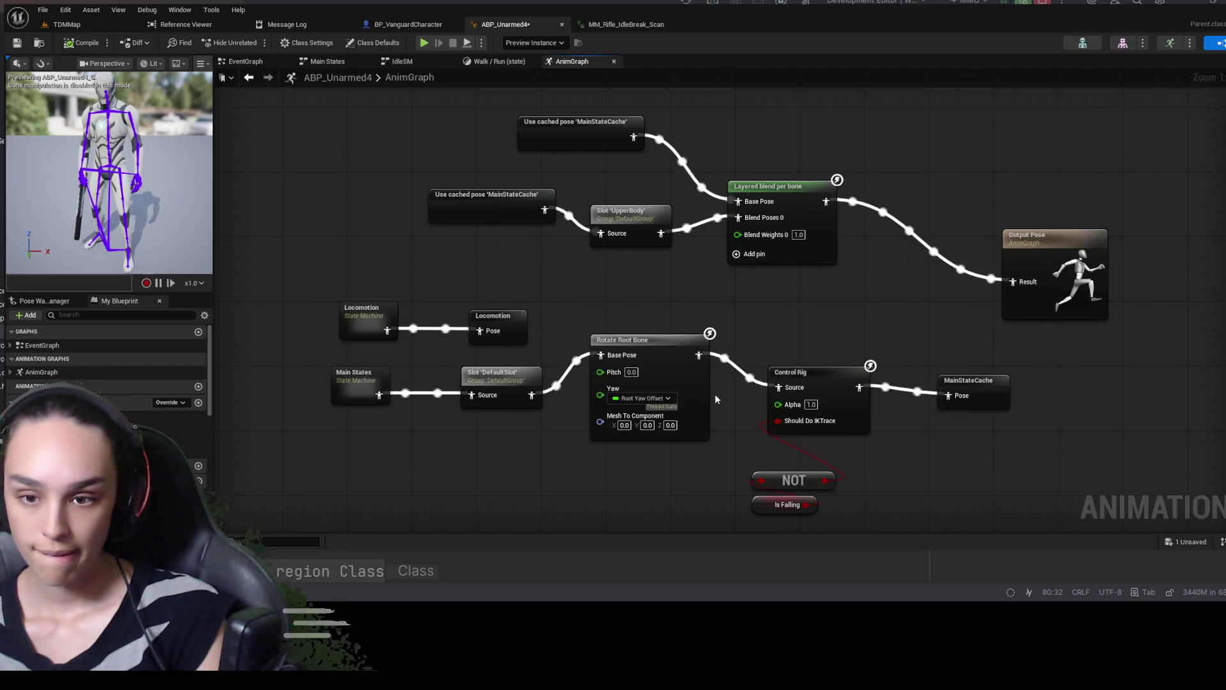
Paste then delete a Sequence Player, and browse the Walk/Run, IdleSM, Main States and EventGraph graphs
{"action": "key", "text": "ctrl+v"}
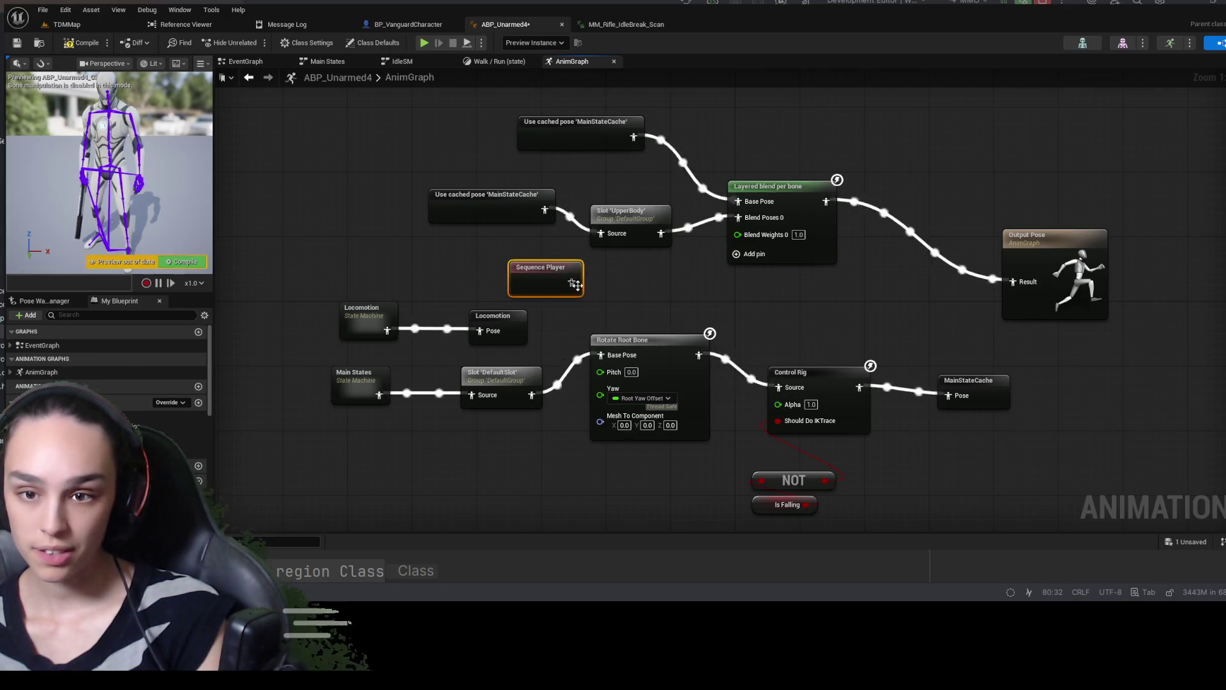
{"action": "key", "text": "Delete"}
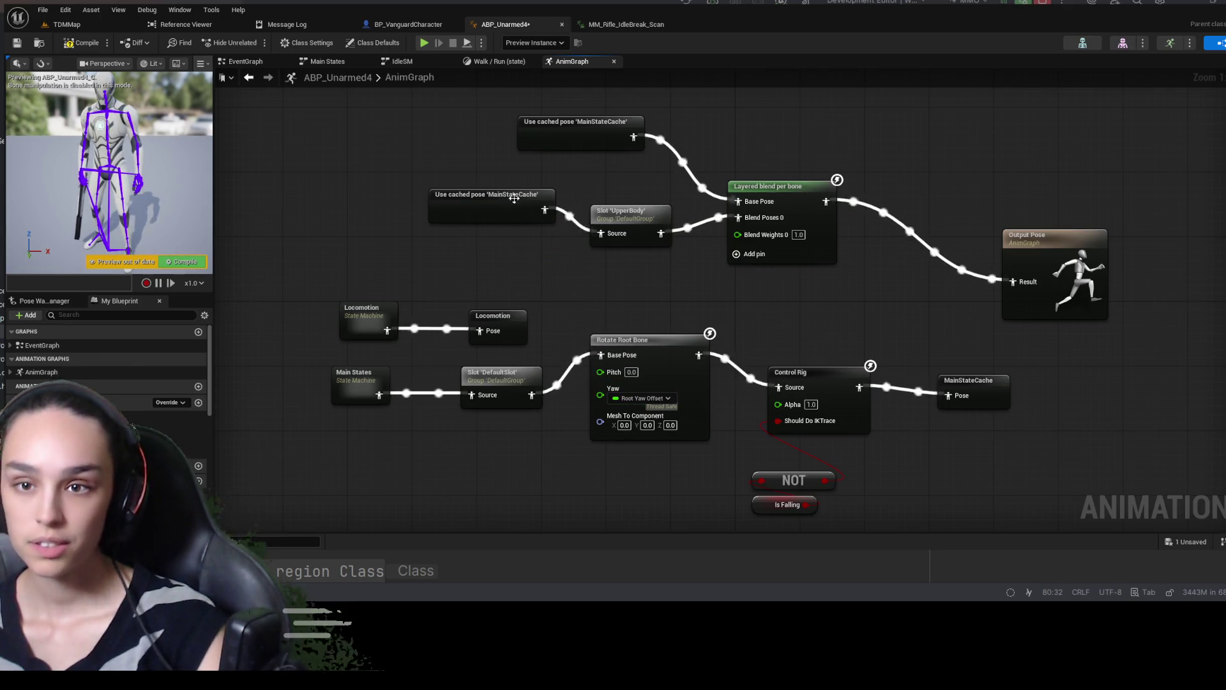
{"action": "left_click", "coordinate": [505, 61]}
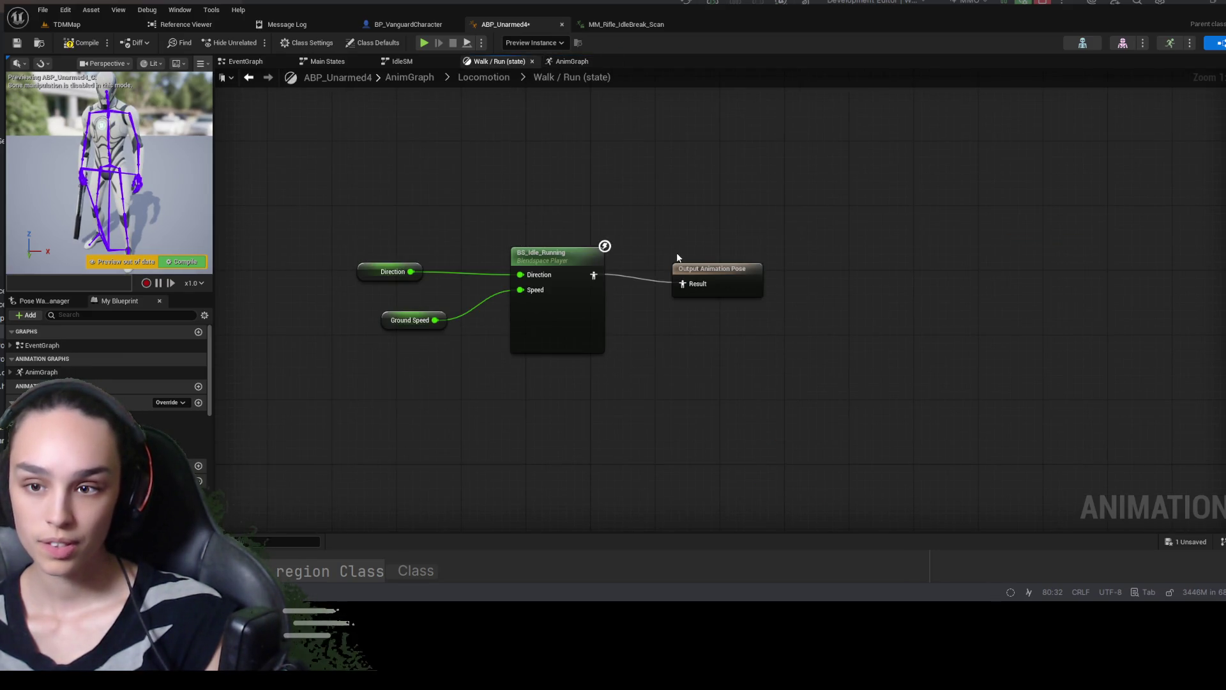
{"action": "left_click", "coordinate": [400, 62]}
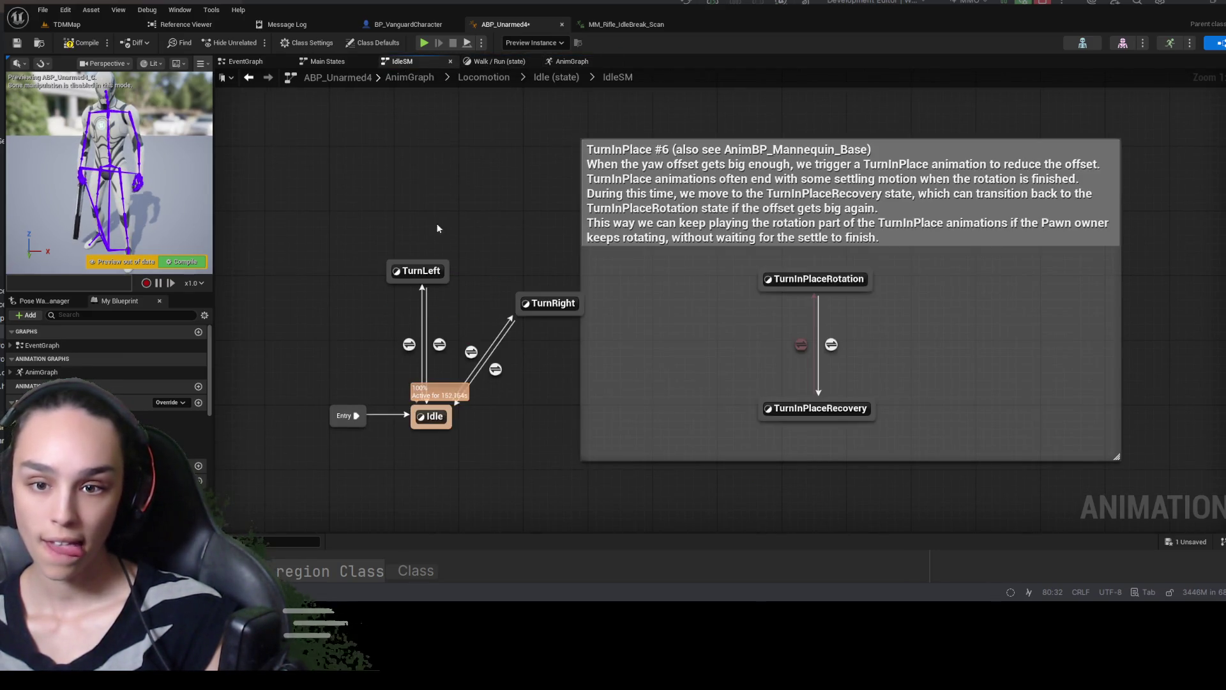
{"action": "left_click", "coordinate": [342, 60]}
{"action": "left_click", "coordinate": [243, 63]}
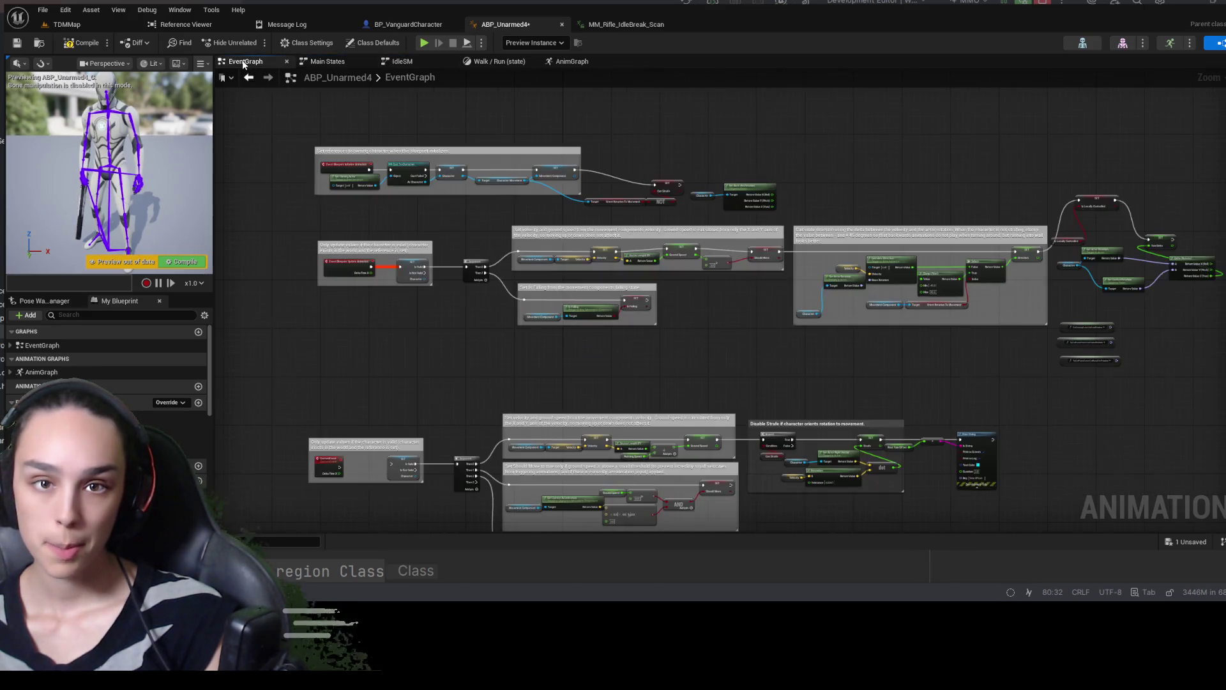
Open the Idle state's graph, then paste a Sequence Player into the AnimGraph above Rotate Root Bone
{"action": "left_click", "coordinate": [327, 61]}
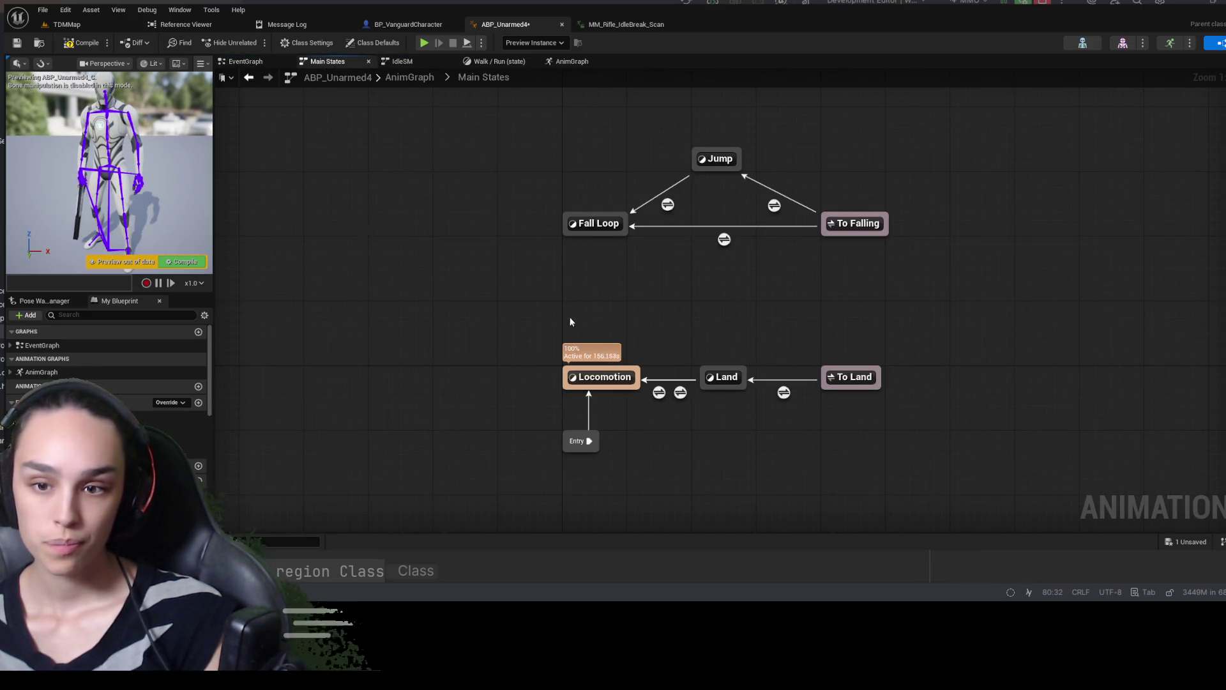
{"action": "left_click", "coordinate": [419, 67]}
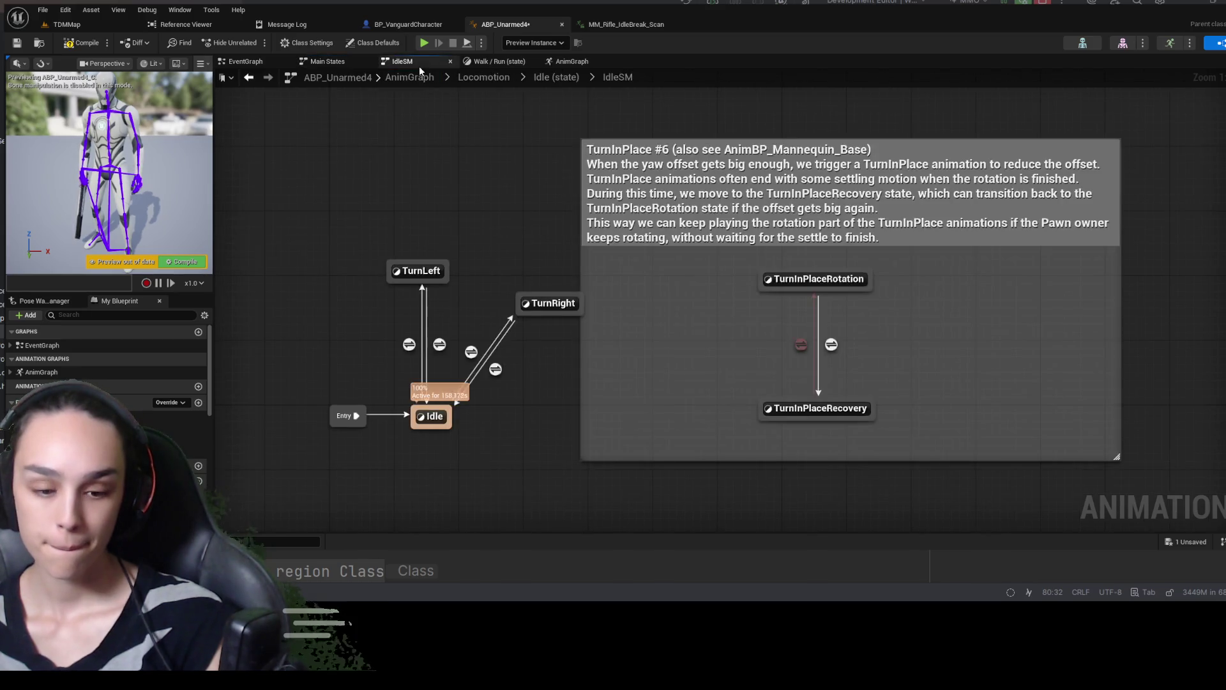
{"action": "double_click", "coordinate": [429, 419]}
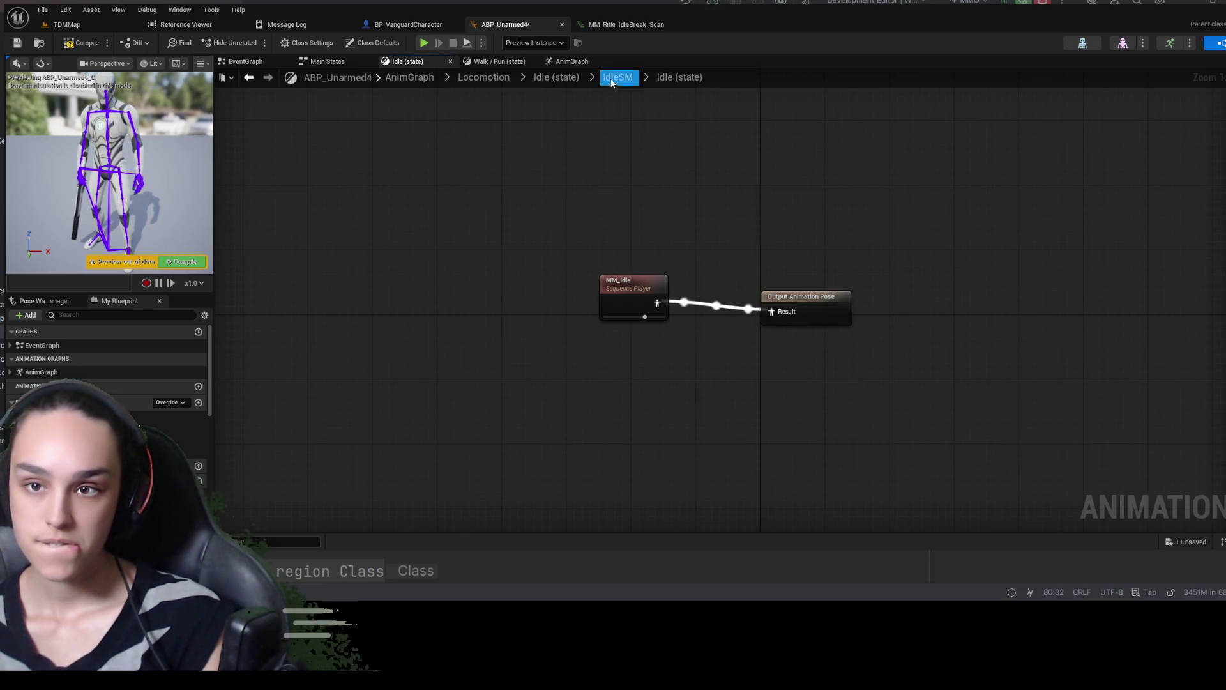
{"action": "left_click", "coordinate": [561, 63]}
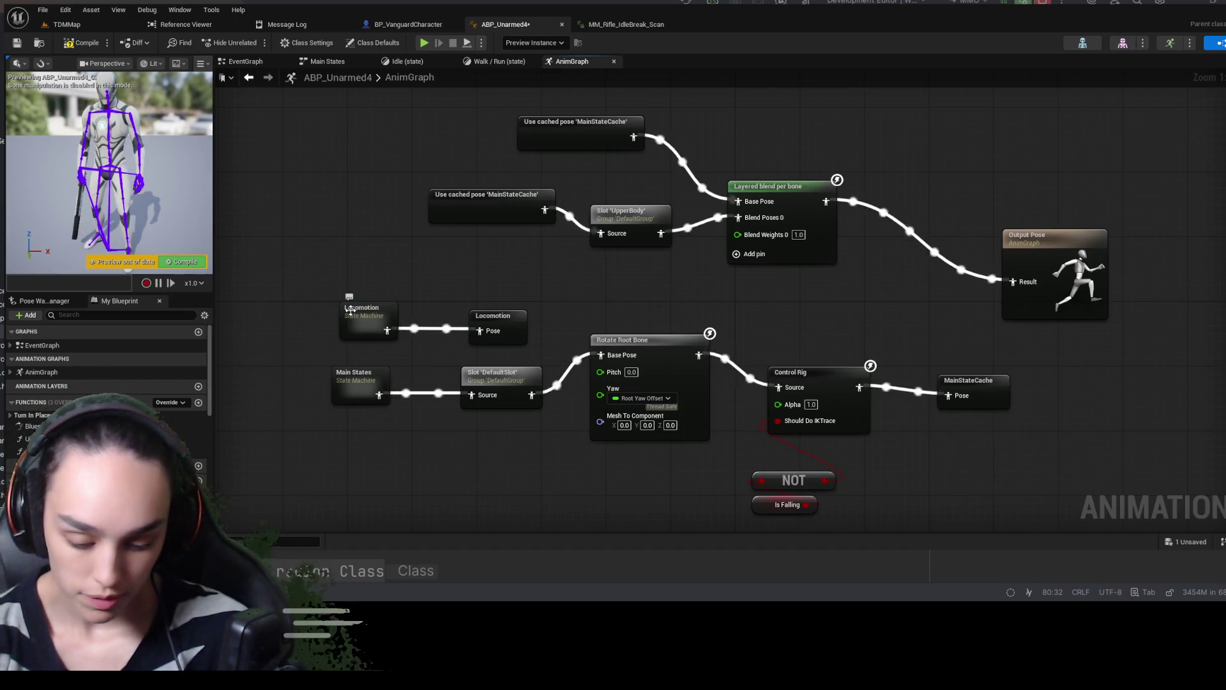
{"action": "key", "text": "ctrl+v"}
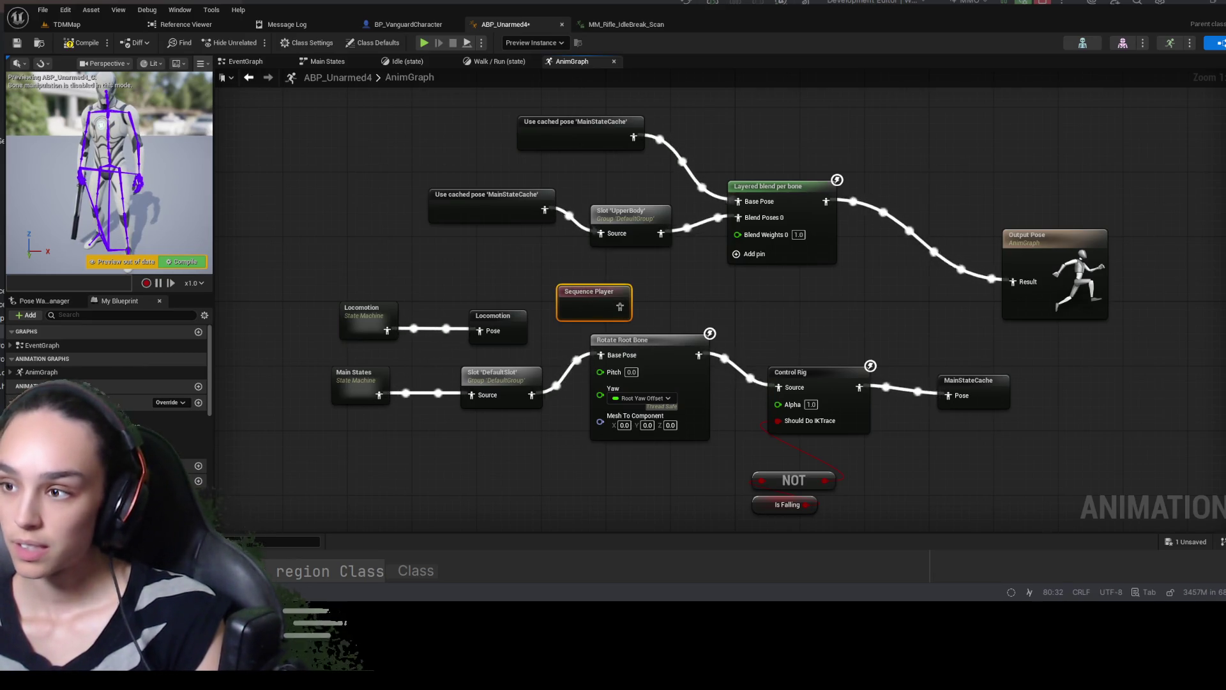
Open the Idle state's MM_Idle animation in its own editor tab from its Sequence Player
{"action": "left_click", "coordinate": [1222, 96]}
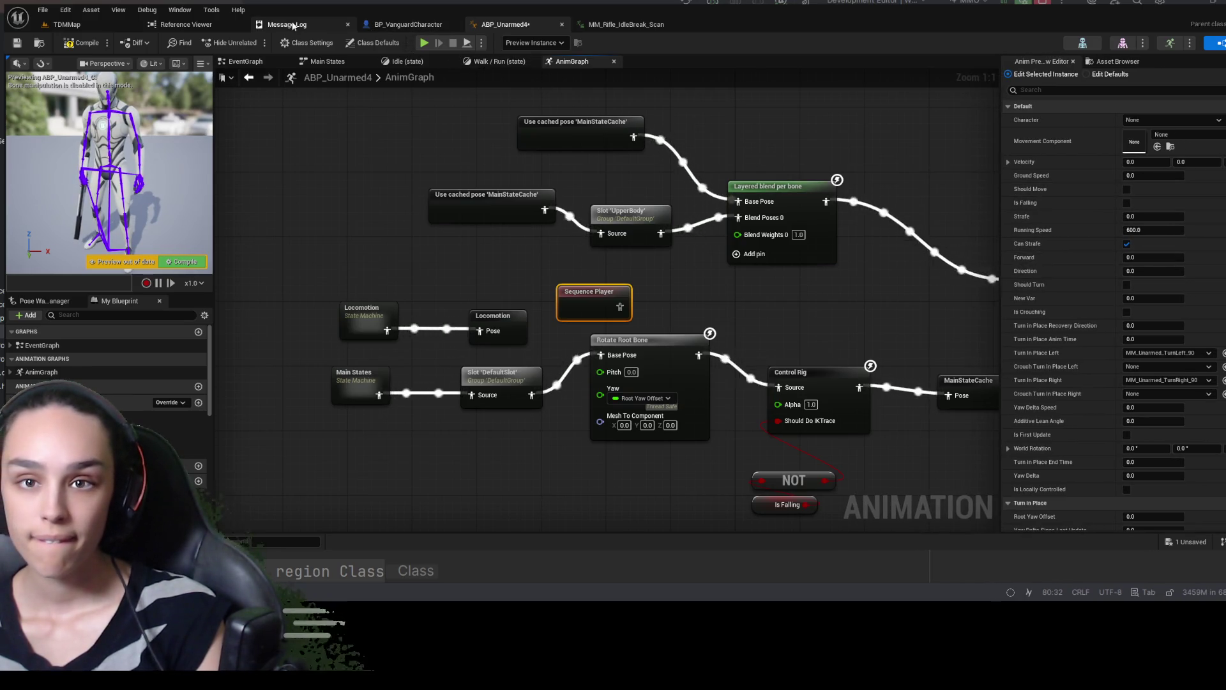
{"action": "left_click", "coordinate": [416, 63]}
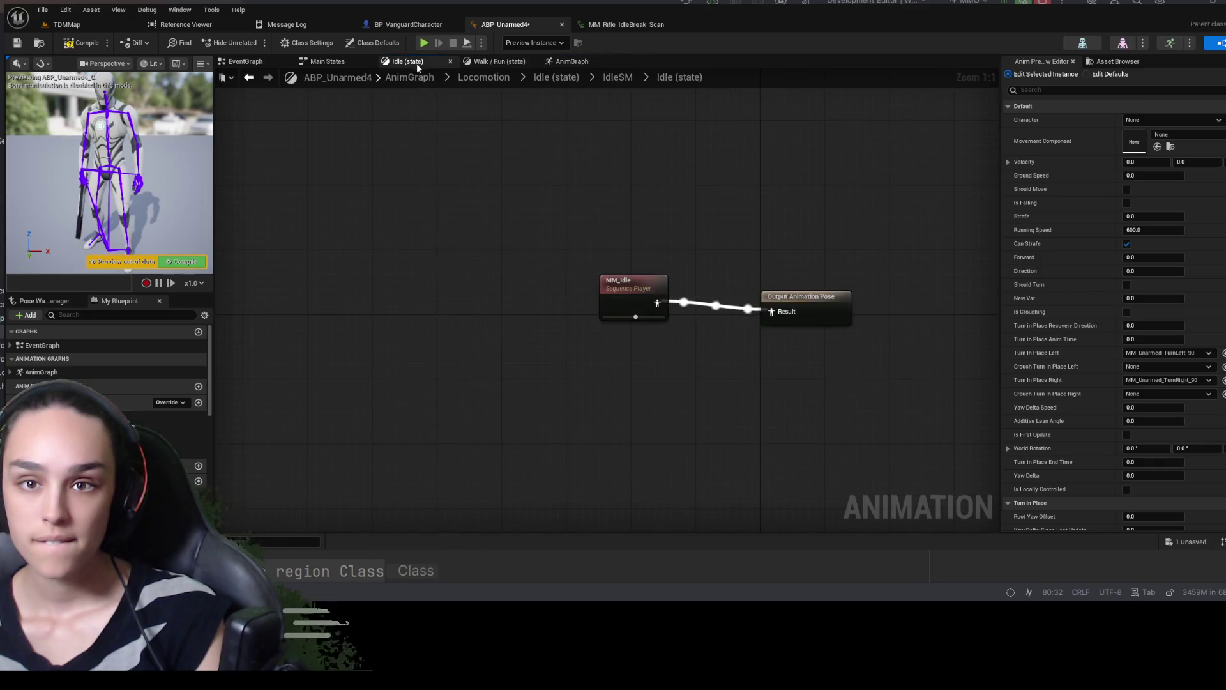
{"action": "left_click", "coordinate": [612, 276]}
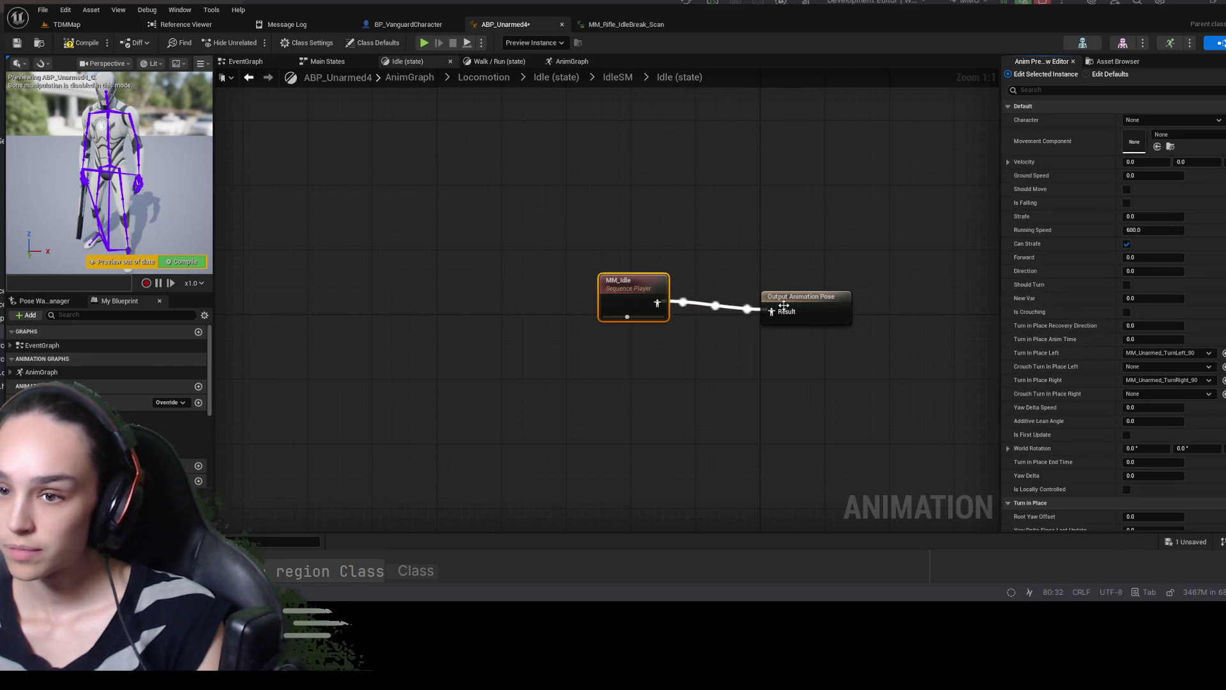
{"action": "double_click", "coordinate": [630, 286]}
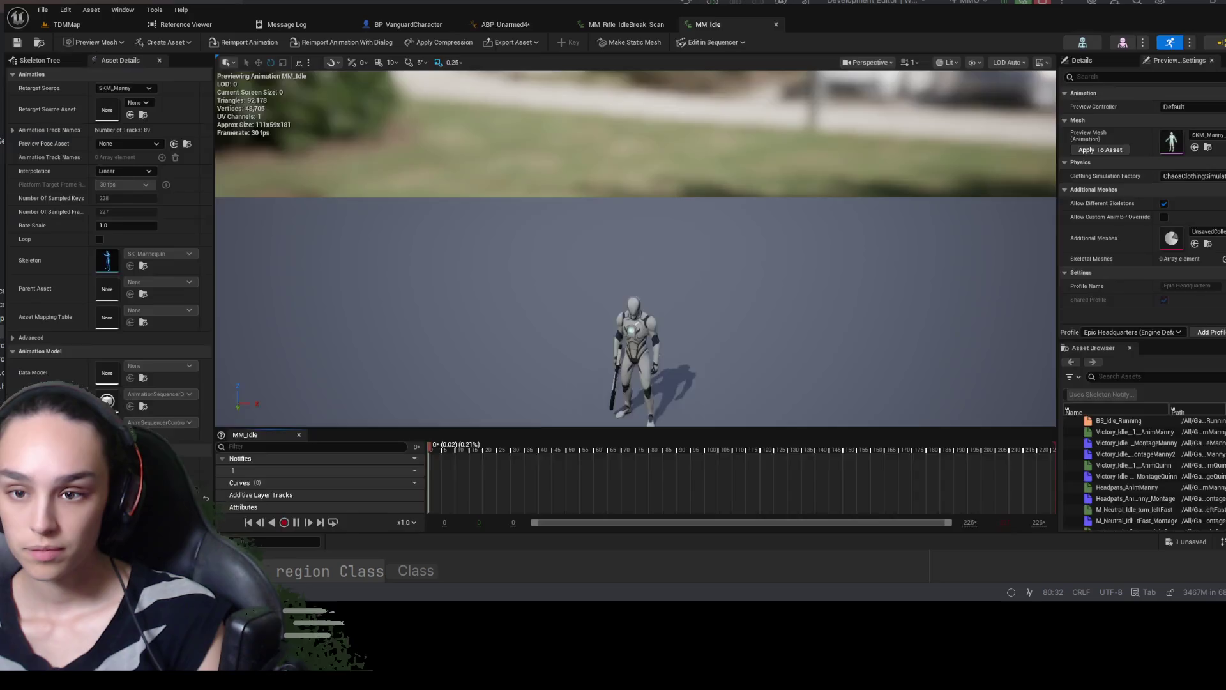
Glance at the rifle idle preview and BP_VanguardCharacter, then return to ABP_Unarmed4's full AnimGraph
{"action": "left_click", "coordinate": [627, 26]}
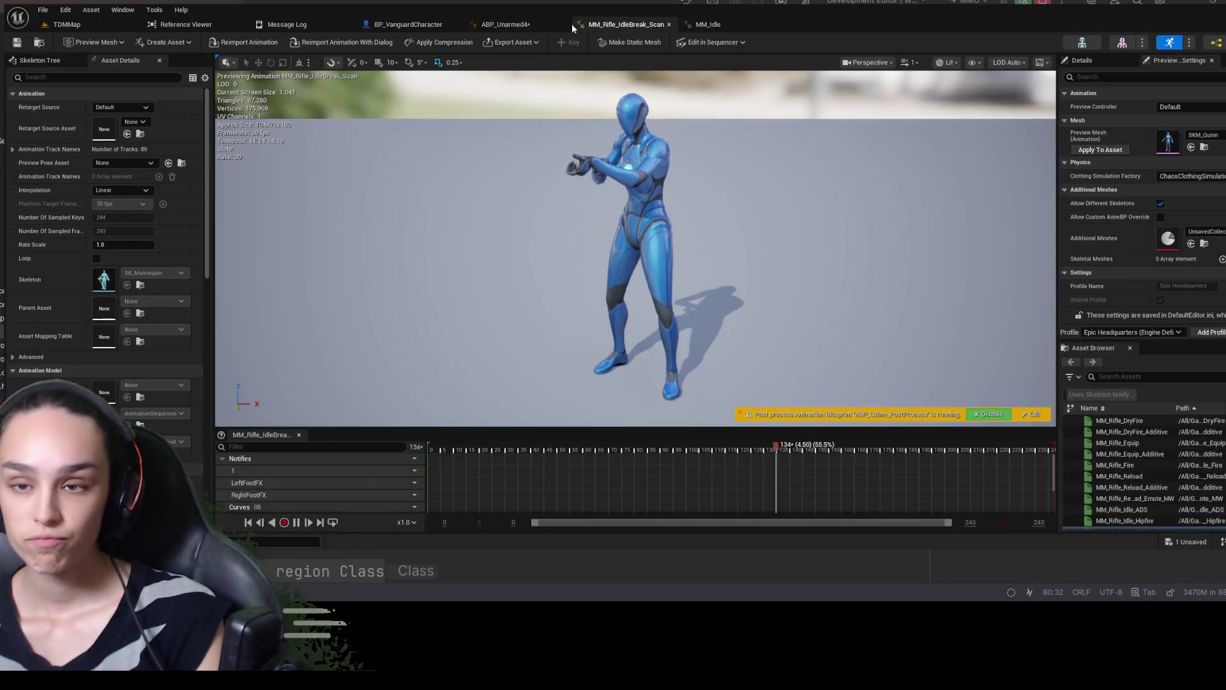
{"action": "left_click", "coordinate": [511, 26]}
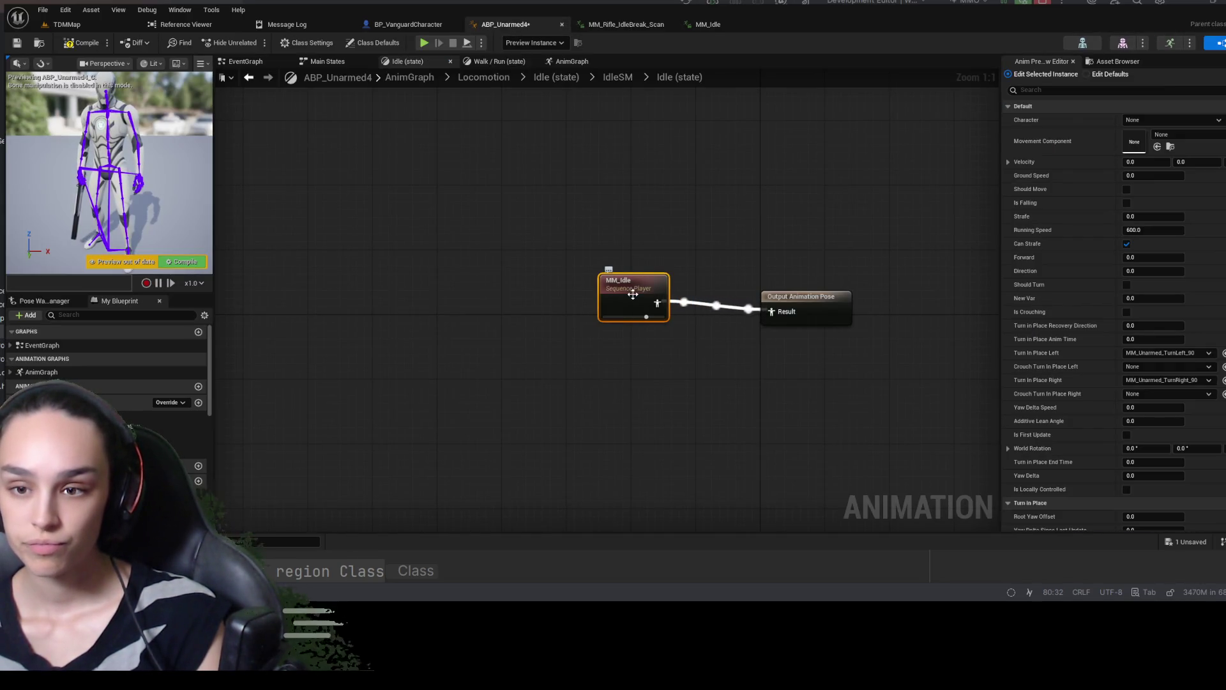
{"action": "left_click", "coordinate": [424, 25]}
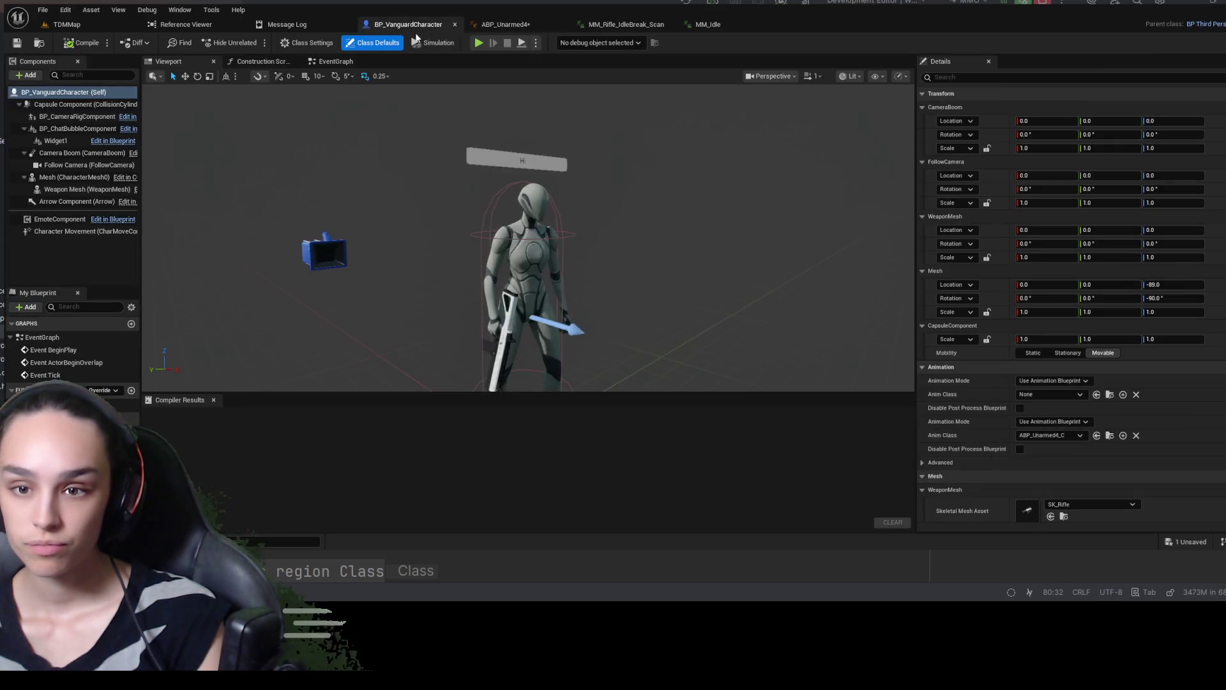
{"action": "left_click", "coordinate": [510, 25]}
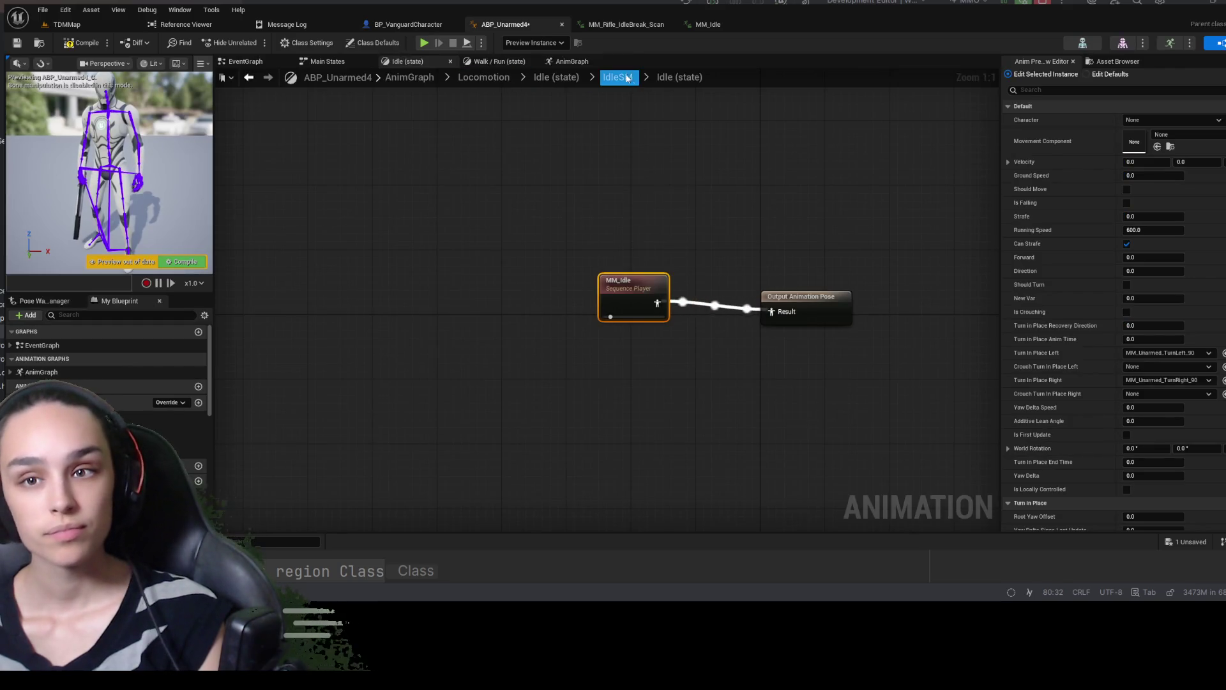
{"action": "left_click", "coordinate": [569, 62]}
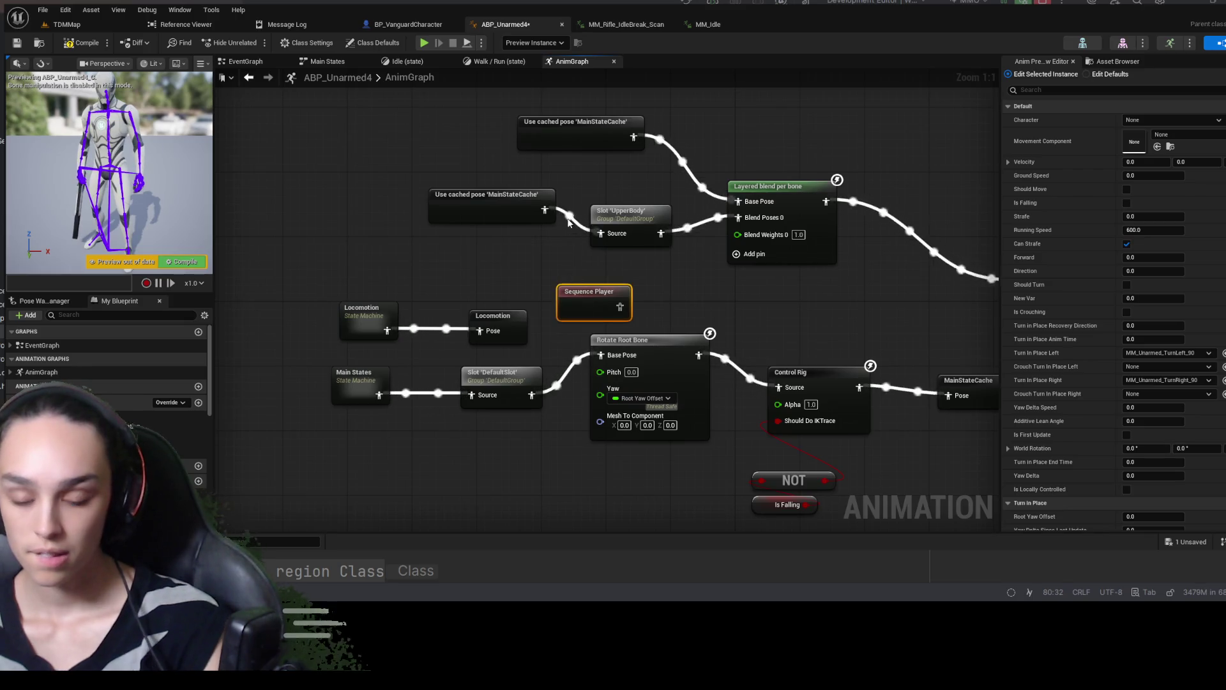
Delete the unused Sequence Player and drag Quinn_MM_Rifle_IdleBreak_Scan from the asset list into the graph
{"action": "key", "text": "Delete"}
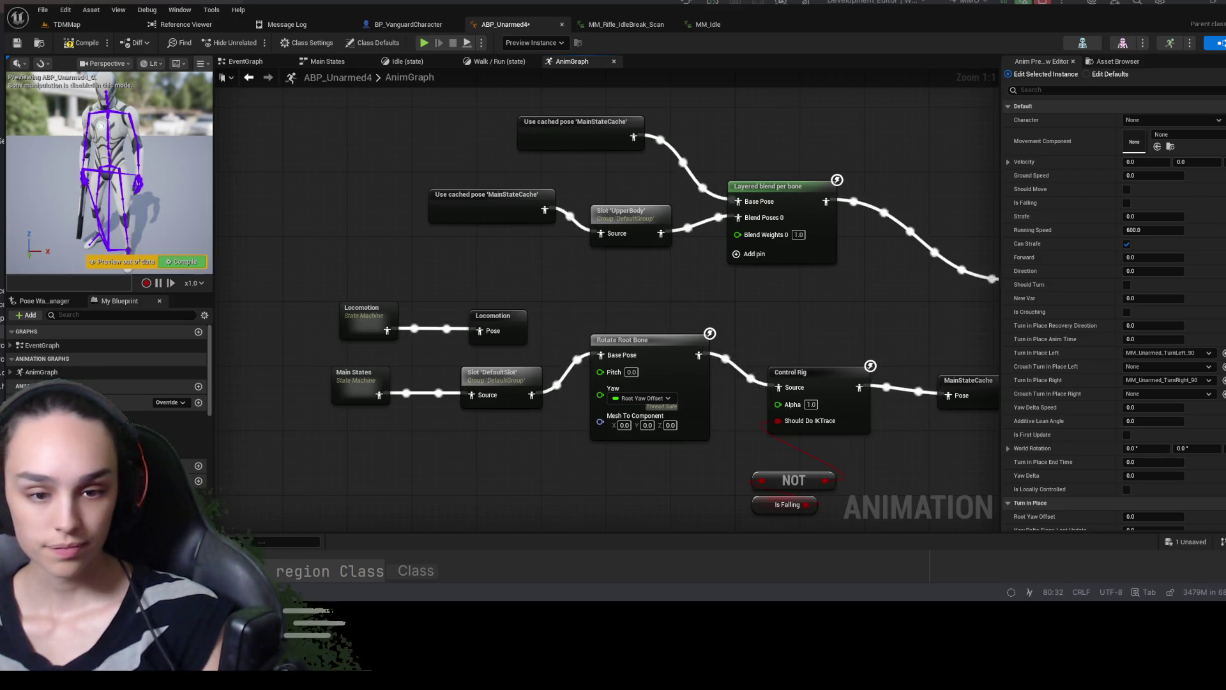
{"action": "key", "text": "ctrl+space"}
{"action": "left_click", "coordinate": [510, 290]}
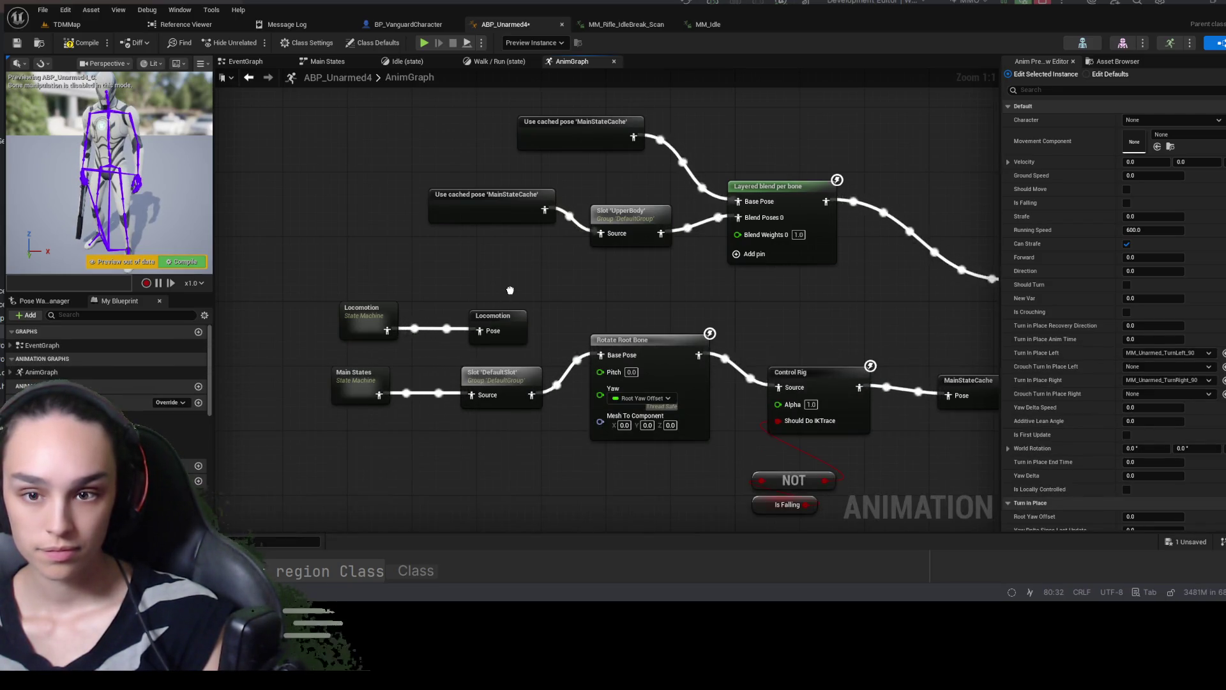
{"action": "key", "text": "ctrl+space"}
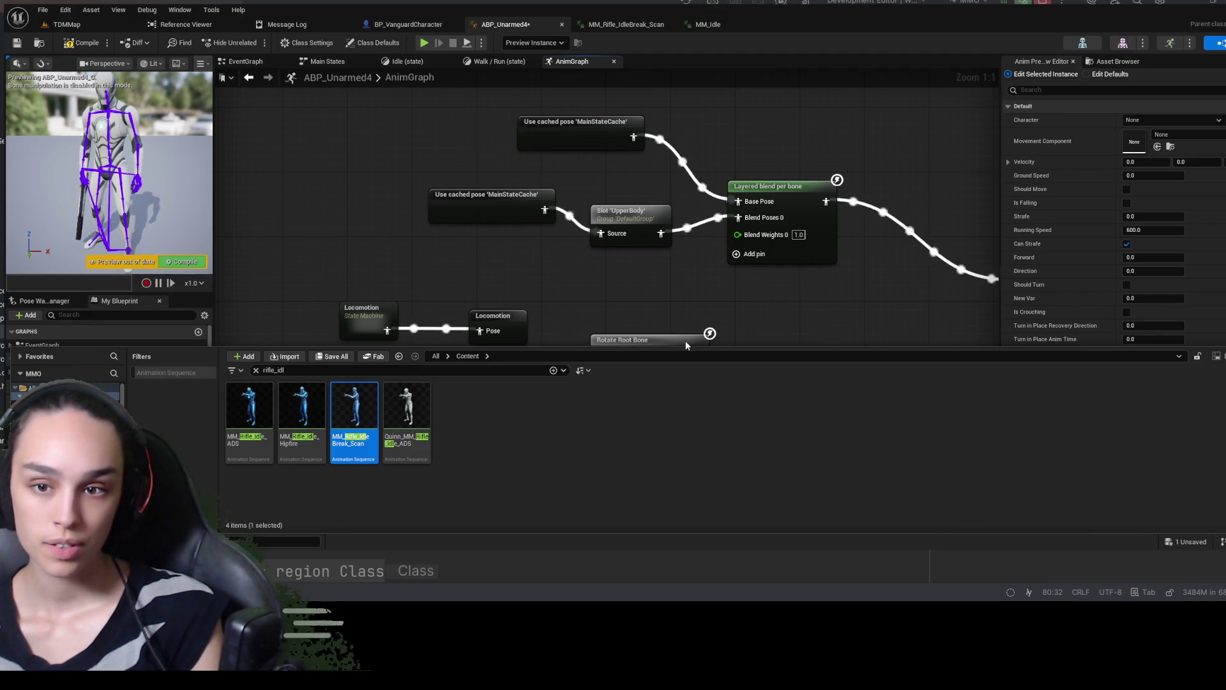
{"action": "left_click", "coordinate": [884, 173]}
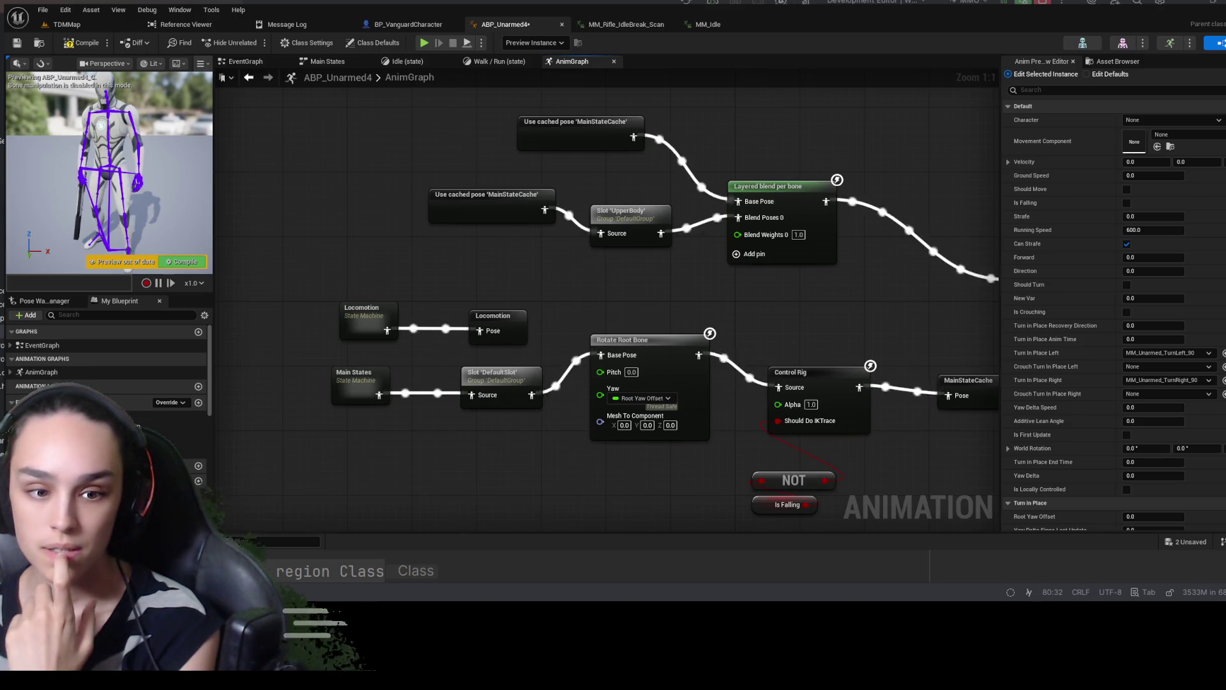
{"action": "key", "text": "ctrl+space"}
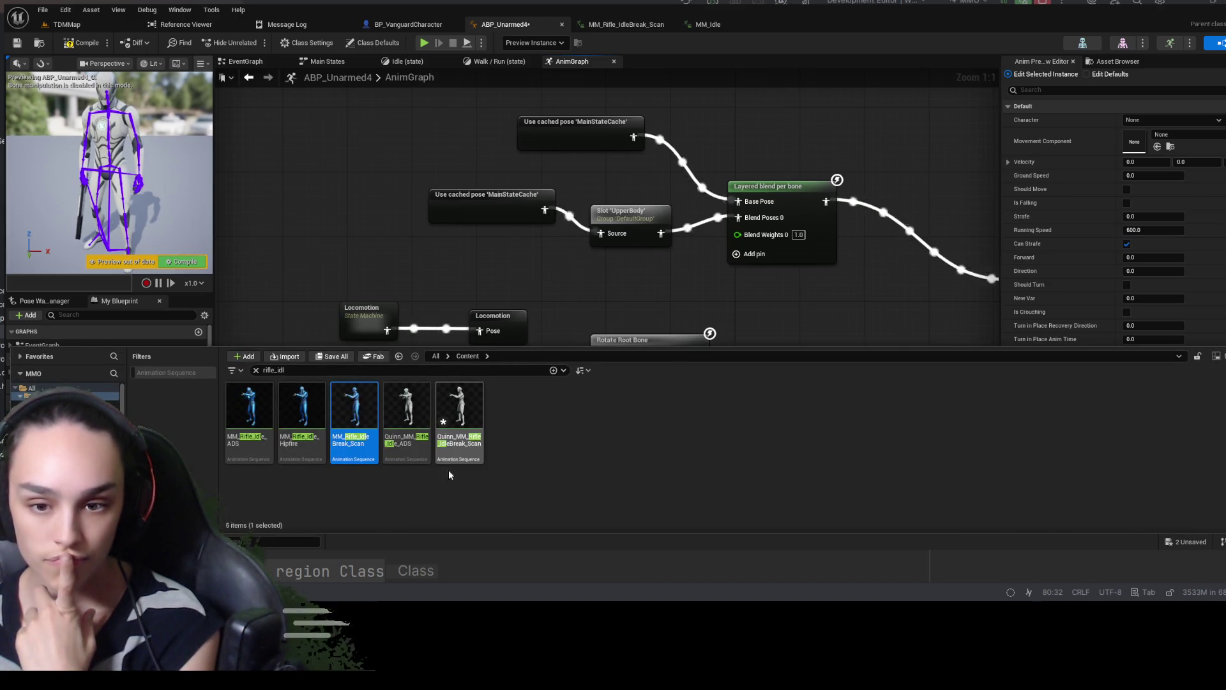
{"action": "left_click", "coordinate": [562, 263]}
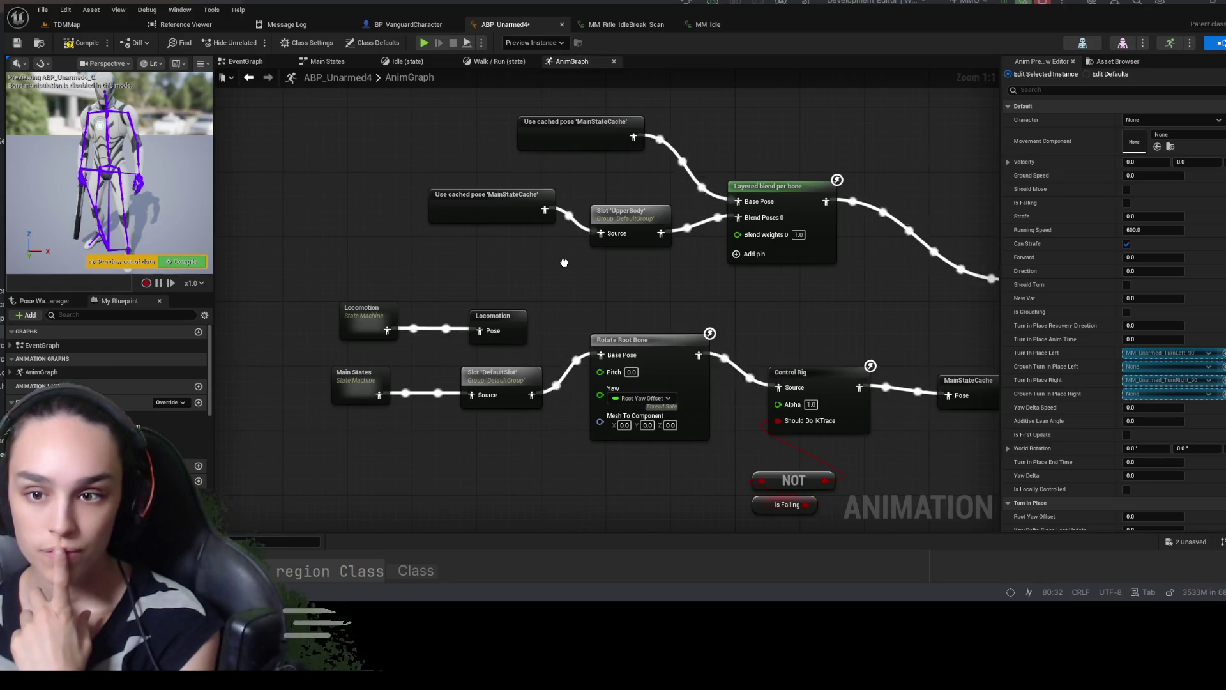
{"action": "left_click_drag", "start_coordinate": [564, 263], "coordinate": [563, 263]}
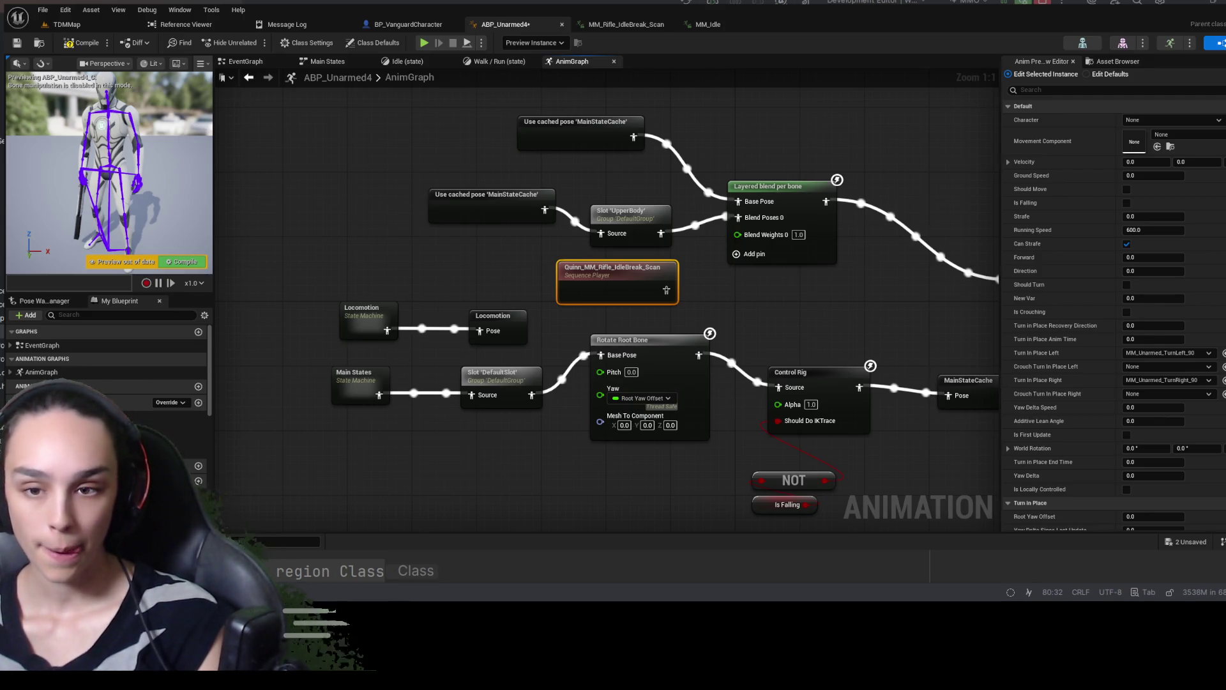
Search the blueprint properties for 'loop', then clear the search filter
{"action": "left_click", "coordinate": [1044, 93]}
{"action": "type", "text": "loo"}
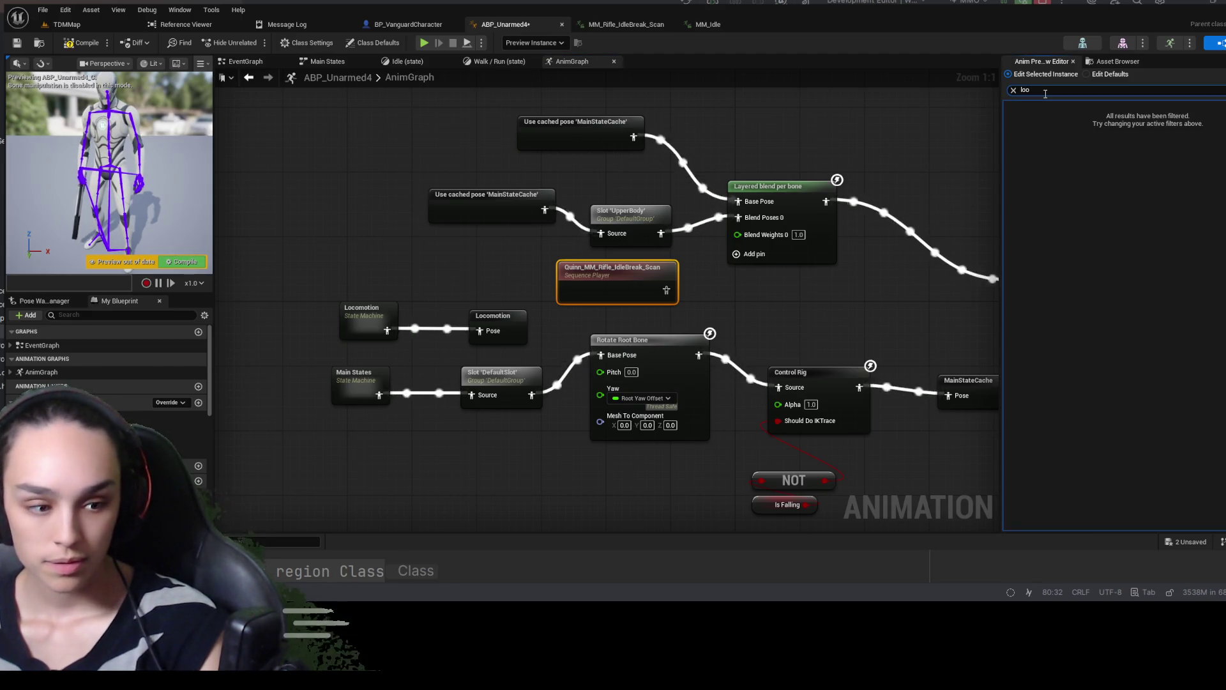
{"action": "type", "text": "p"}
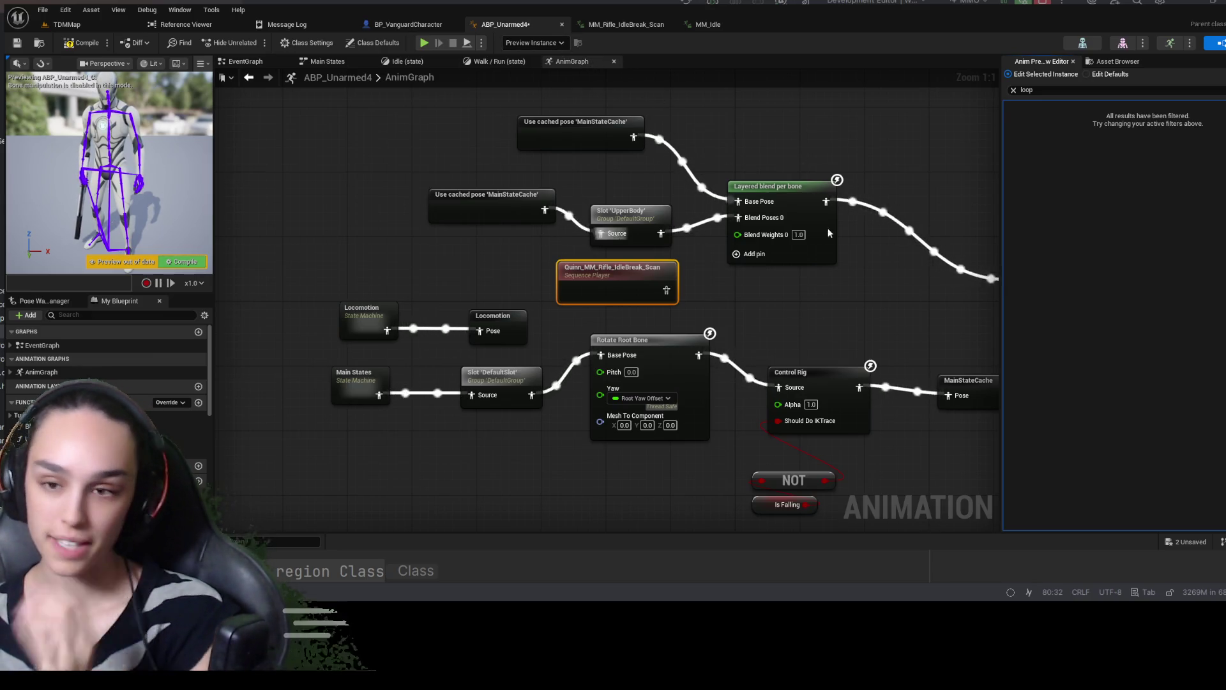
{"action": "left_click", "coordinate": [1090, 91]}
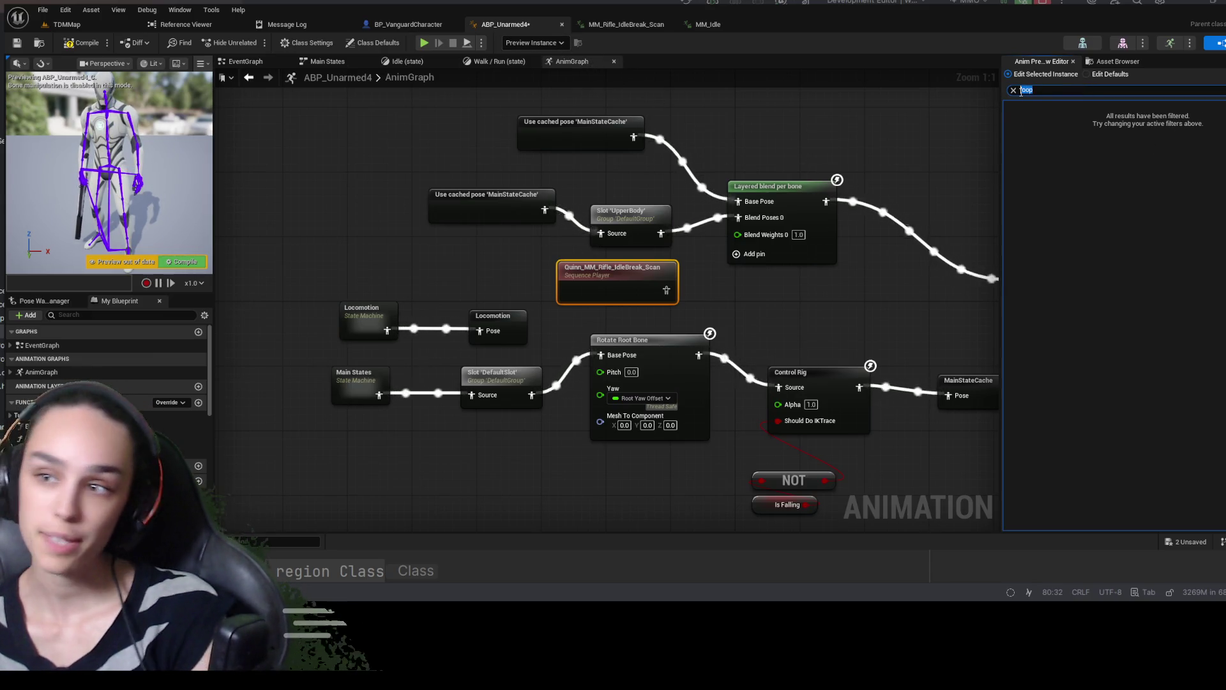
{"action": "left_click", "coordinate": [1029, 90]}
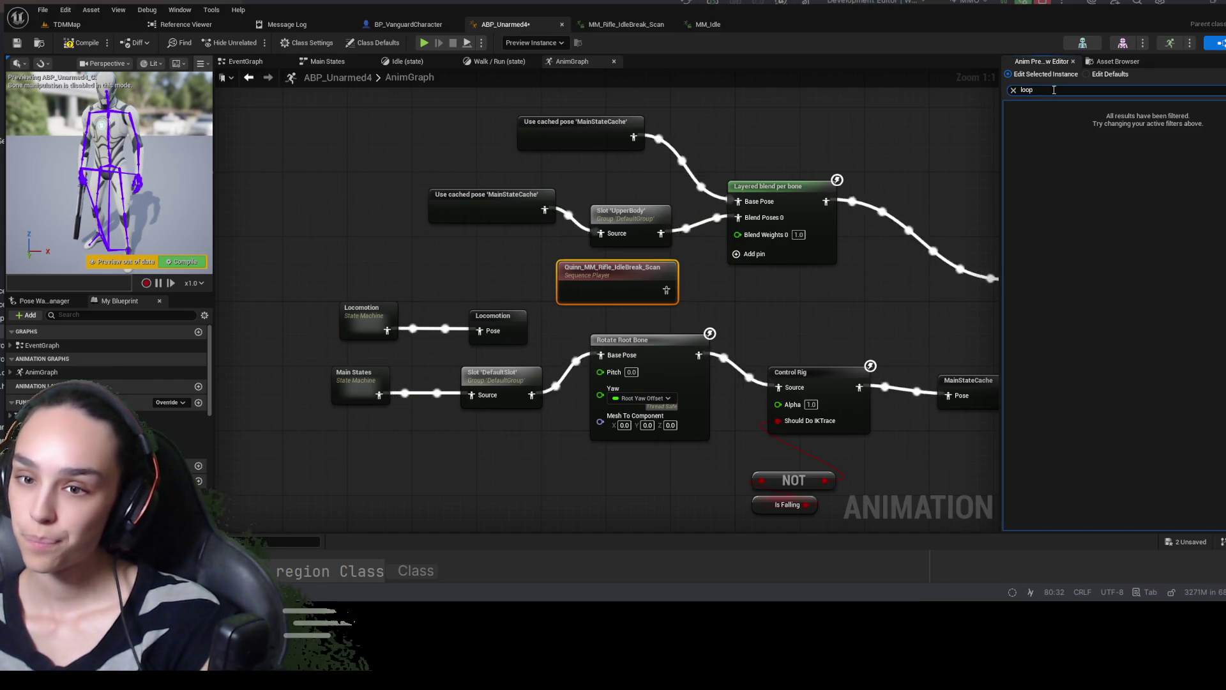
{"action": "left_click", "coordinate": [1013, 90]}
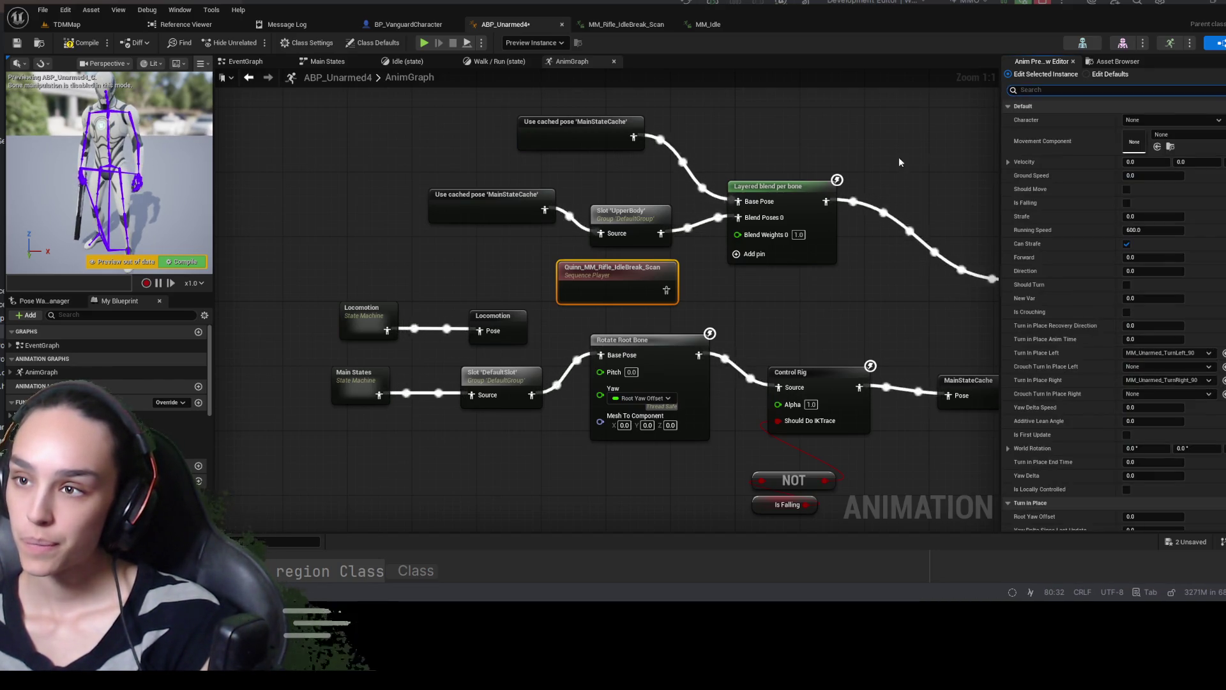
{"action": "left_click", "coordinate": [598, 279]}
{"action": "scroll", "coordinate": [1064, 283], "scroll_direction": "down", "scroll_amount": 5}
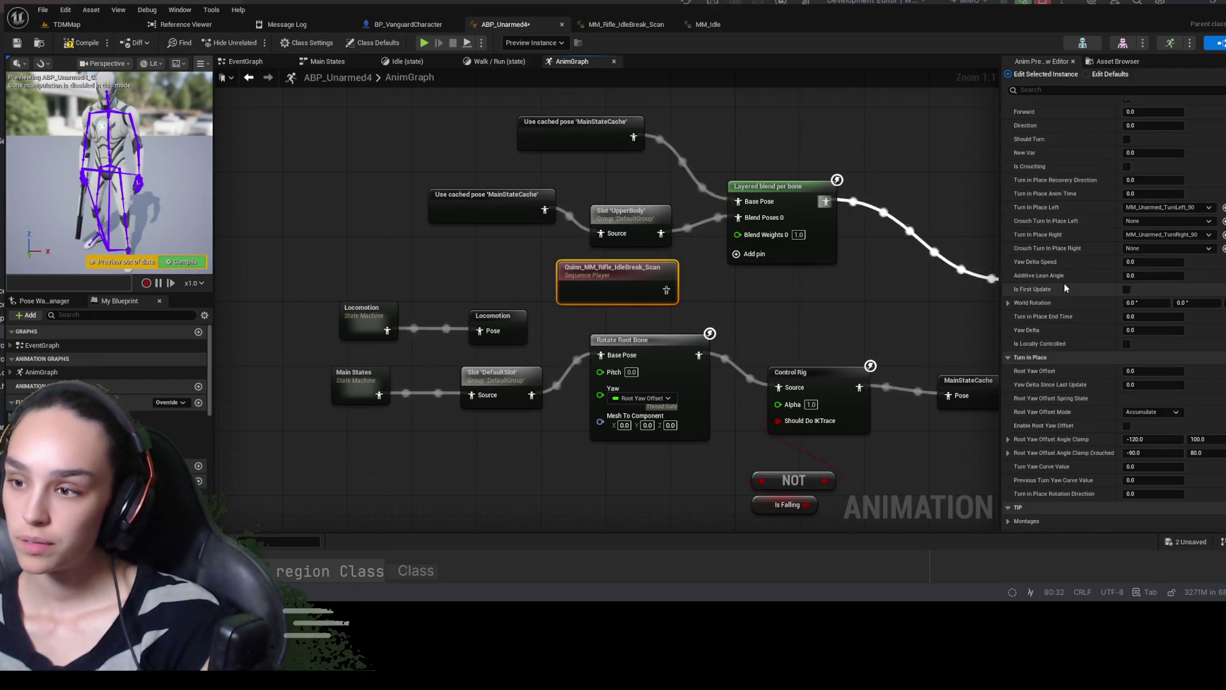
Switch the Anim Preview Editor to the blueprint's default values and try a 'loo' search
{"action": "left_click", "coordinate": [1087, 74]}
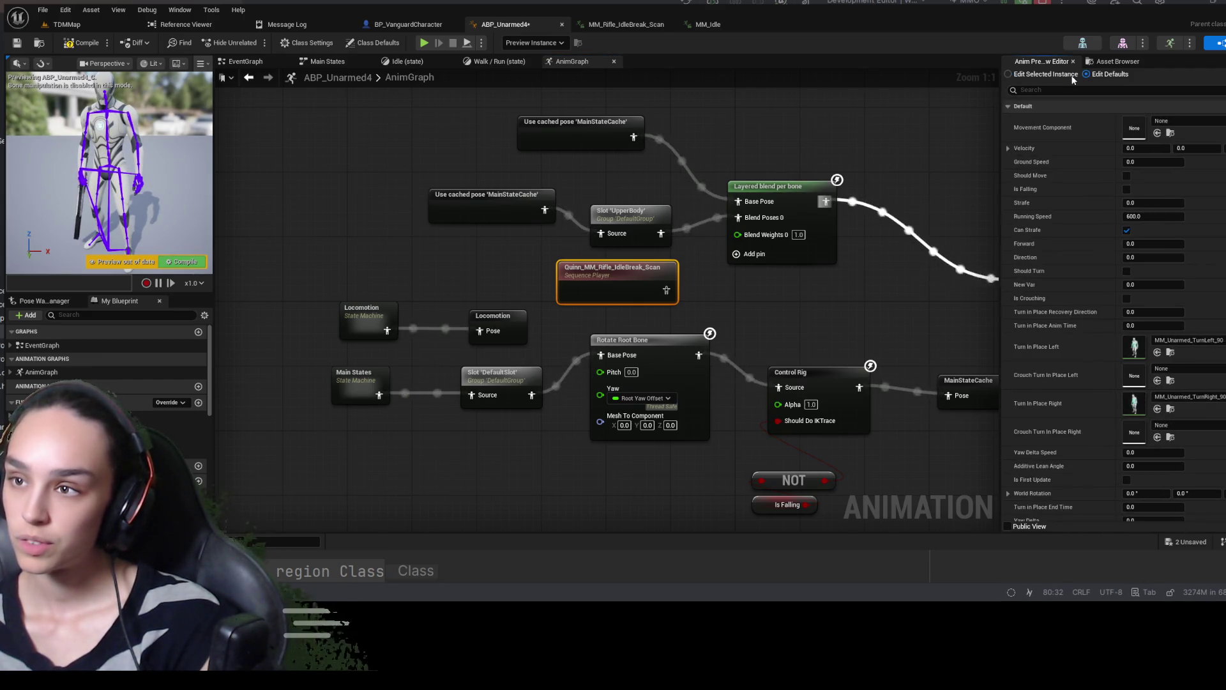
{"action": "left_click", "coordinate": [1098, 92]}
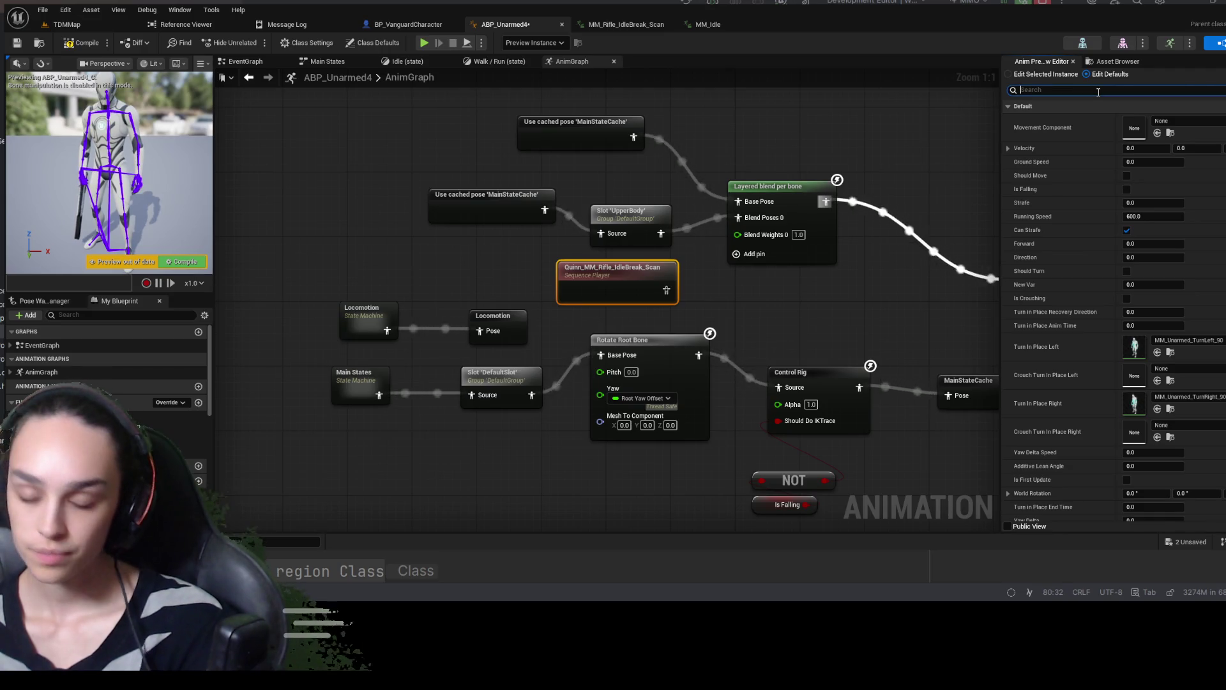
{"action": "type", "text": "loo"}
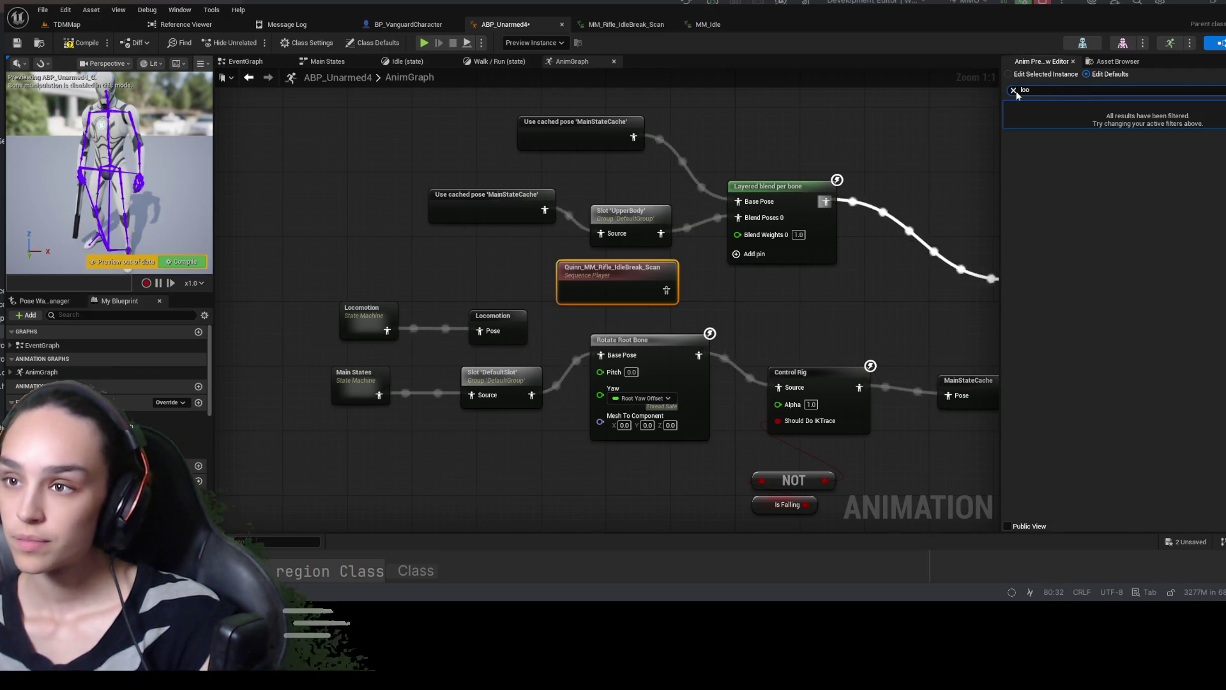
{"action": "key", "text": "Escape"}
{"action": "left_click", "coordinate": [1108, 61]}
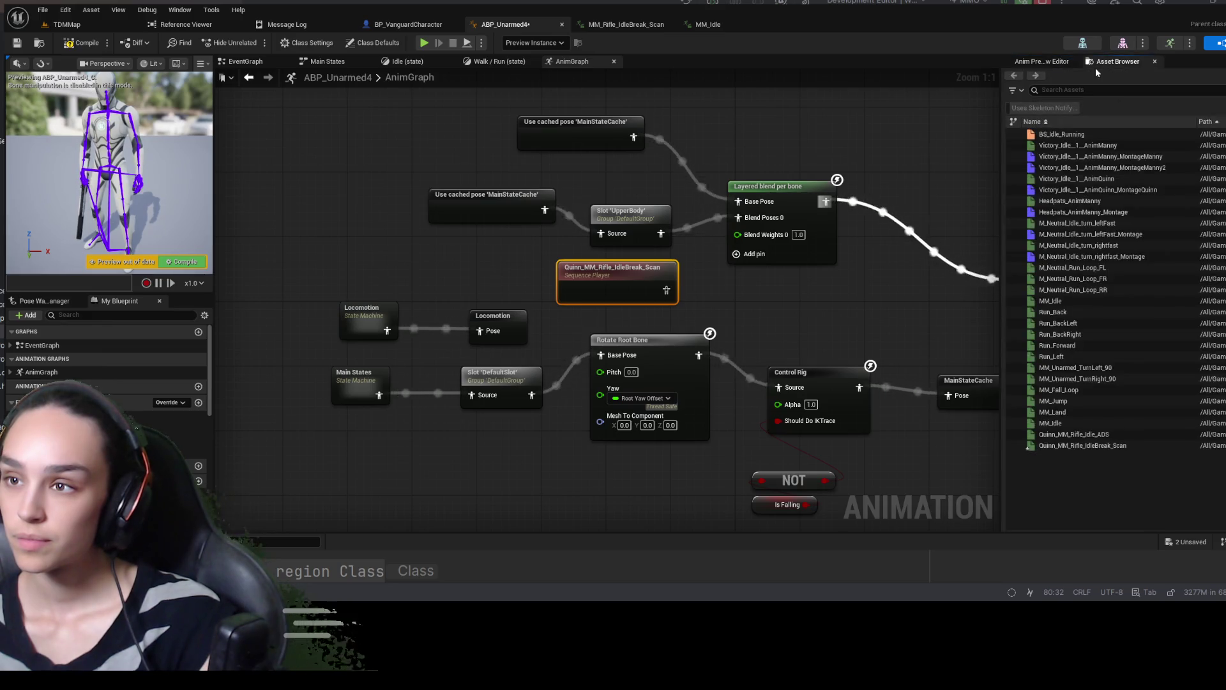
{"action": "left_click", "coordinate": [1043, 63]}
Filter default values by 'loop', clear it, and open the Quinn animation from its sequence player
{"action": "left_click", "coordinate": [1064, 85]}
{"action": "type", "text": "lo"}
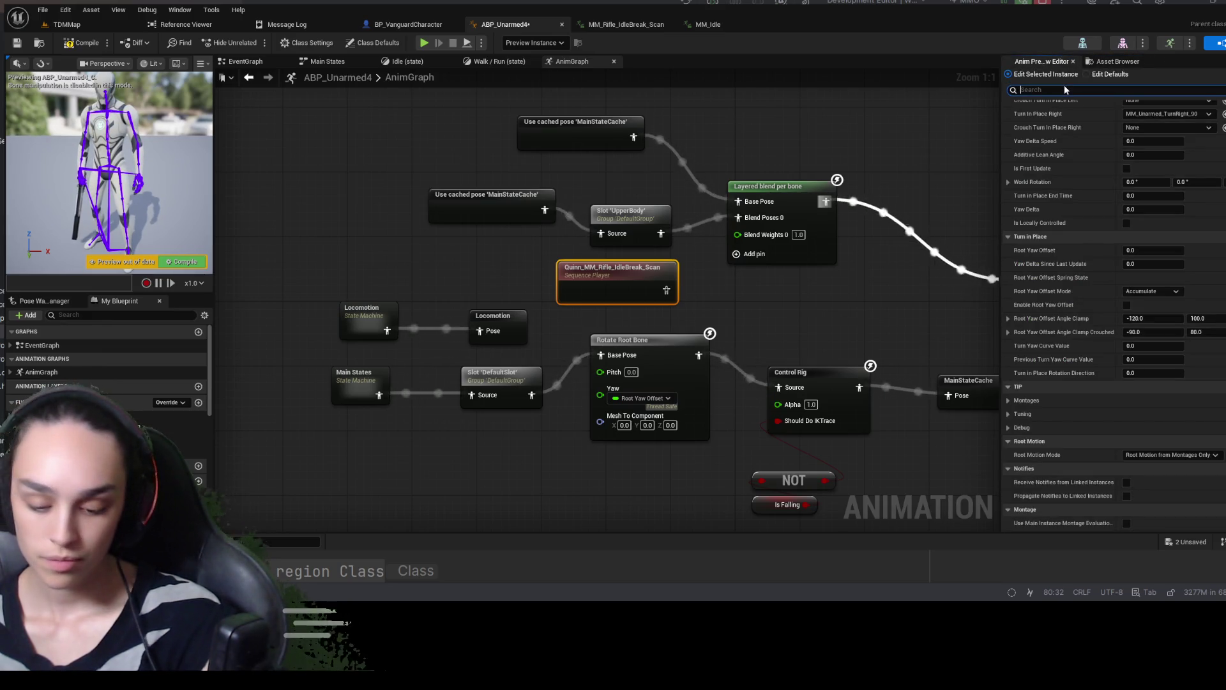
{"action": "type", "text": "op"}
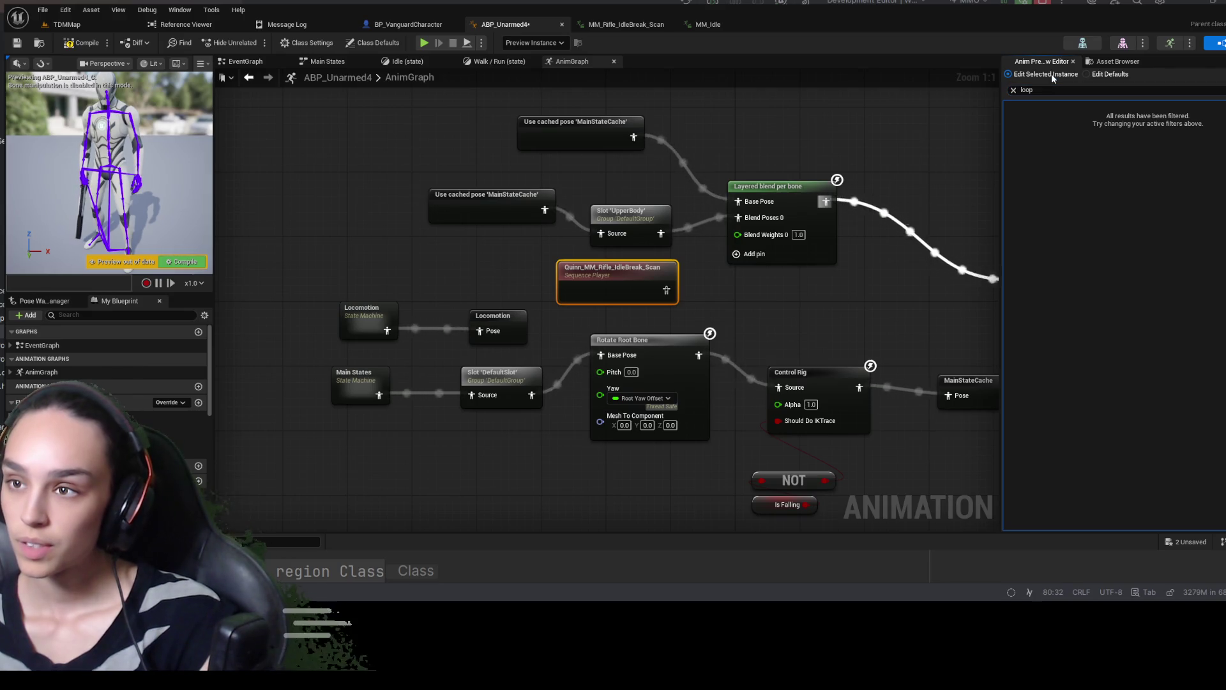
{"action": "left_click", "coordinate": [1103, 75]}
{"action": "left_click", "coordinate": [1114, 61]}
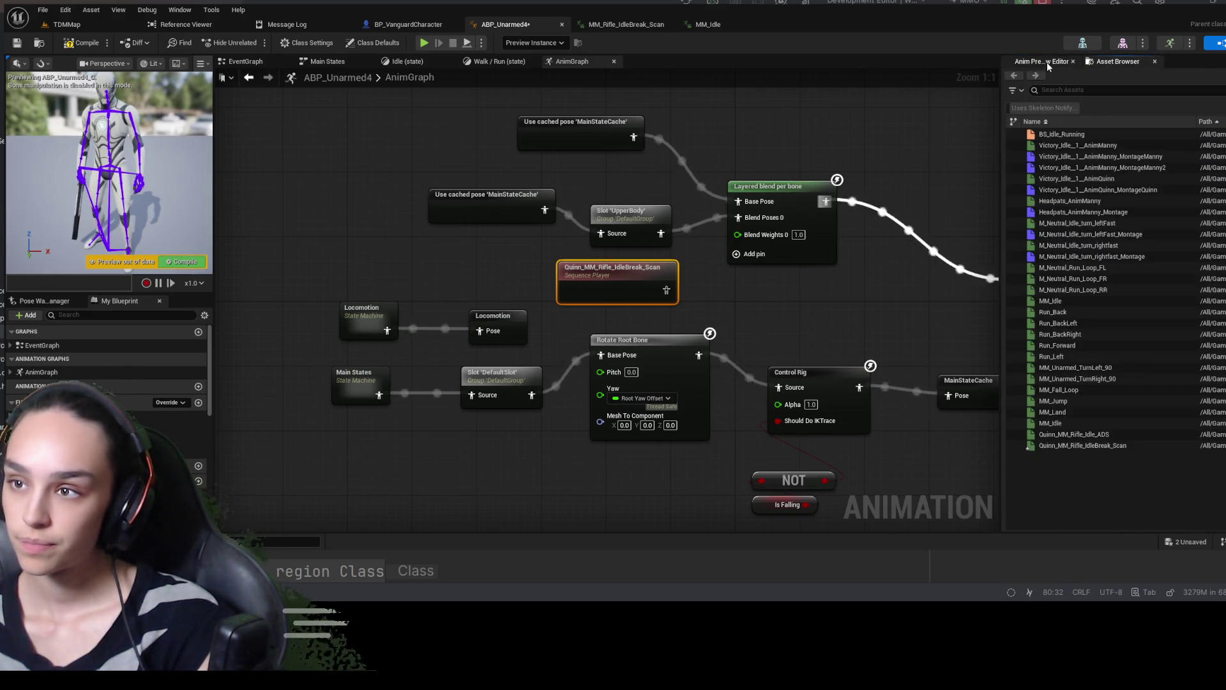
{"action": "left_click", "coordinate": [1045, 61]}
{"action": "left_click", "coordinate": [1014, 91]}
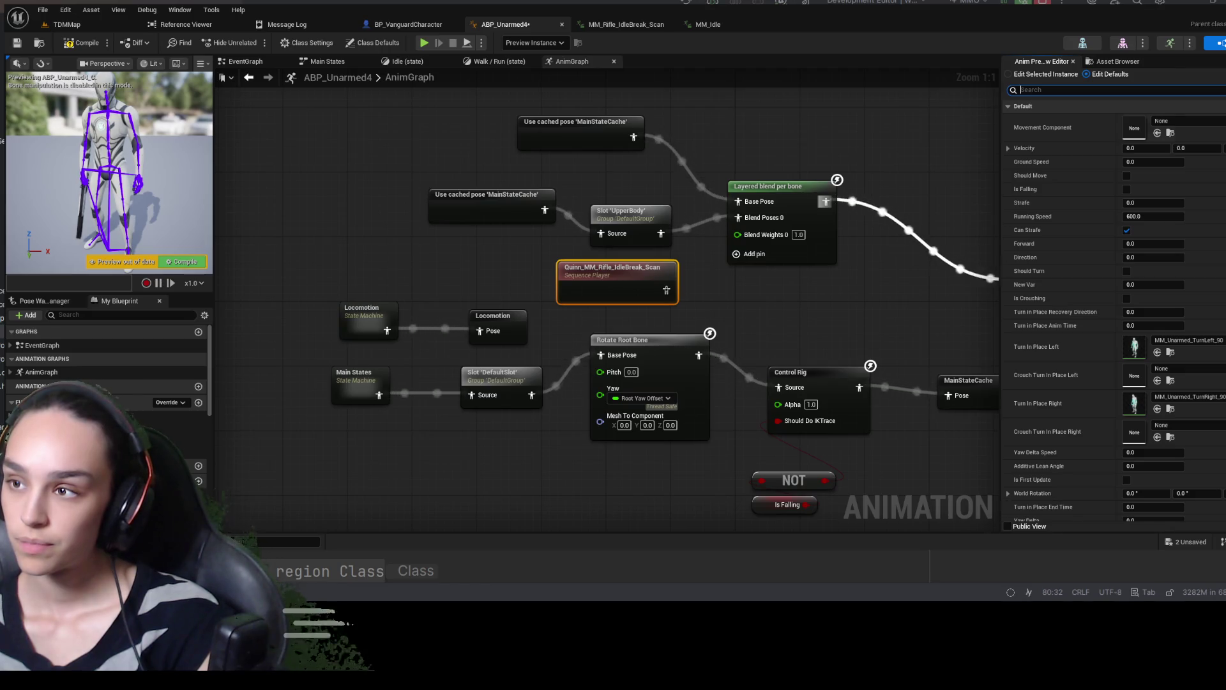
{"action": "left_click", "coordinate": [623, 277]}
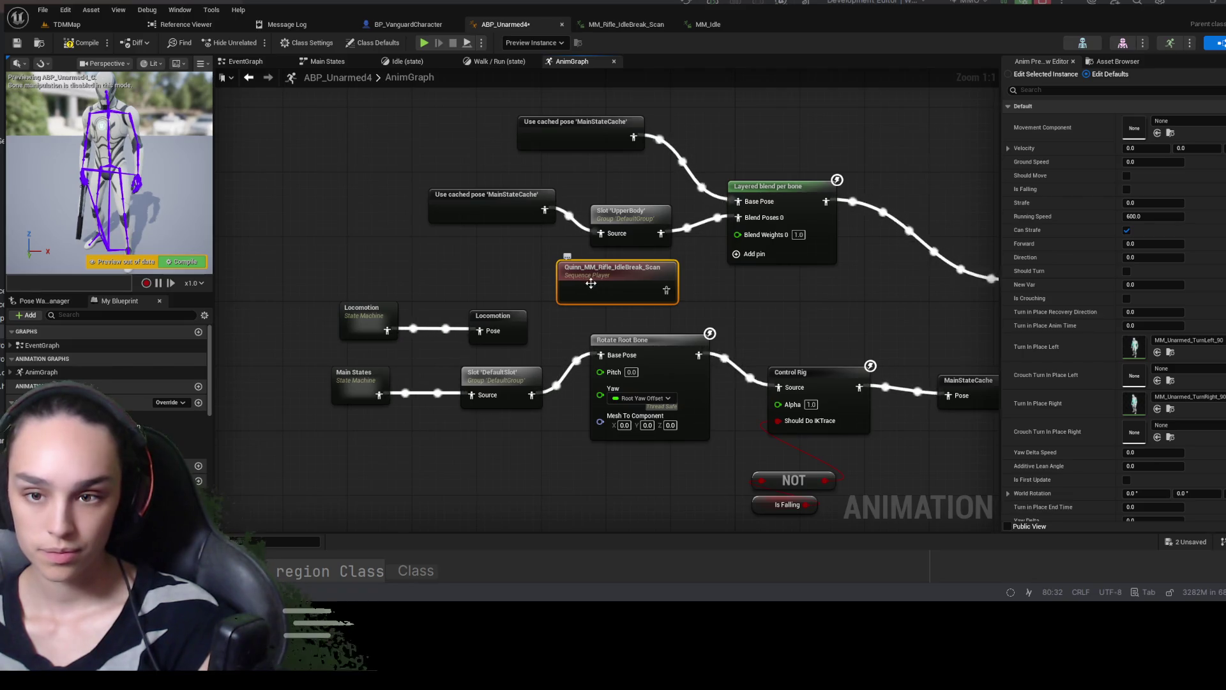
{"action": "double_click", "coordinate": [586, 283]}
Orbit the Quinn rifle idle preview close to the rifle, then return to ABP_Unarmed4
{"action": "left_click_drag", "start_coordinate": [630, 271], "coordinate": [630, 271]}
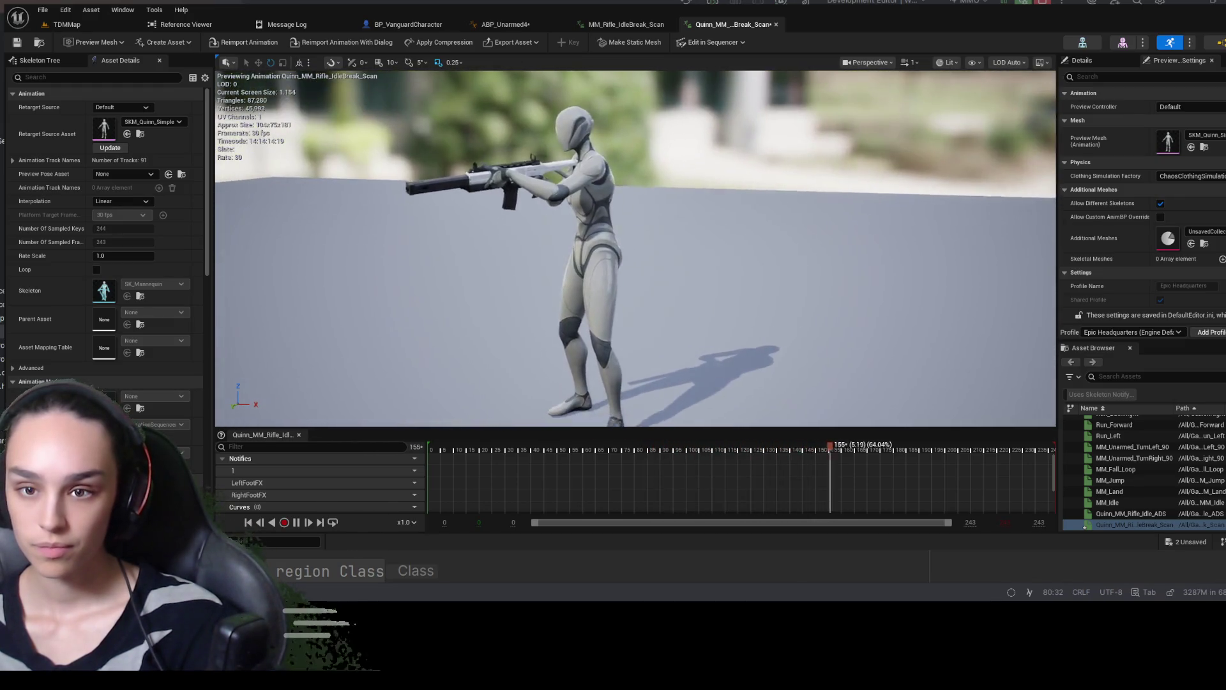
{"action": "left_click", "coordinate": [505, 24]}
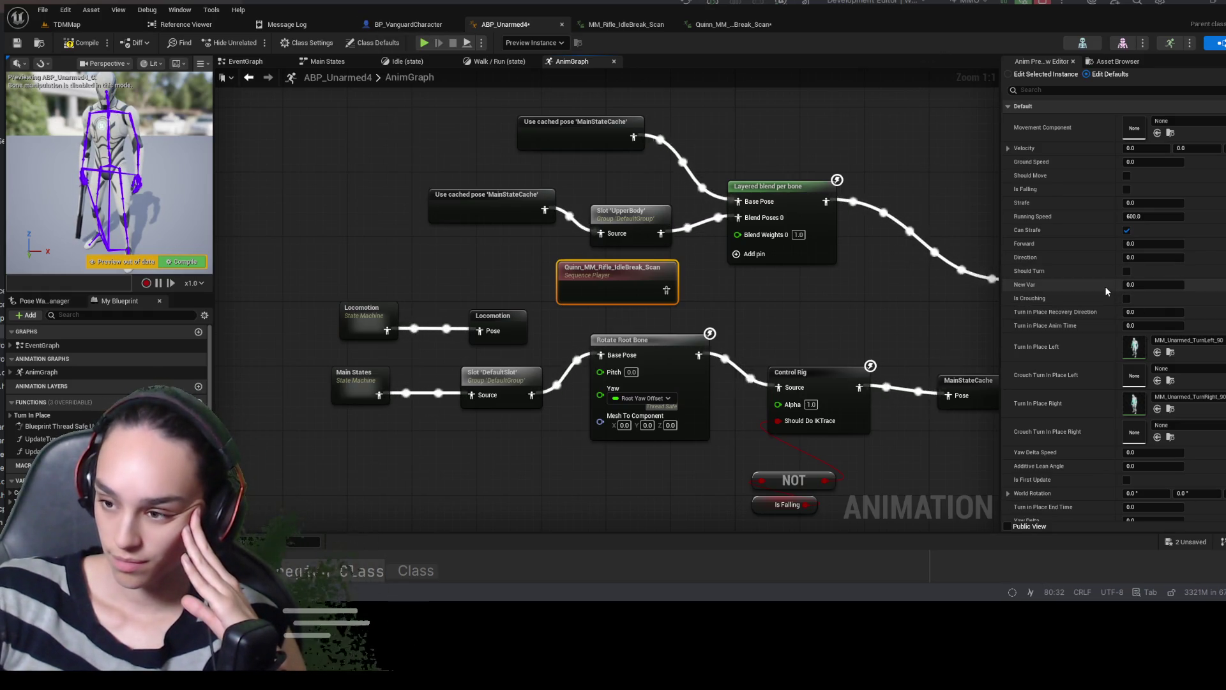
Scroll the property list, resize the panel, and select a Victory idle animation in the asset list
{"action": "scroll", "coordinate": [1105, 290], "scroll_direction": "down", "scroll_amount": 1}
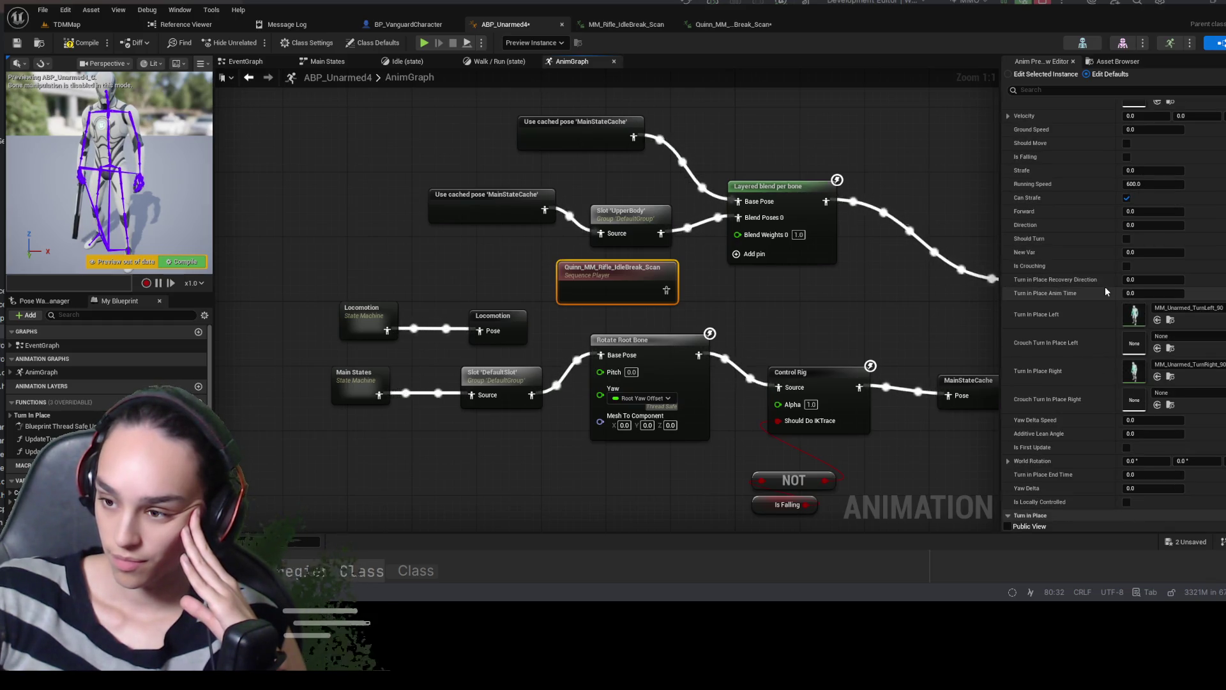
{"action": "scroll", "coordinate": [1106, 291], "scroll_direction": "down", "scroll_amount": 5}
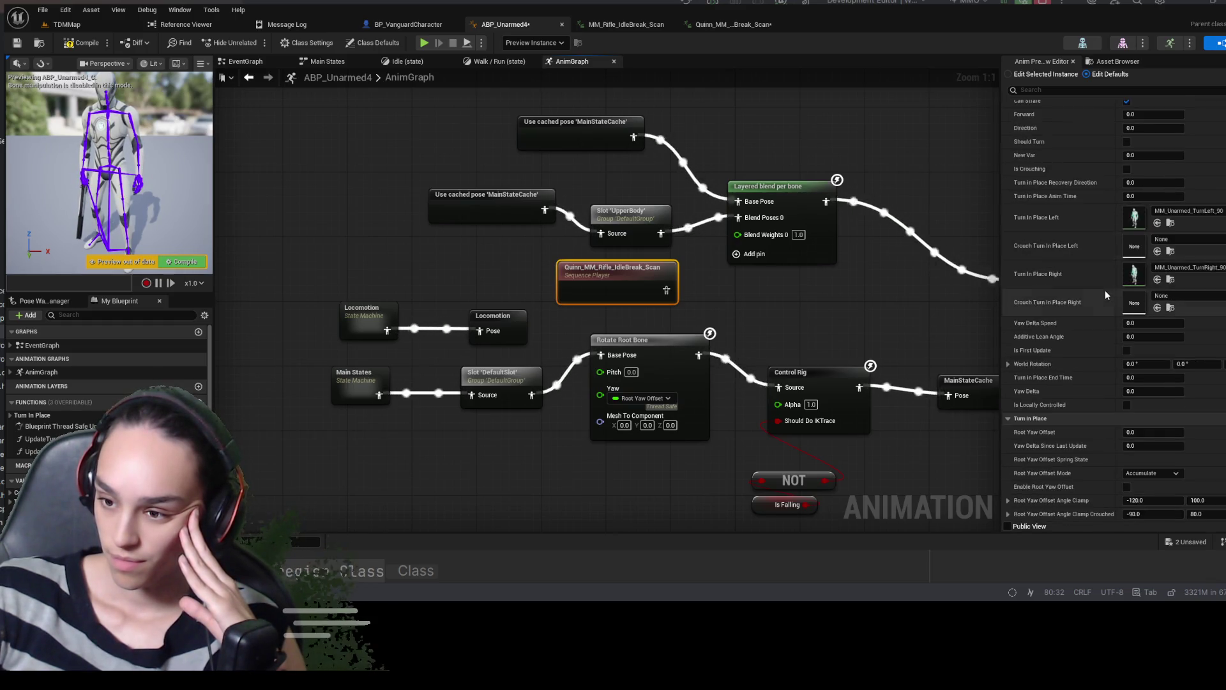
{"action": "scroll", "coordinate": [1106, 291], "scroll_direction": "down", "scroll_amount": 4}
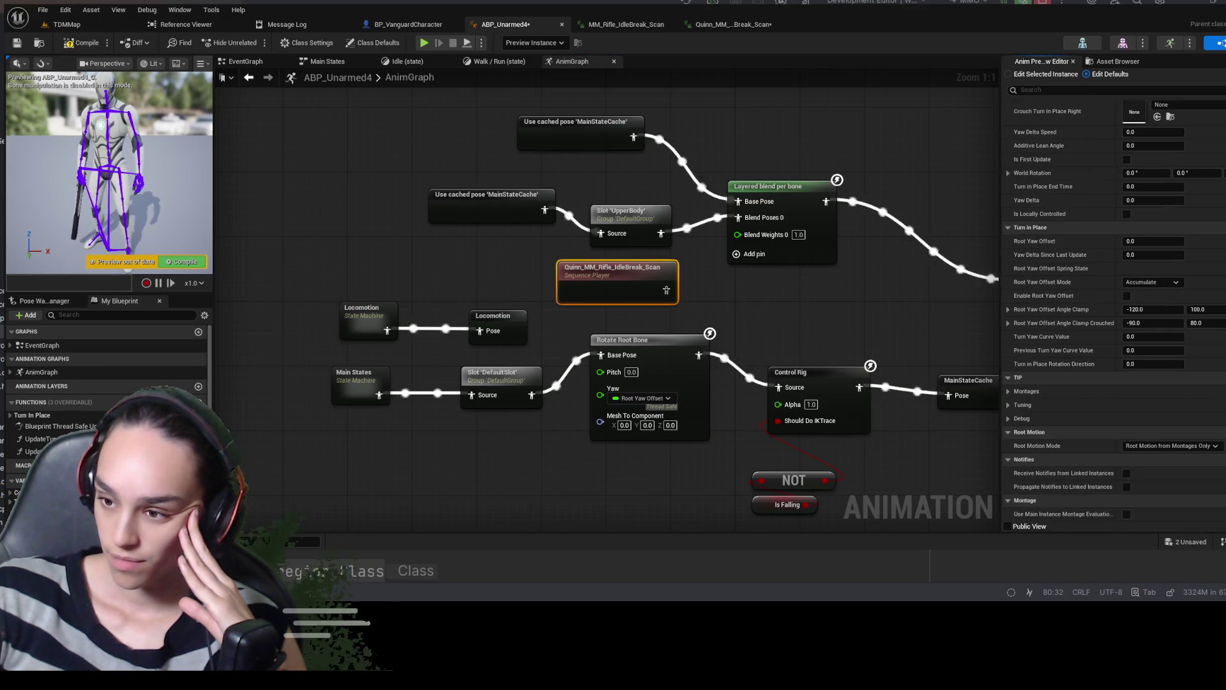
{"action": "scroll", "coordinate": [1106, 291], "scroll_direction": "up", "scroll_amount": 10}
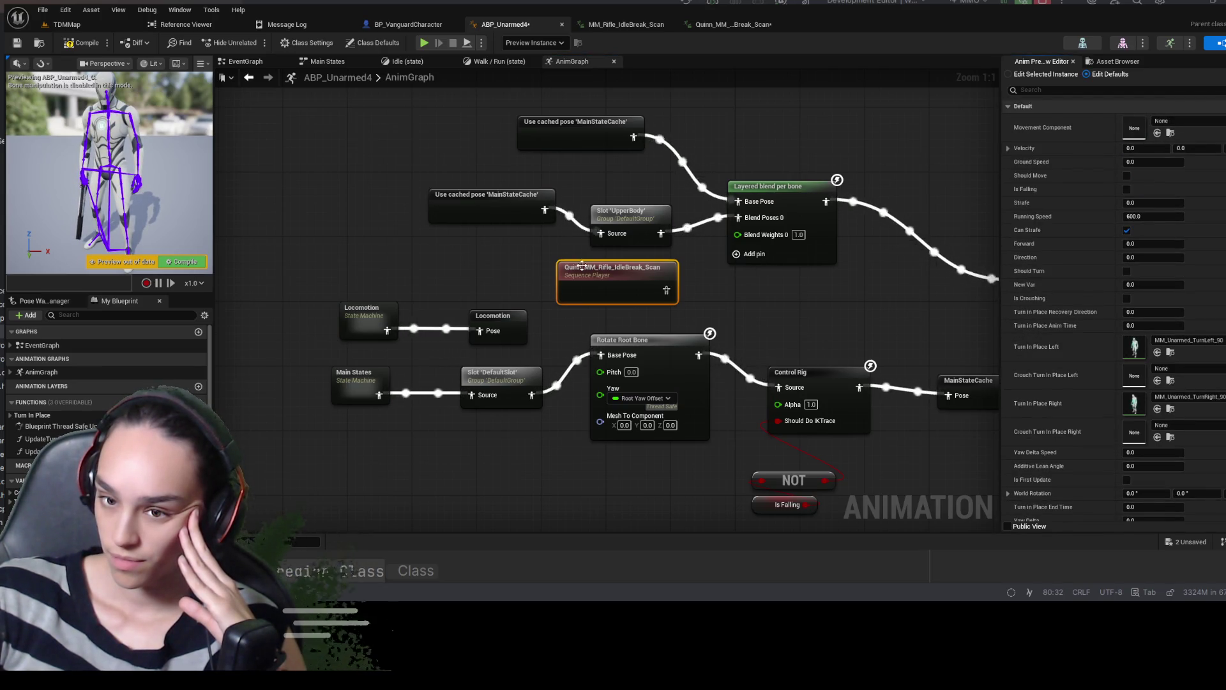
{"action": "mouse_move", "coordinate": [1000, 123]}
{"action": "left_mouse_down"}
{"action": "mouse_move", "coordinate": [1120, 131]}
{"action": "mouse_move", "coordinate": [994, 134]}
{"action": "left_mouse_up"}
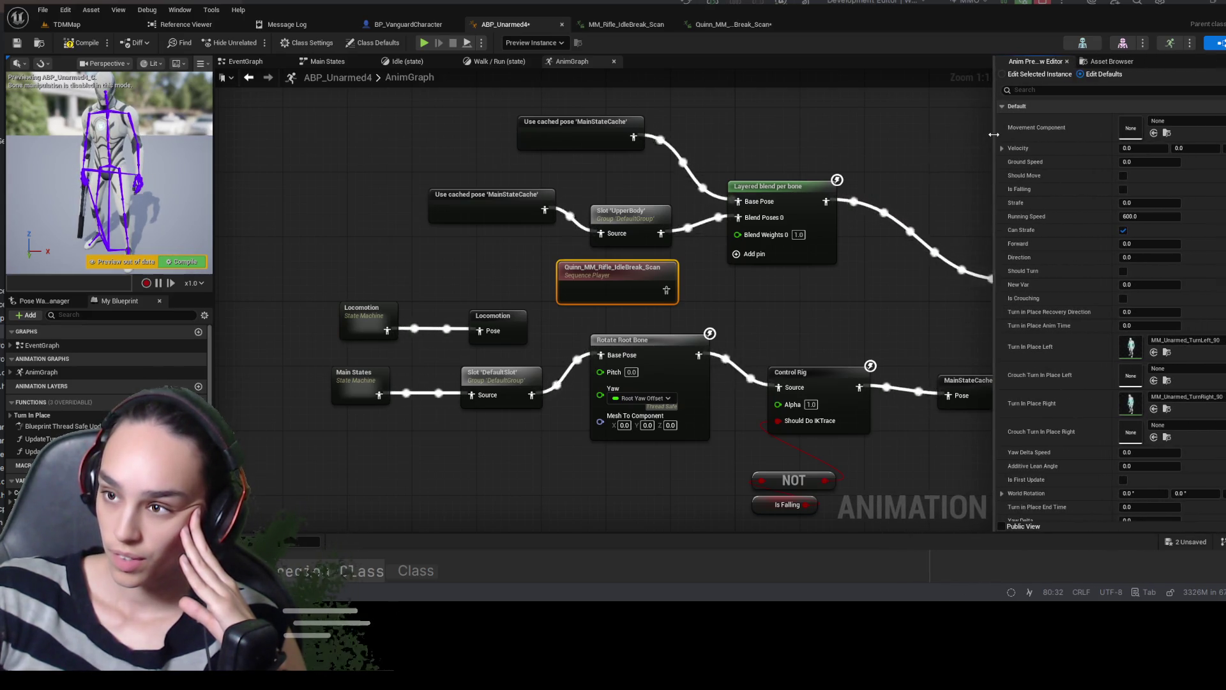
{"action": "left_click", "coordinate": [1109, 60]}
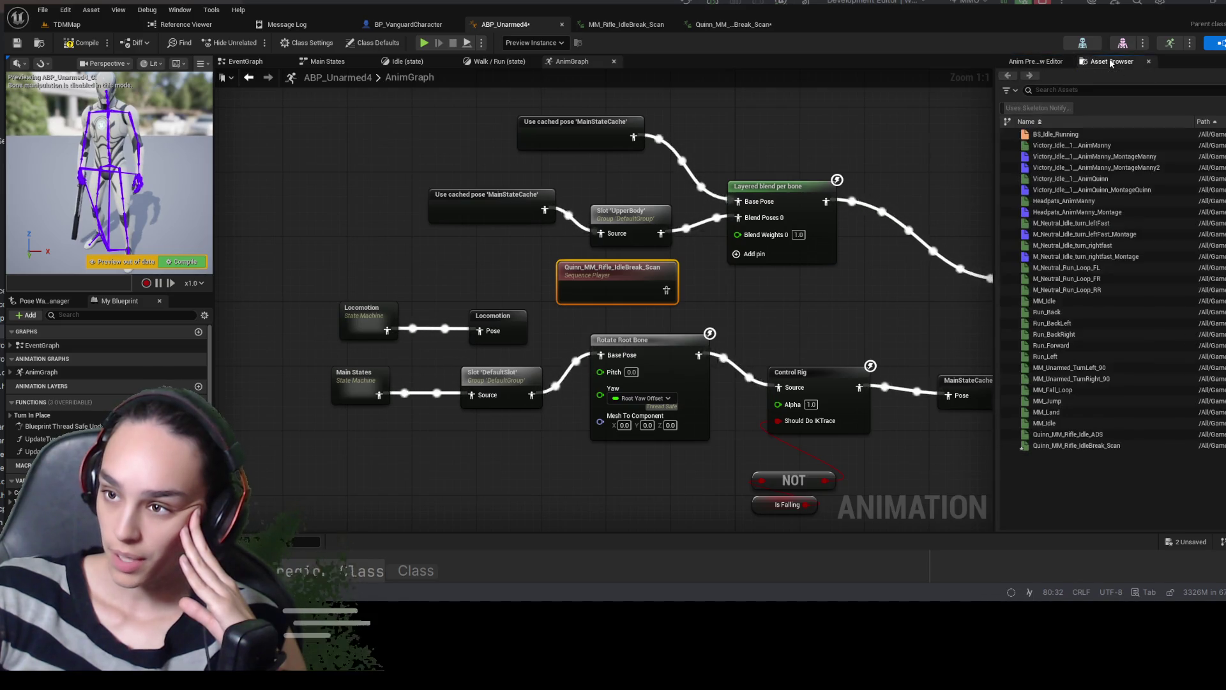
{"action": "left_click", "coordinate": [1073, 145]}
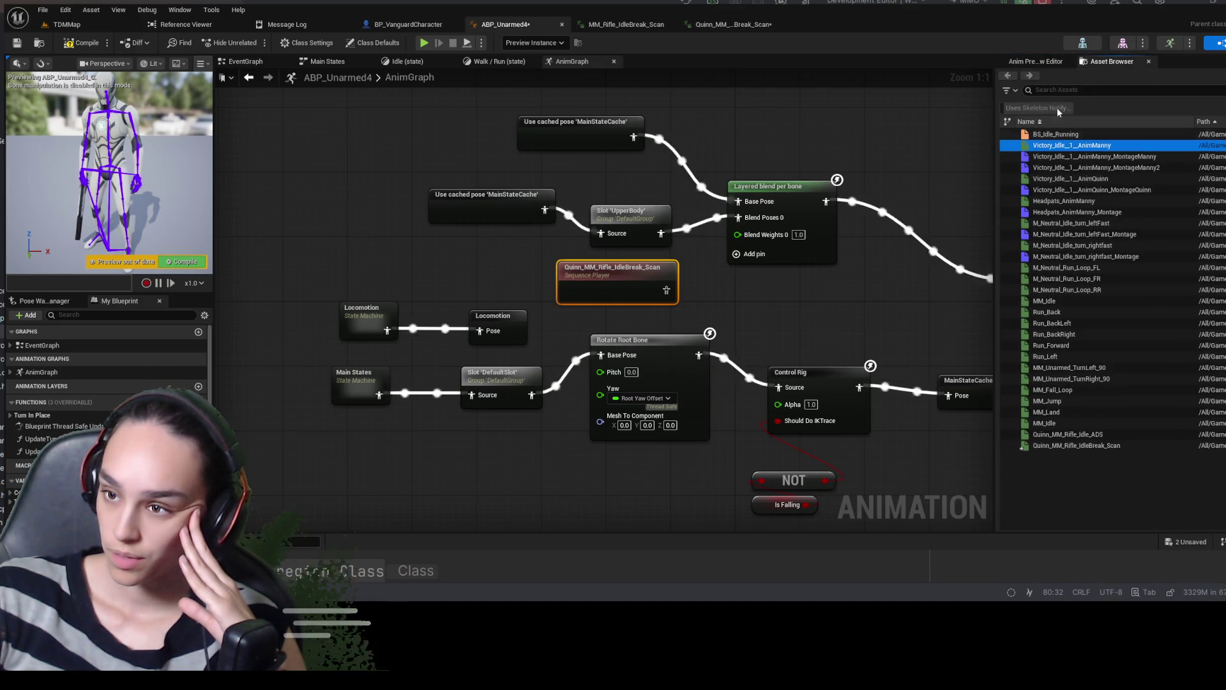
Show the running instance's live values without the loop filter, select the Quinn player node, and save
{"action": "left_click", "coordinate": [1047, 60]}
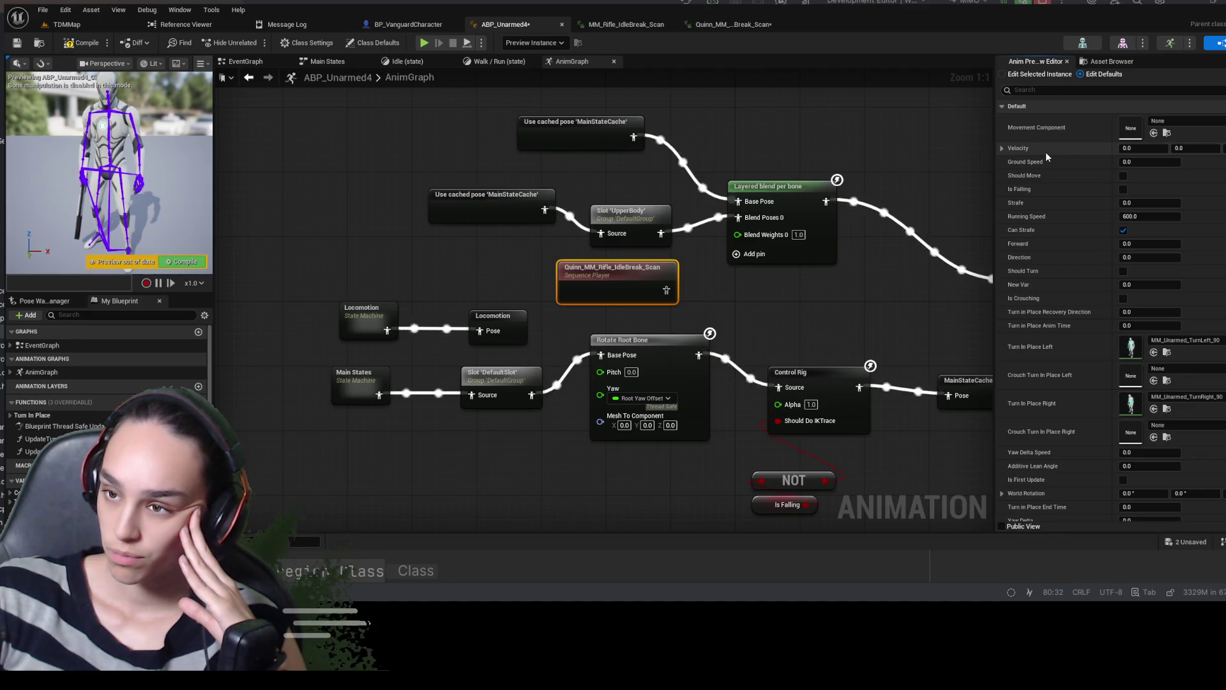
{"action": "left_click", "coordinate": [1041, 75]}
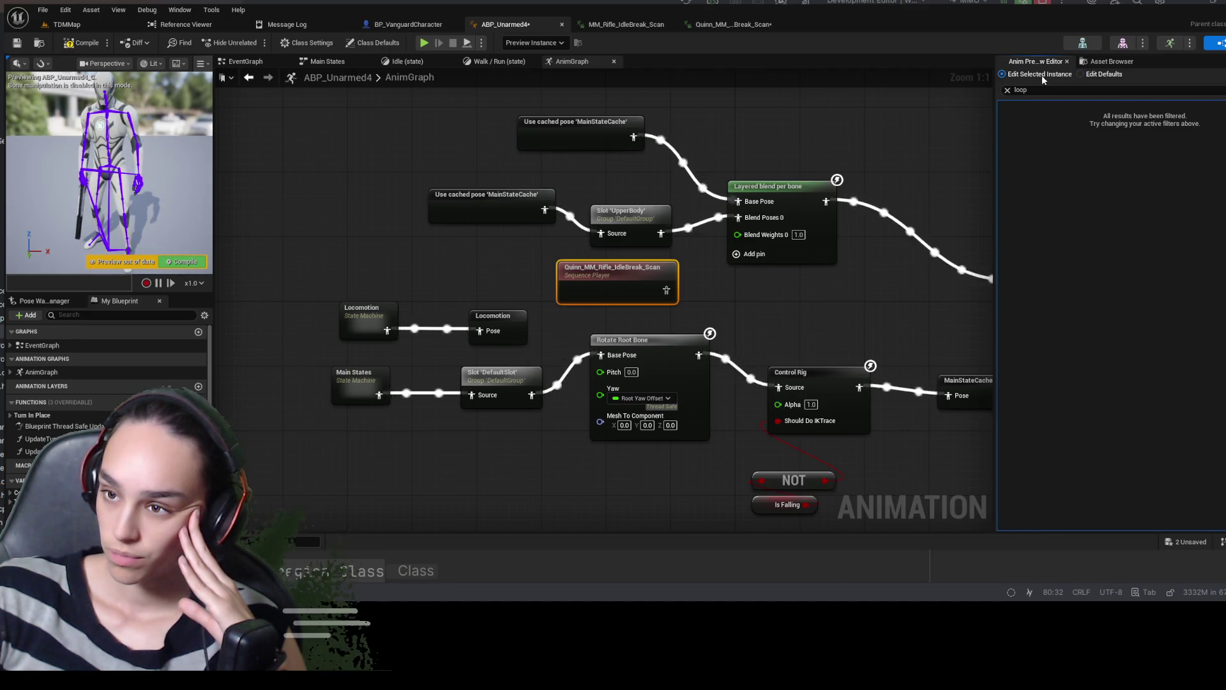
{"action": "left_click", "coordinate": [1007, 90]}
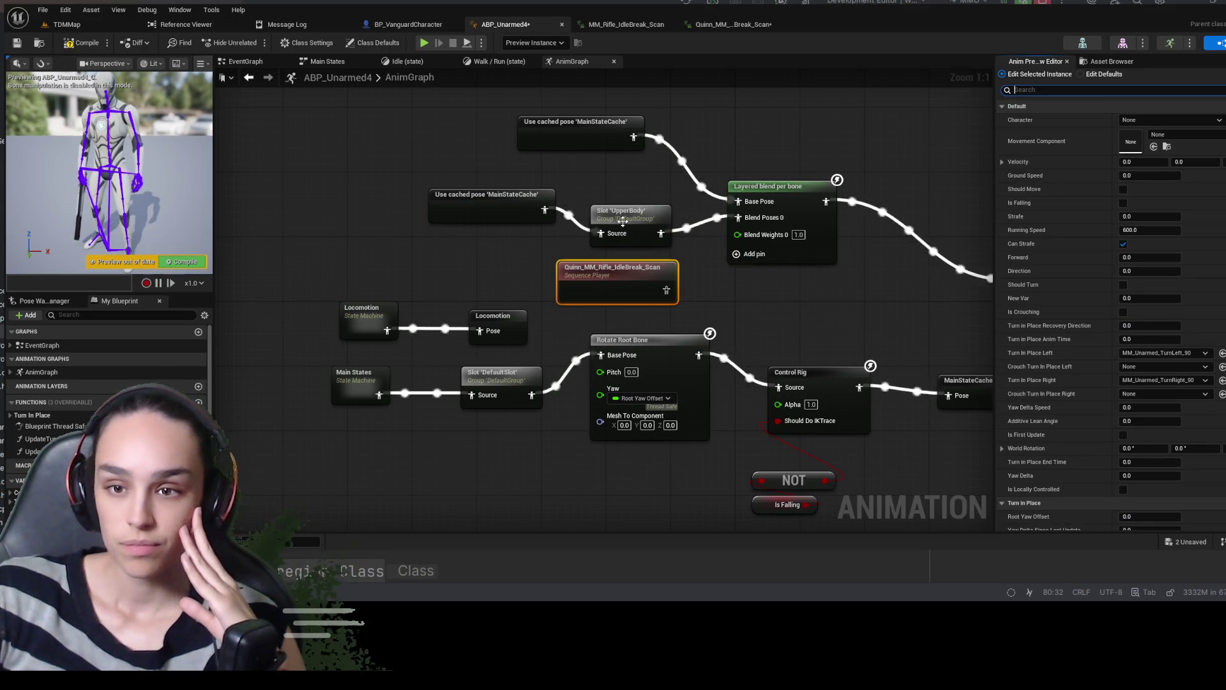
{"action": "left_click", "coordinate": [537, 201]}
{"action": "left_click", "coordinate": [561, 143]}
{"action": "left_click", "coordinate": [594, 275]}
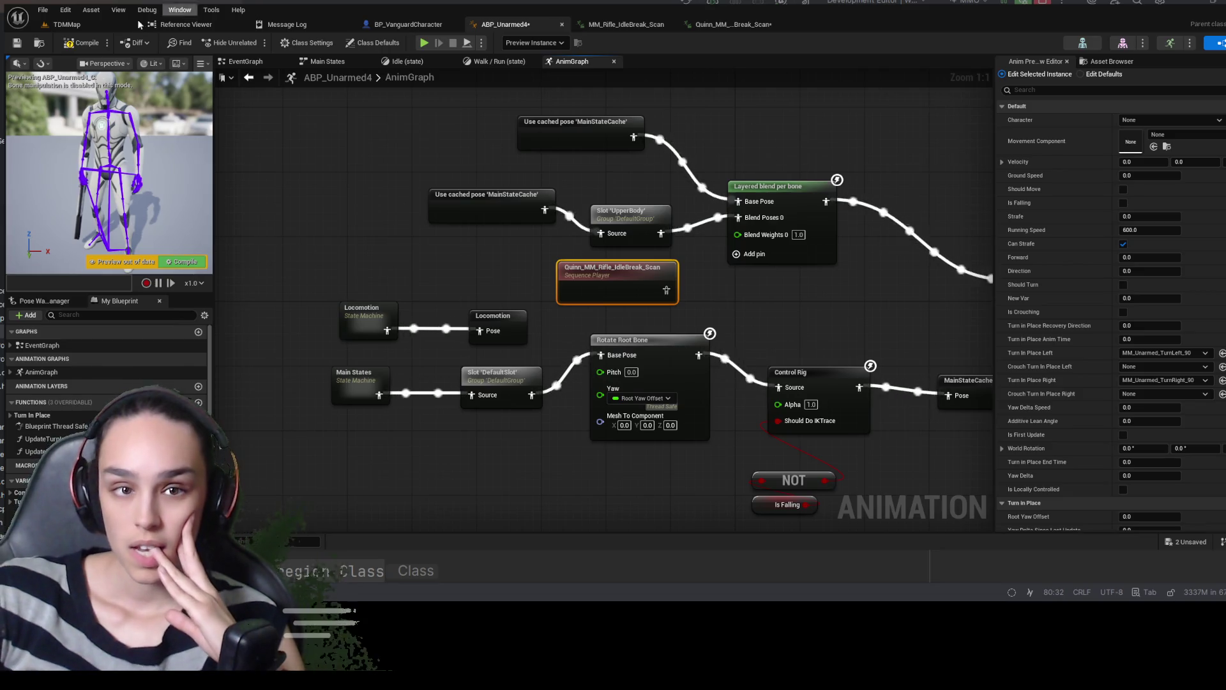
{"action": "key", "text": "ctrl+s"}
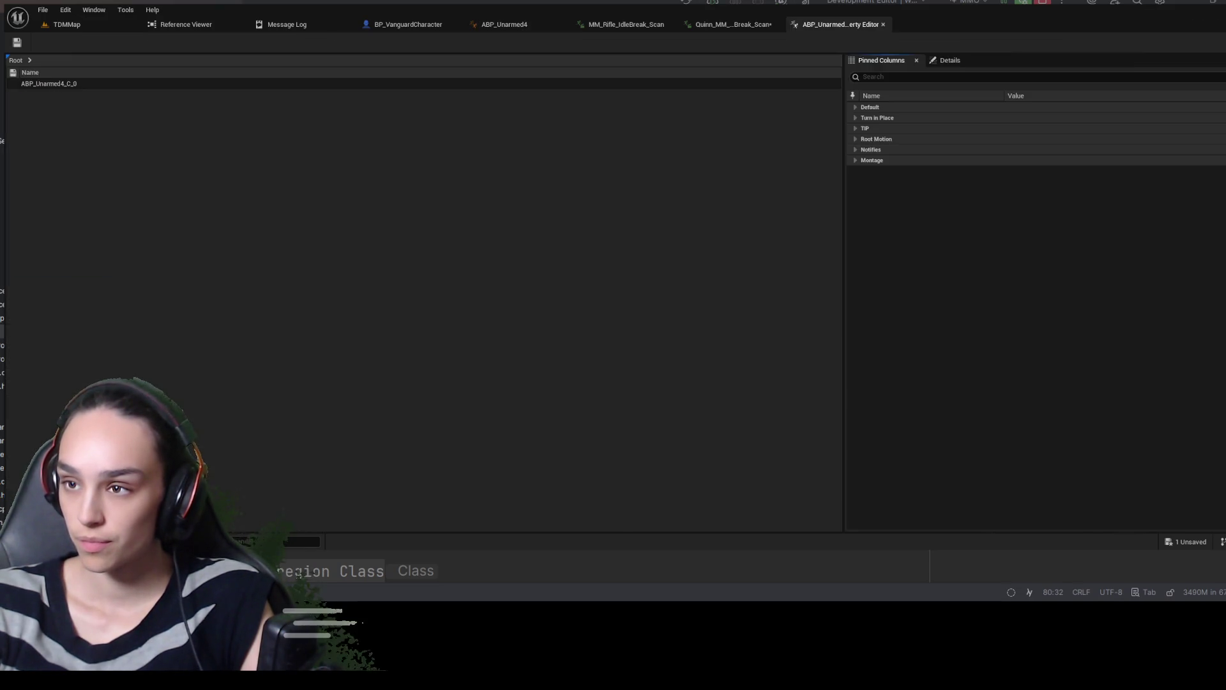
{"action": "left_click", "coordinate": [883, 25]}
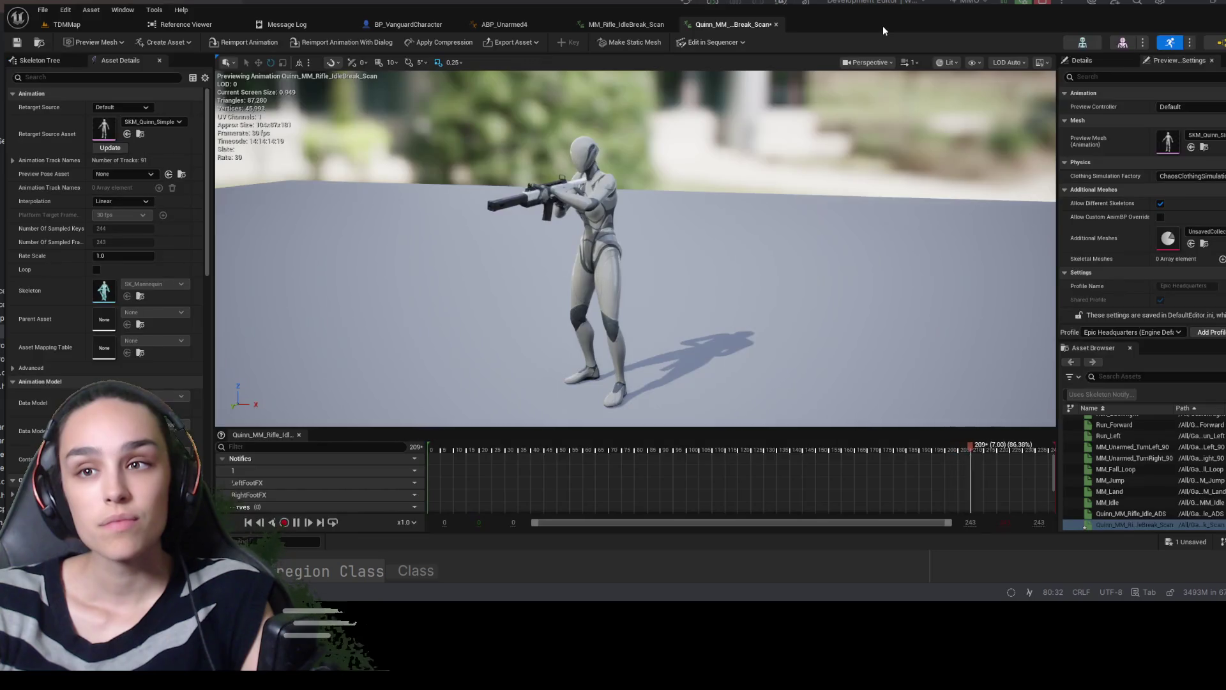
{"action": "left_click", "coordinate": [549, 24]}
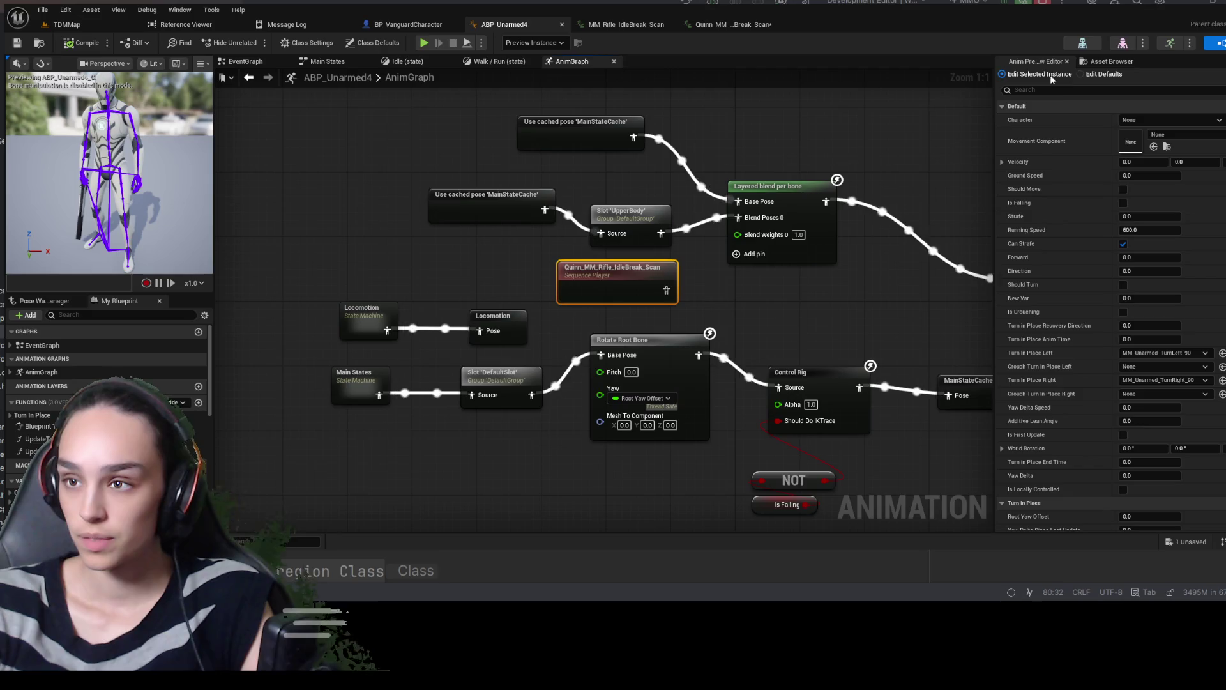
Flip between the asset list and preview variables, then restore and re-maximize the editor window
{"action": "left_click", "coordinate": [1112, 61]}
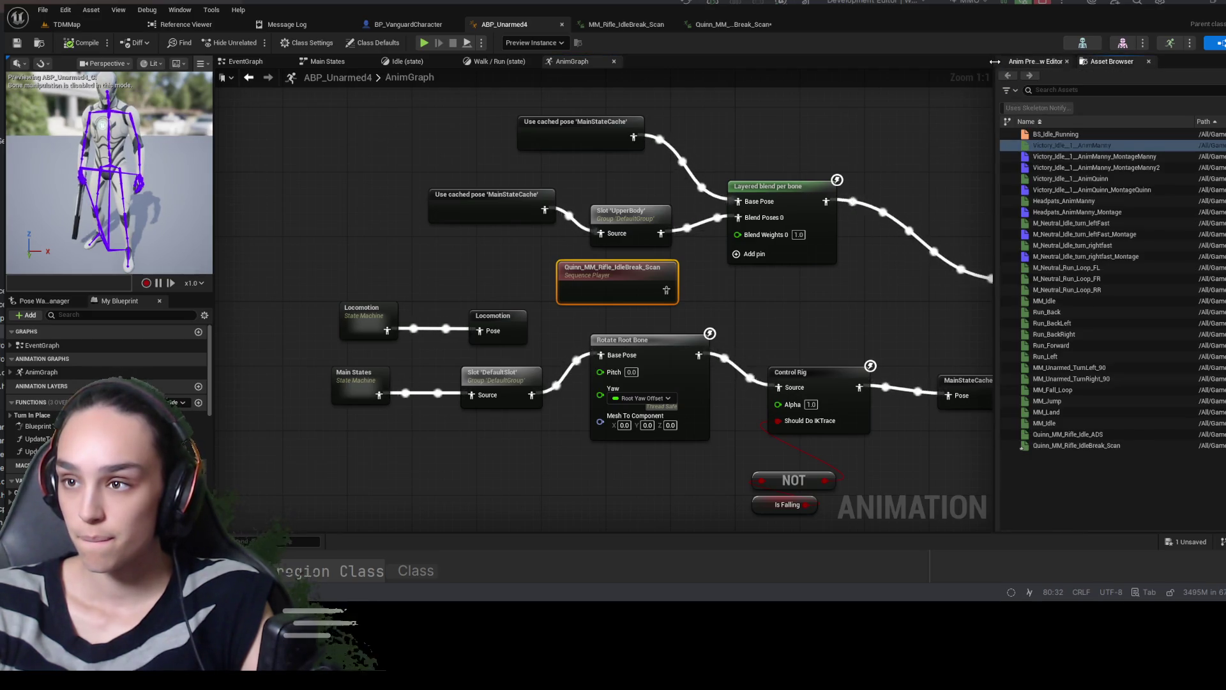
{"action": "left_click", "coordinate": [1037, 62]}
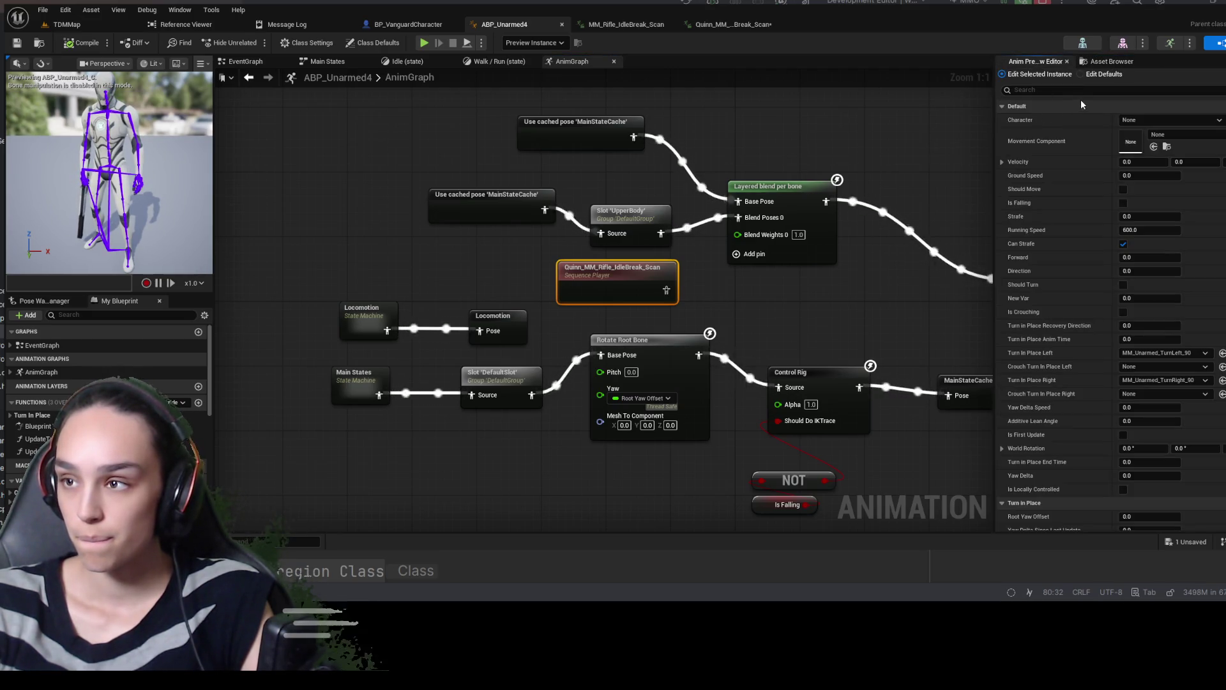
{"action": "double_click", "coordinate": [945, 2]}
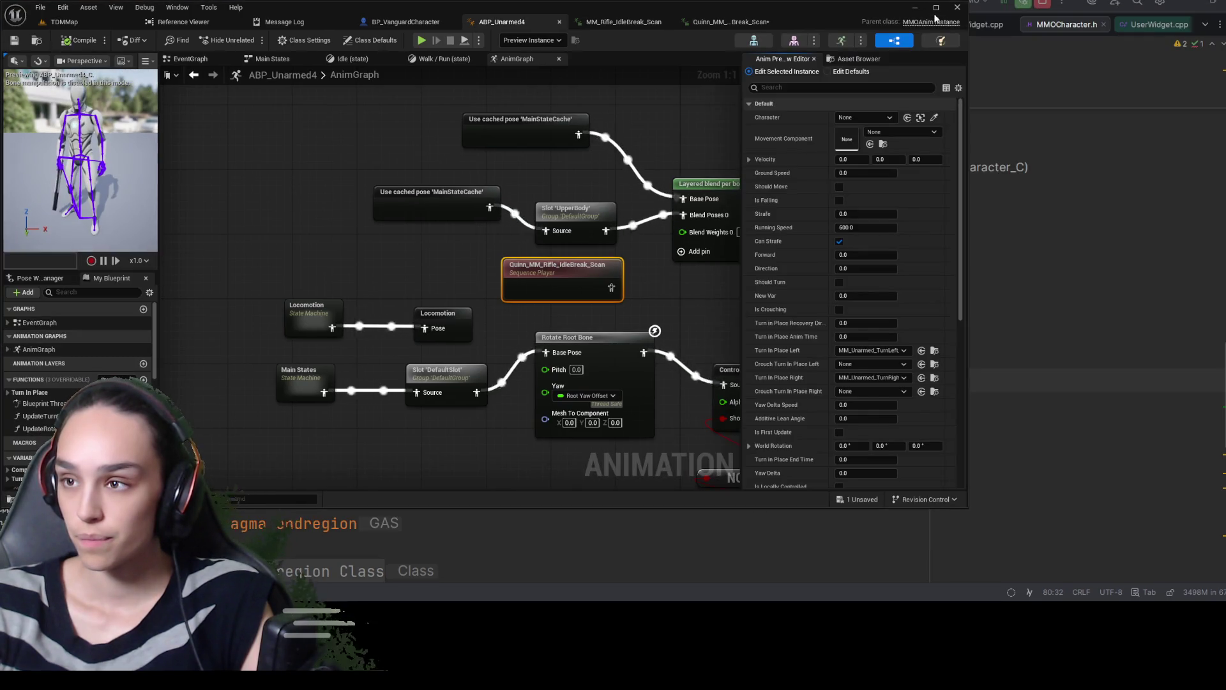
{"action": "left_click", "coordinate": [936, 7]}
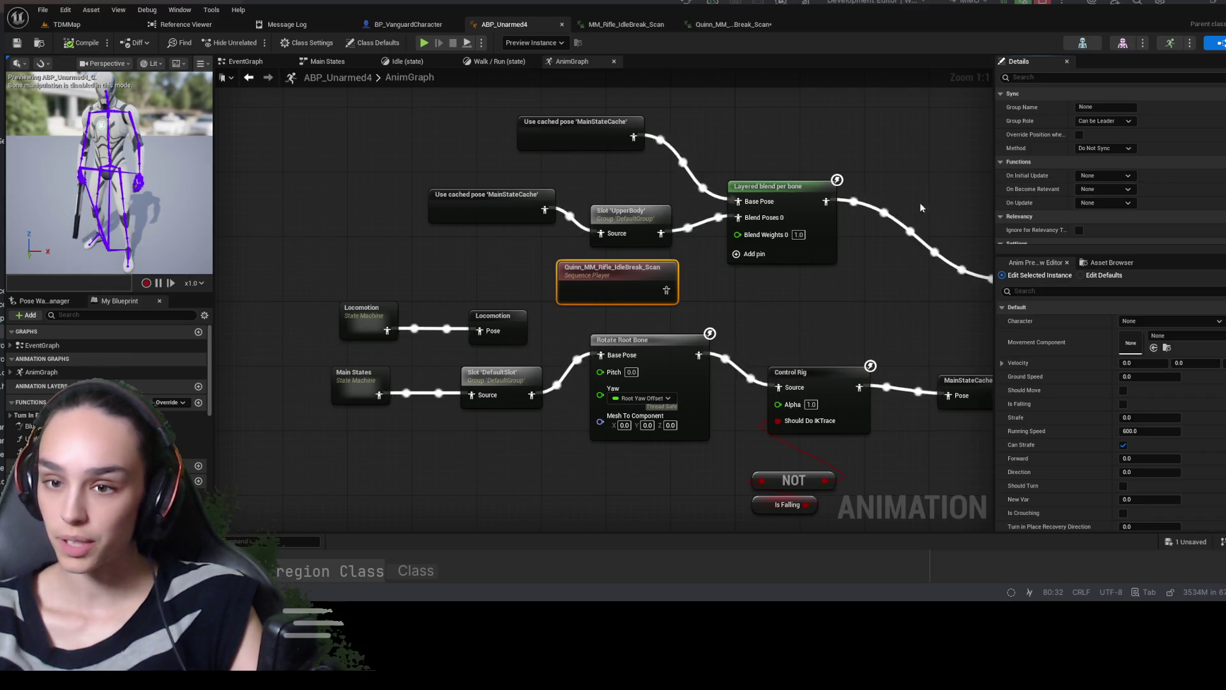
Search 'loo' and enable Loop Animation on the IdleBreak_Scan player, then compile the blueprint
{"action": "left_click", "coordinate": [1071, 77]}
{"action": "type", "text": "loo"}
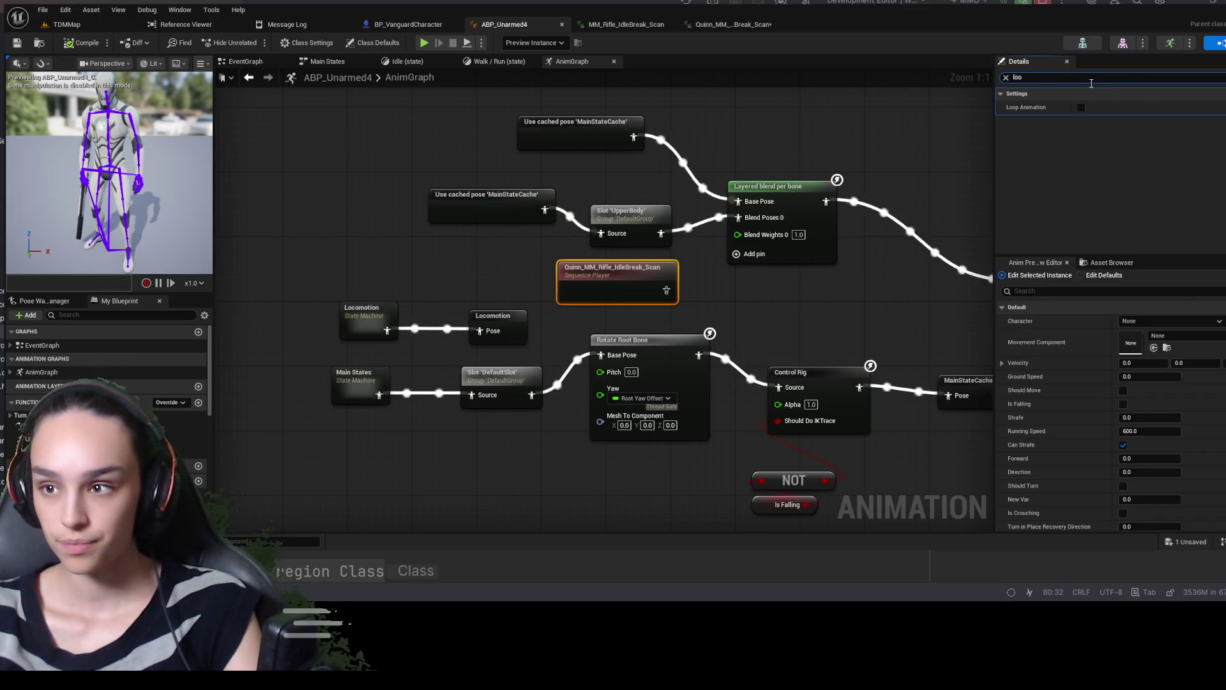
{"action": "left_click", "coordinate": [1082, 108]}
{"action": "left_click", "coordinate": [83, 44]}
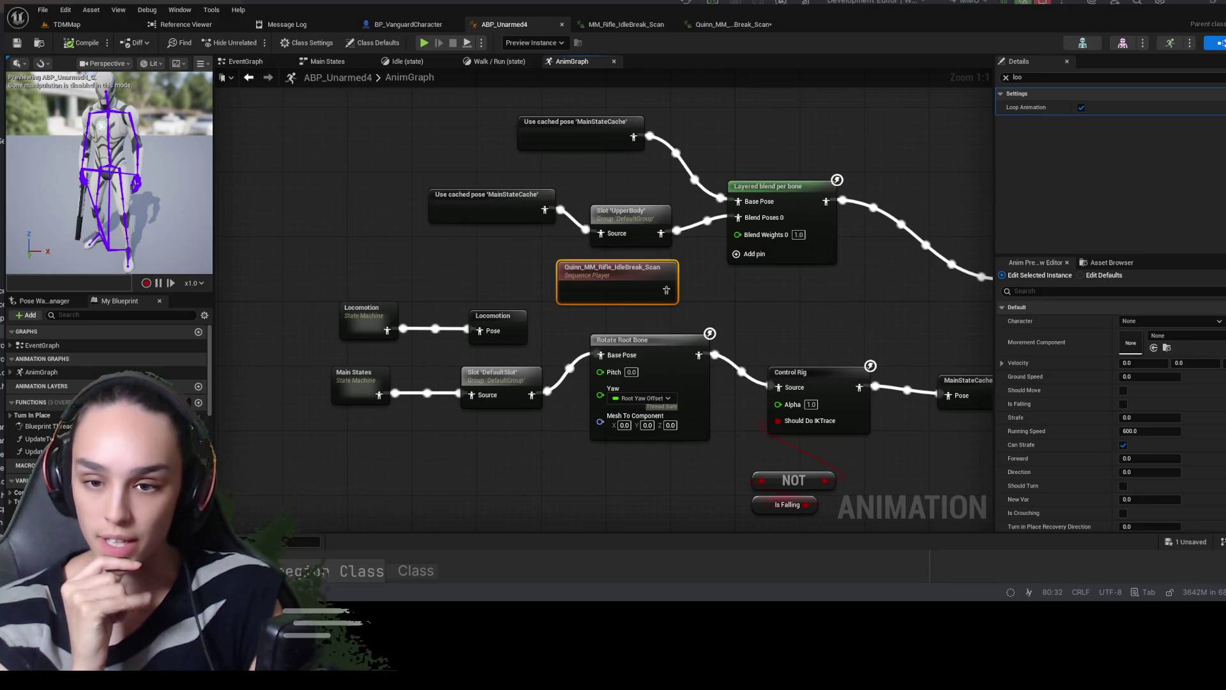
Inspect the MainStateCache pose and UpperBody slot nodes, and move the idle break player toward the slot
{"action": "left_click", "coordinate": [492, 205]}
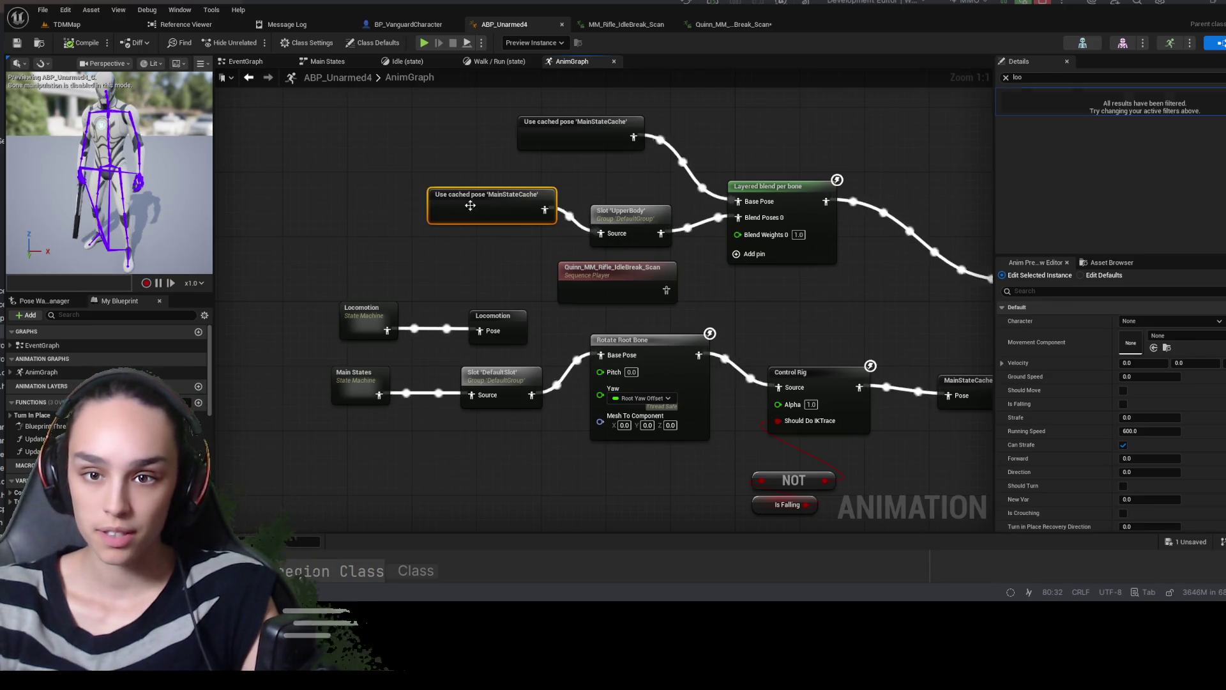
{"action": "left_click", "coordinate": [611, 227]}
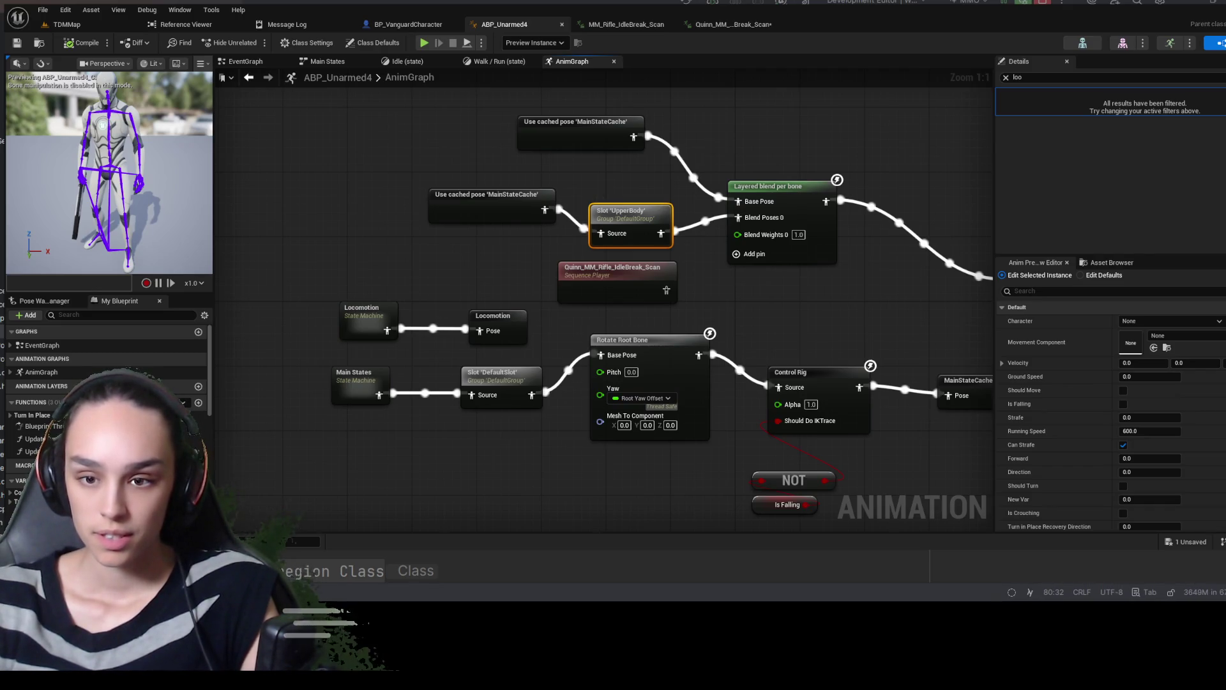
{"action": "left_click_drag", "start_coordinate": [608, 277], "coordinate": [478, 252]}
Break the cached-pose link into Slot 'UpperBody' and wire the IdleBreak_Scan player into its Source
{"action": "left_click", "coordinate": [590, 226], "text": "alt"}
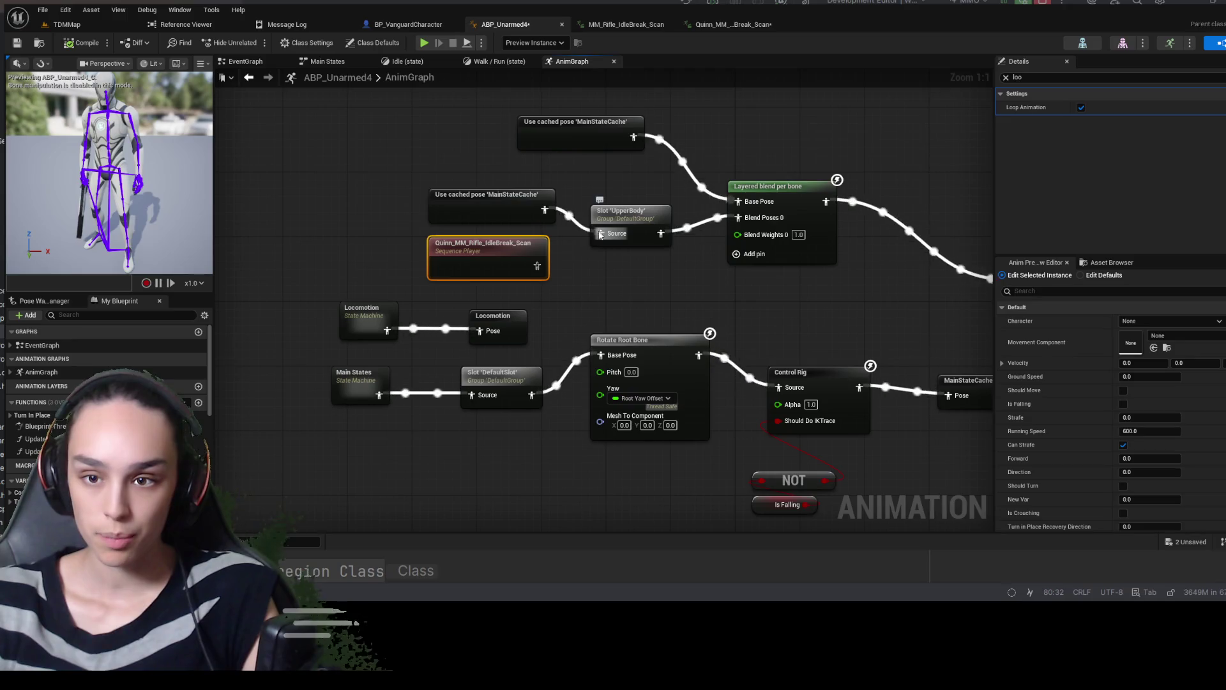
{"action": "left_click", "coordinate": [616, 230]}
{"action": "left_click_drag", "start_coordinate": [487, 193], "coordinate": [342, 153]}
{"action": "left_click_drag", "start_coordinate": [447, 244], "coordinate": [455, 203]}
{"action": "left_click_drag", "start_coordinate": [593, 233], "coordinate": [544, 224]}
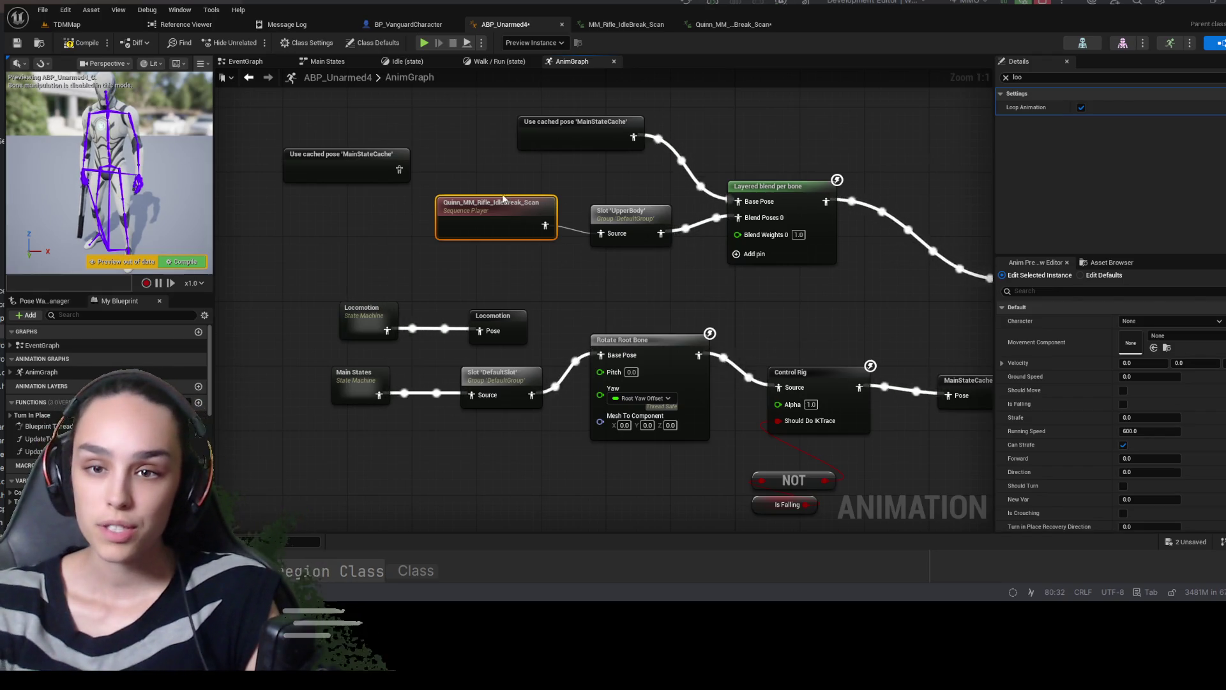
{"action": "left_click_drag", "start_coordinate": [368, 169], "coordinate": [376, 177]}
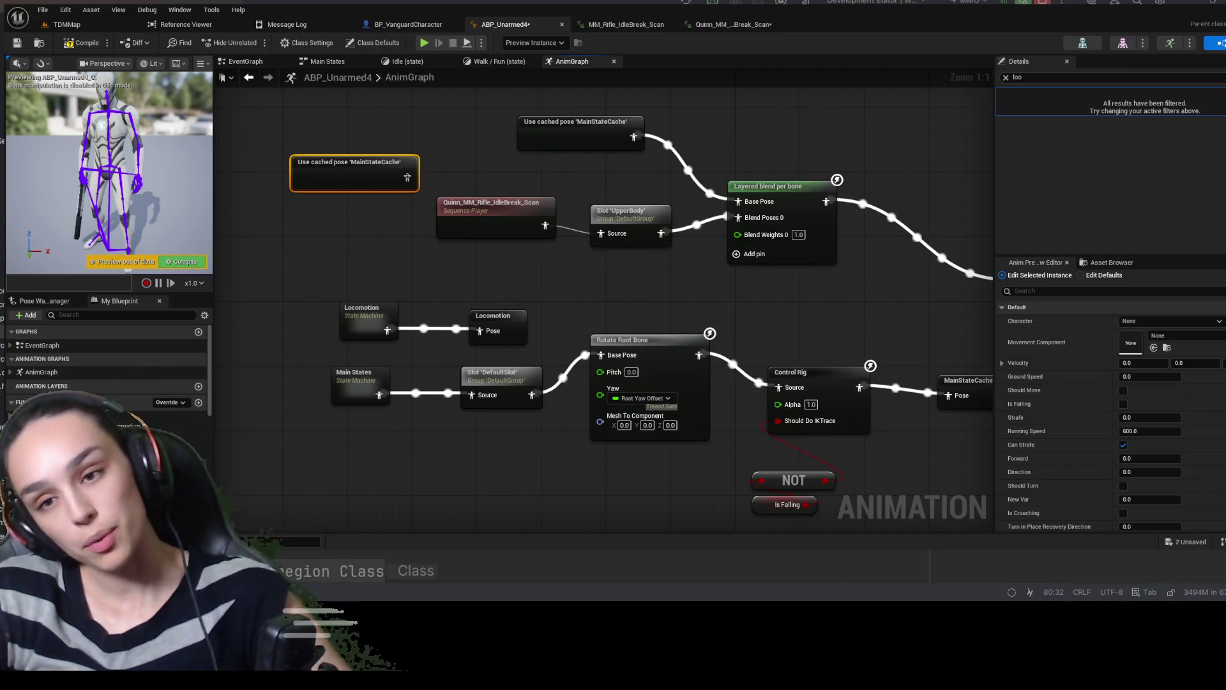
Review the Layered blend per bone 'branch' filter, then browse to the IdleBreak_Scan player's asset
{"action": "left_click", "coordinate": [782, 191]}
{"action": "key", "text": "BackSpace"}
{"action": "key", "text": "BackSpace"}
{"action": "key", "text": "BackSpace"}
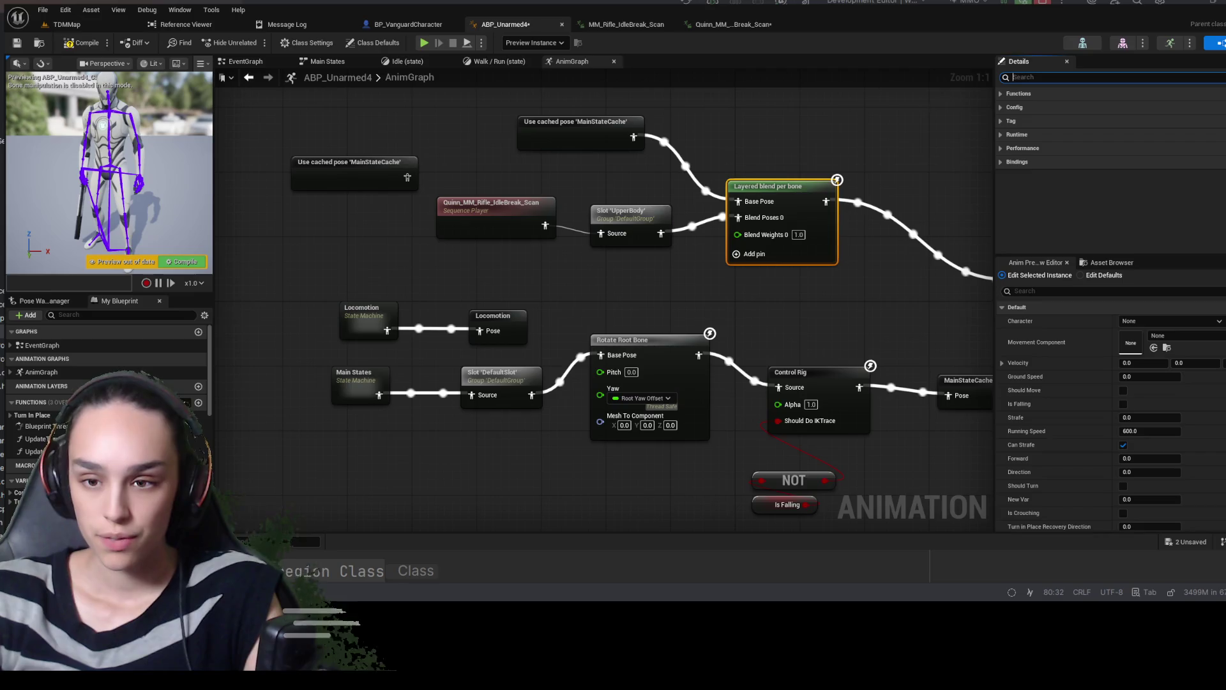
{"action": "type", "text": "branch"}
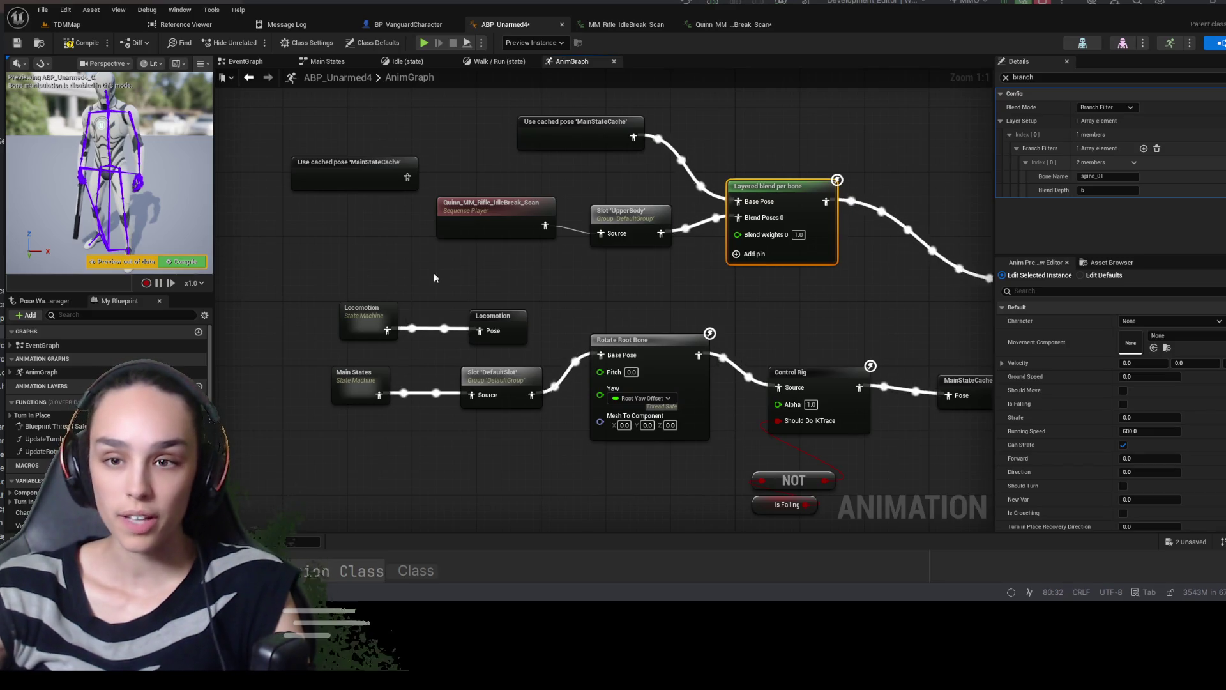
{"action": "left_click", "coordinate": [492, 214]}
{"action": "key", "text": "ctrl+b"}
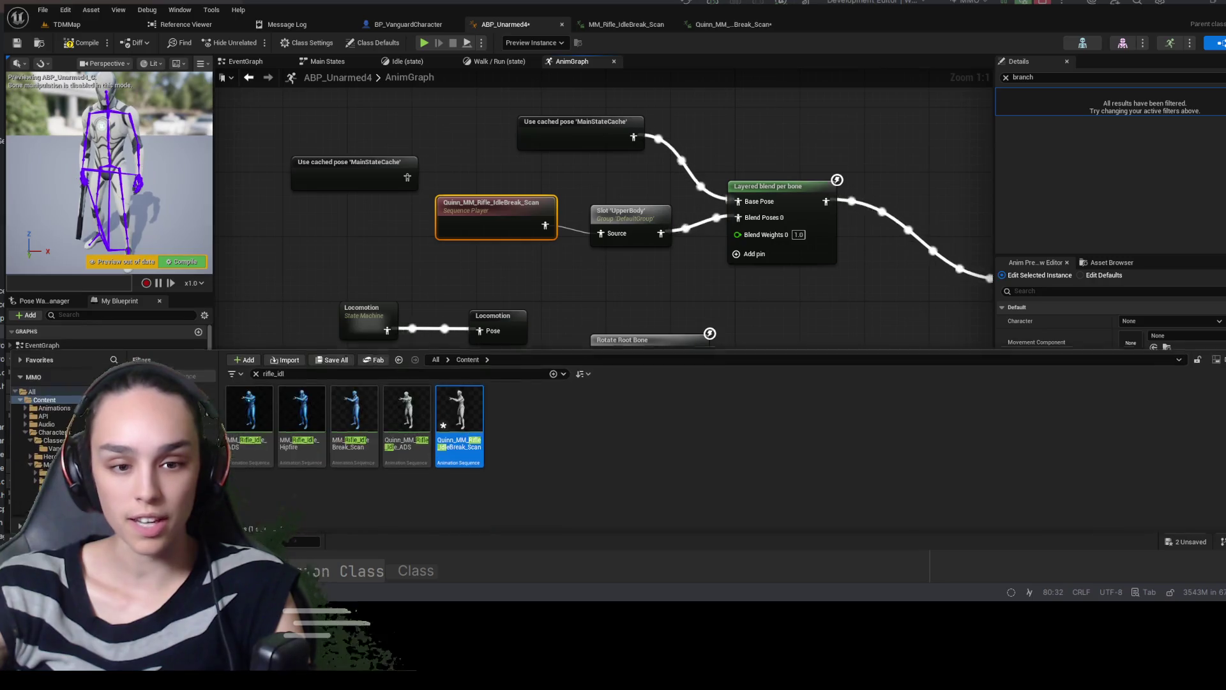
Preview MM_Rifle_Idle_Hipfire, MM_Rifle_Idle_ADS and MM_Rifle_IdleBreak_Scan, then go back to ABP_Unarmed4
{"action": "left_click", "coordinate": [312, 456]}
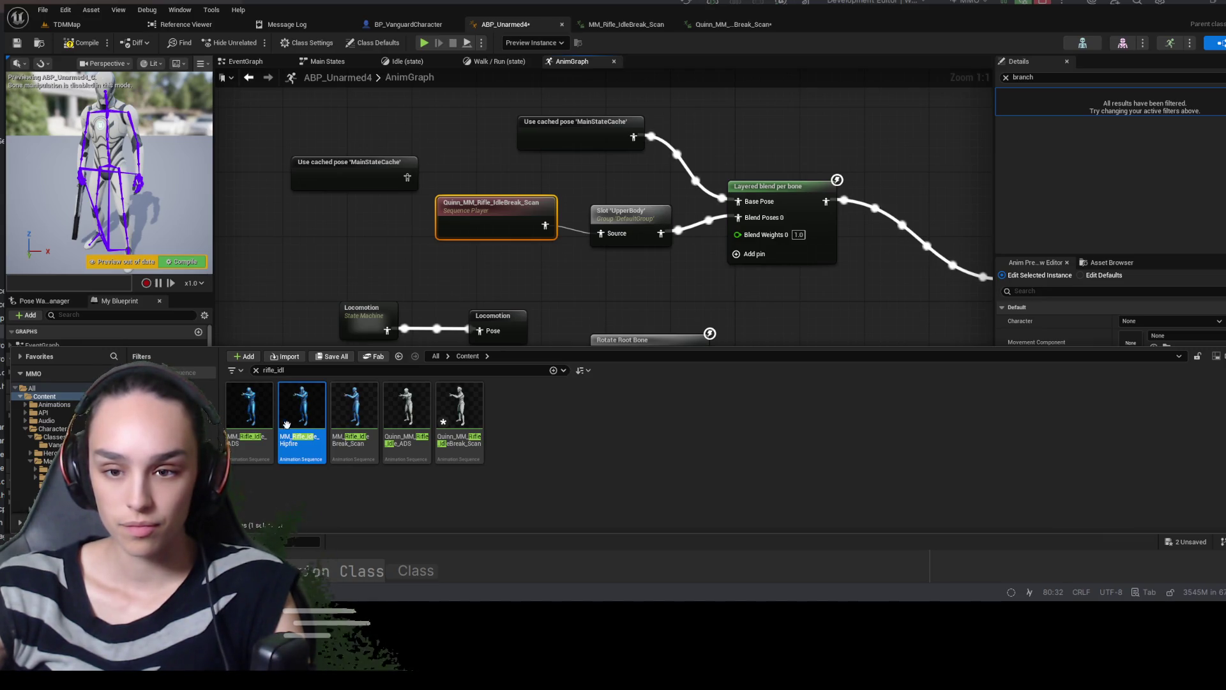
{"action": "double_click", "coordinate": [300, 406]}
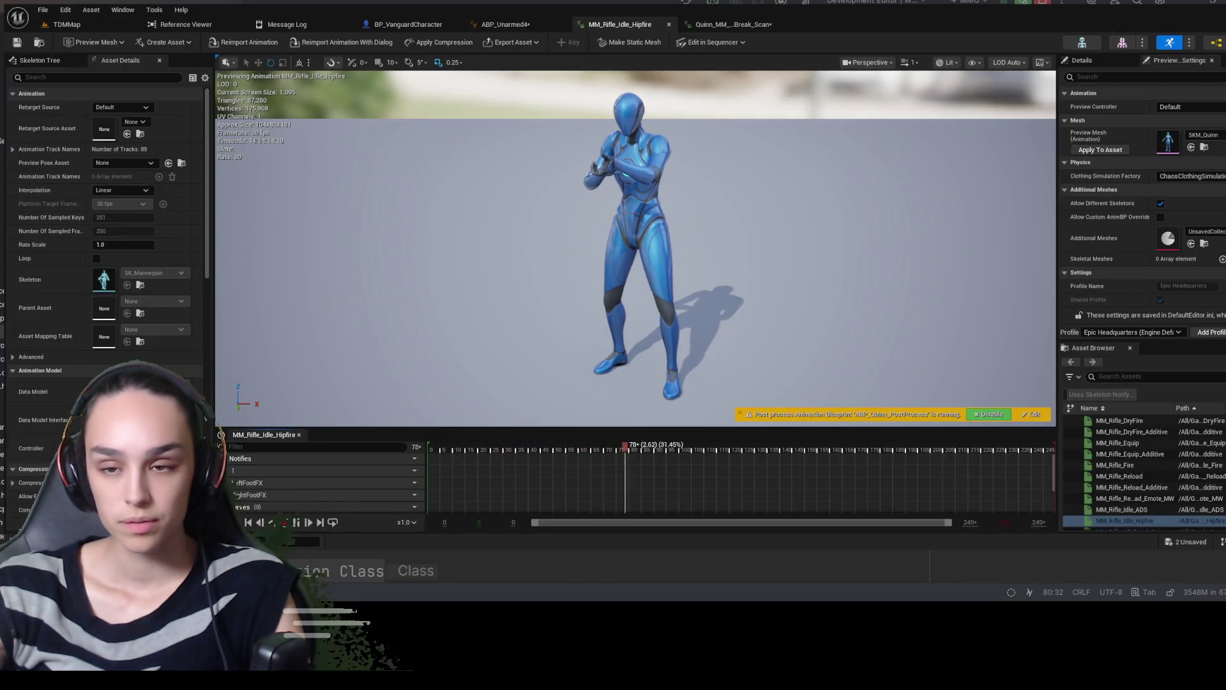
{"action": "key", "text": "ctrl+space"}
{"action": "double_click", "coordinate": [266, 277]}
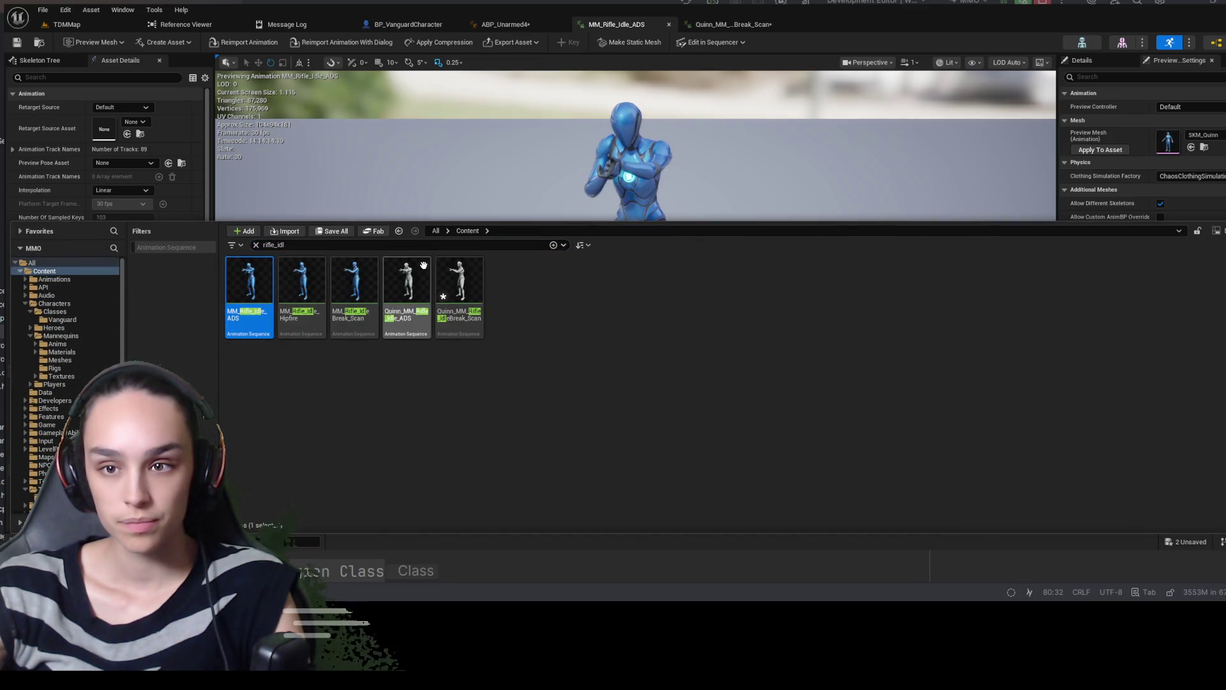
{"action": "left_click", "coordinate": [308, 286]}
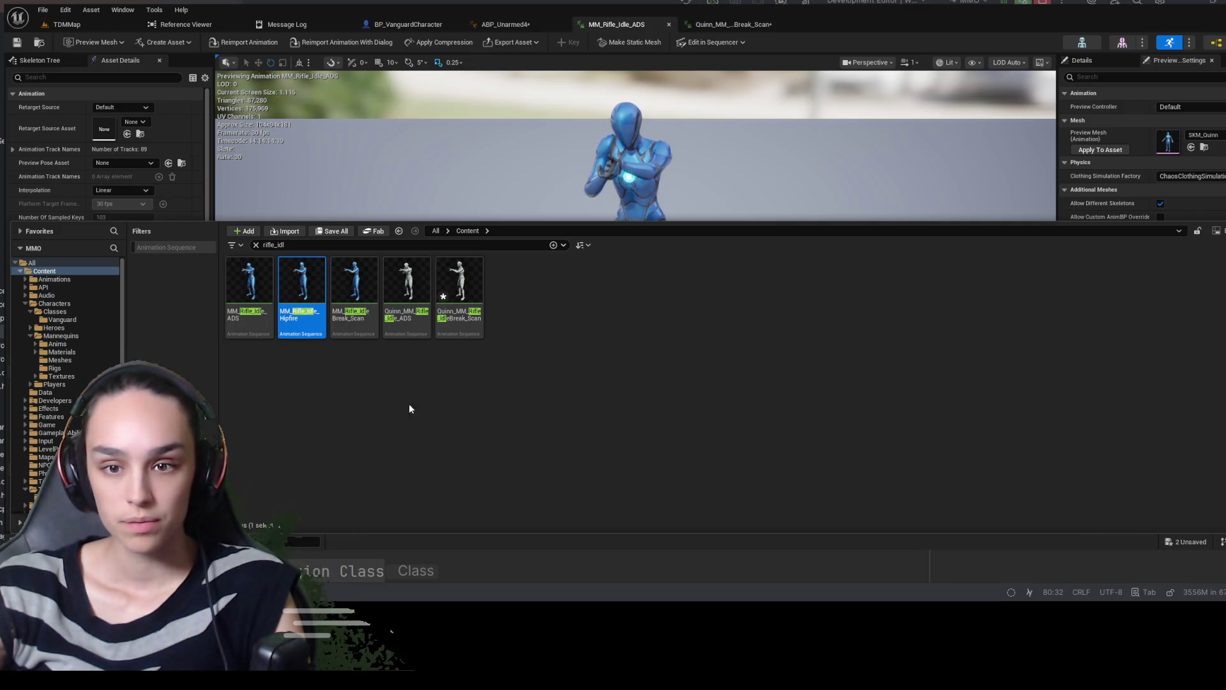
{"action": "left_click", "coordinate": [365, 275]}
{"action": "double_click", "coordinate": [365, 276]}
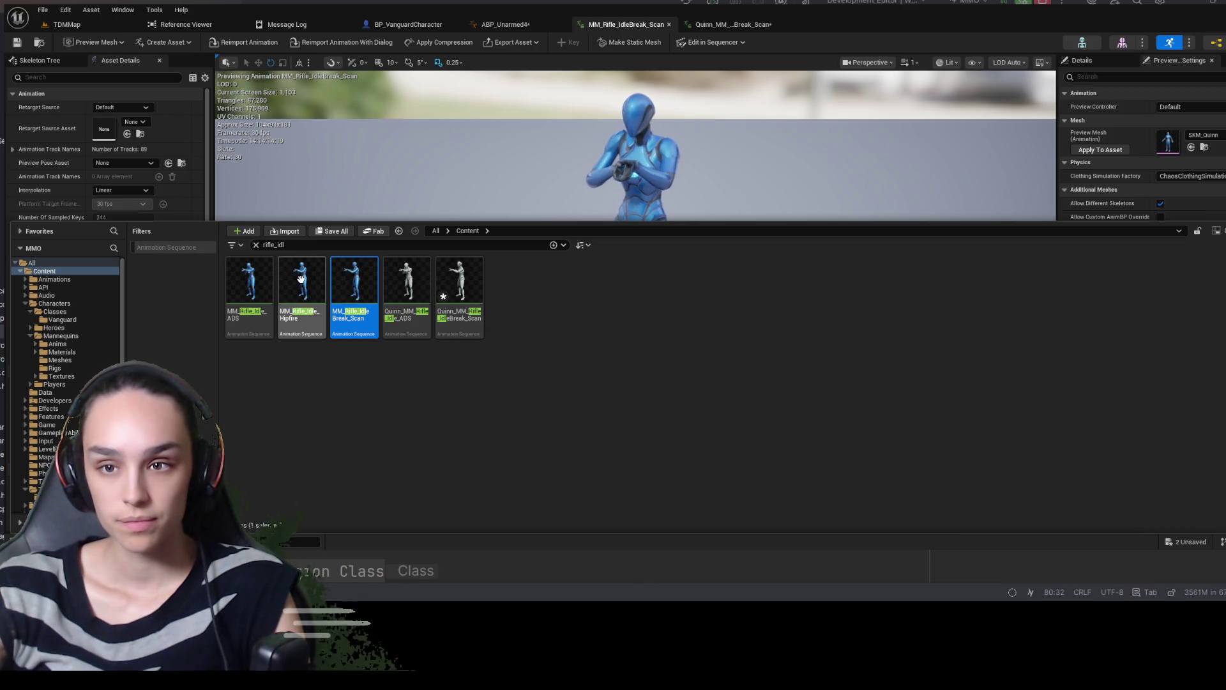
{"action": "left_click", "coordinate": [719, 24]}
{"action": "left_click", "coordinate": [502, 25]}
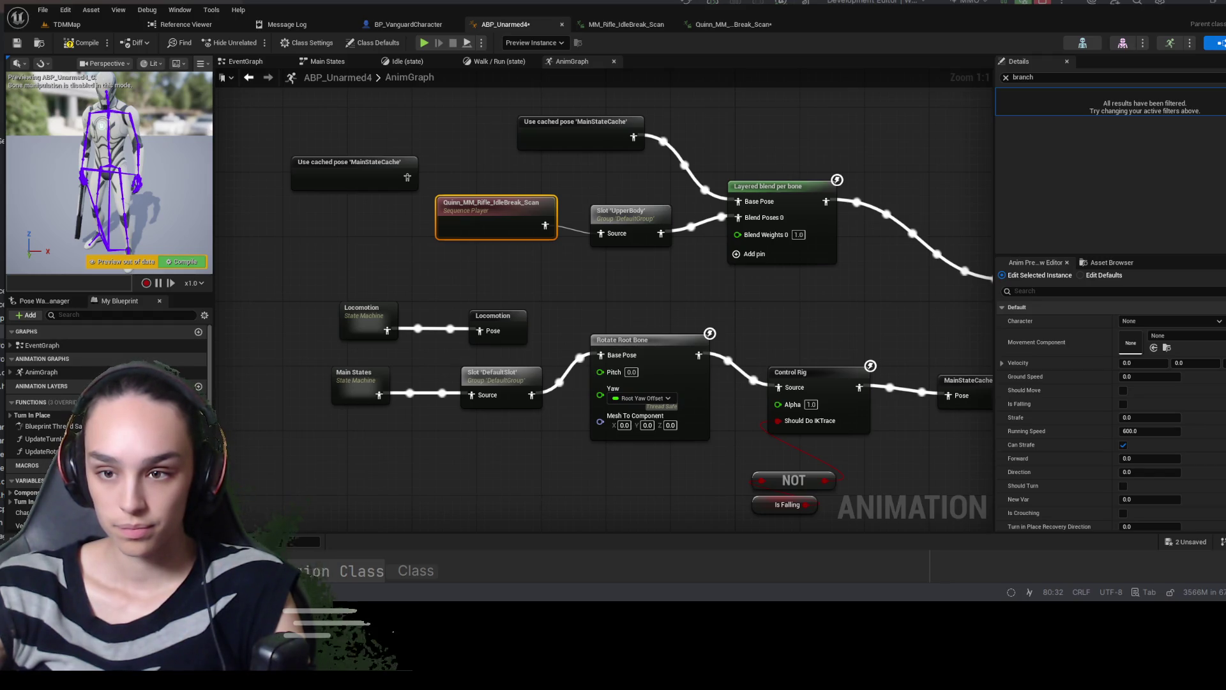
Compile and save the ABP_Unarmed4 animation blueprint
{"action": "left_click", "coordinate": [80, 43]}
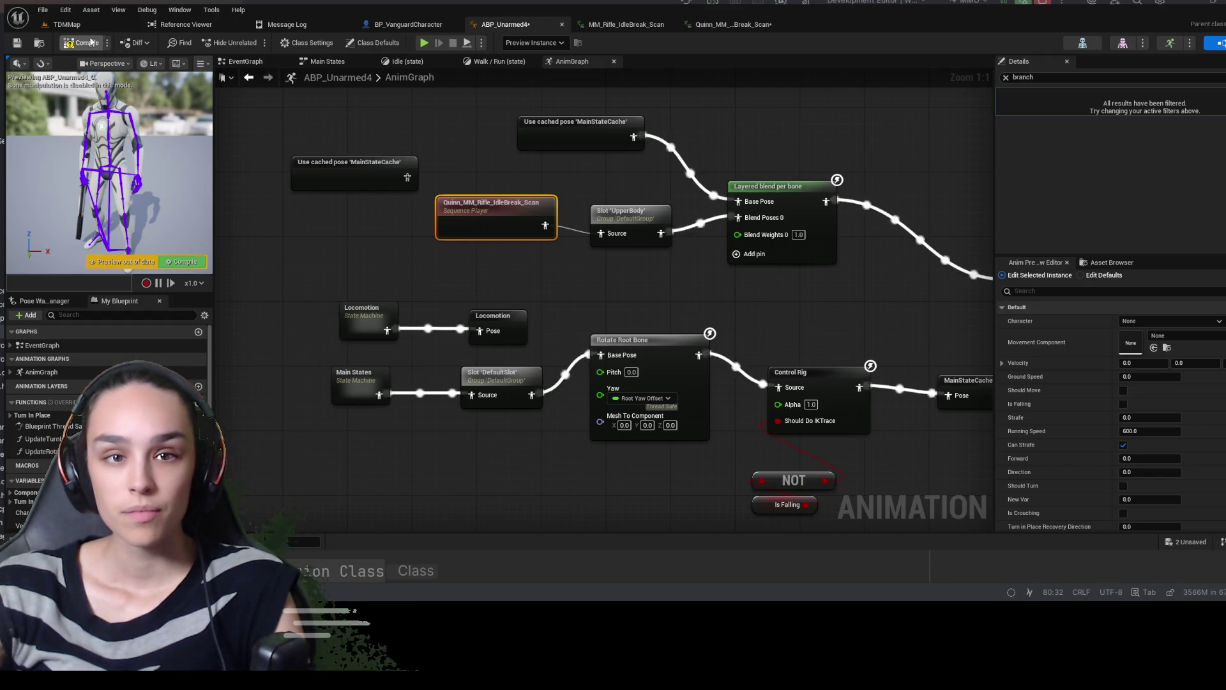
{"action": "left_click", "coordinate": [17, 43]}
{"action": "left_click", "coordinate": [67, 25]}
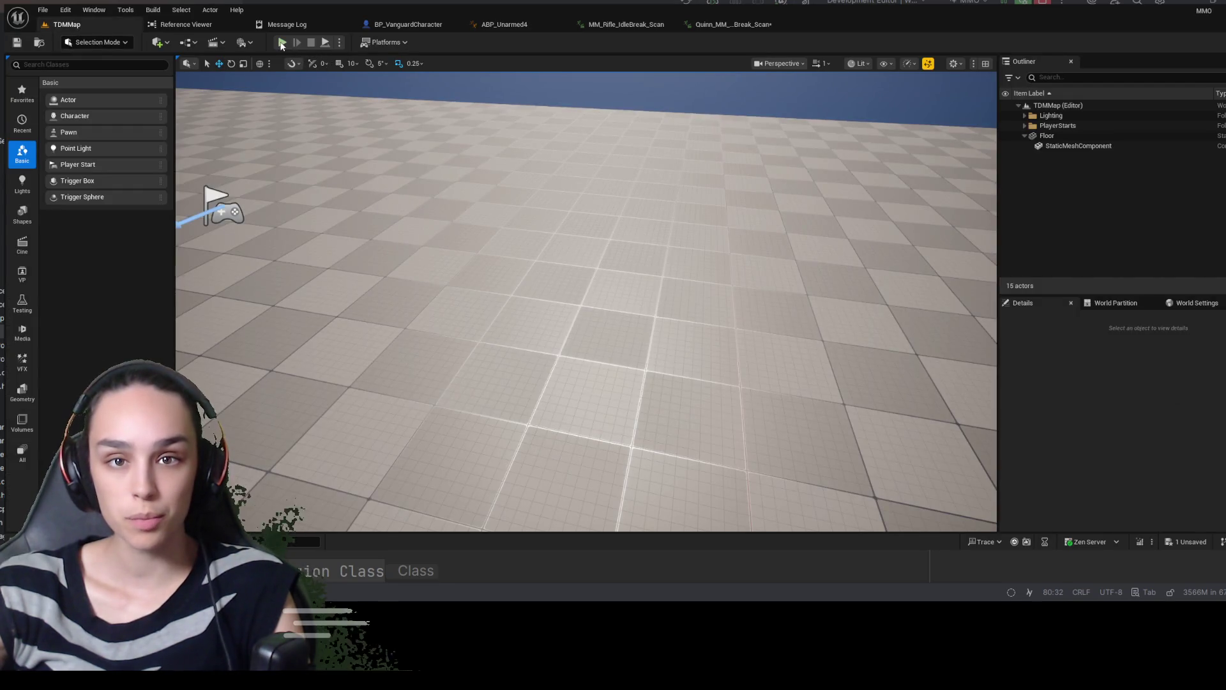
Play-test TDMMap, ejecting to inspect the character in wireframe and lit views, then stop
{"action": "left_click", "coordinate": [282, 42]}
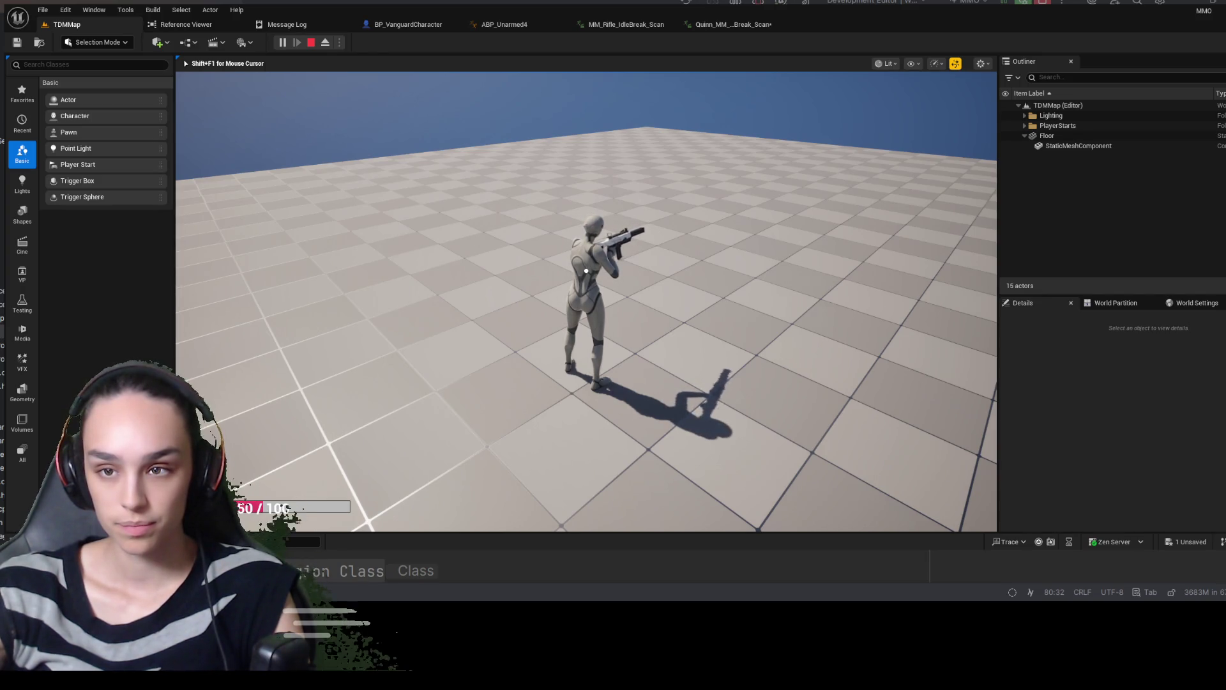
{"action": "key", "text": "F8"}
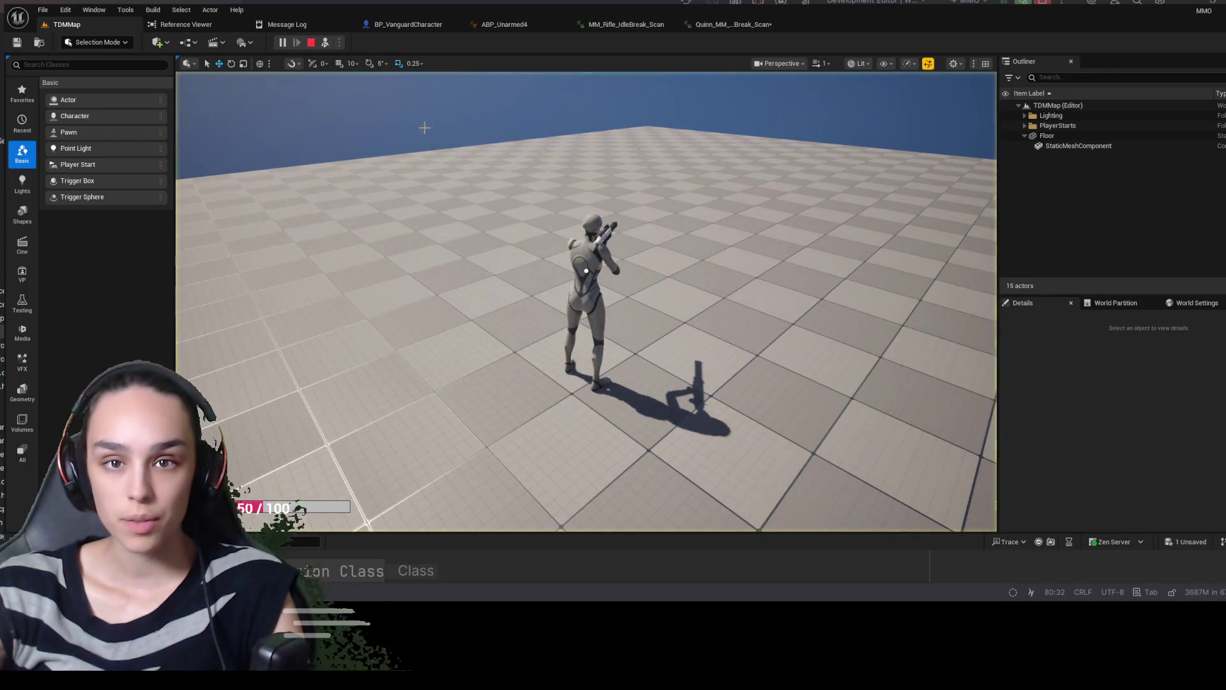
{"action": "scroll", "coordinate": [585, 271], "scroll_direction": "down", "scroll_amount": 1}
{"action": "key", "text": "w"}
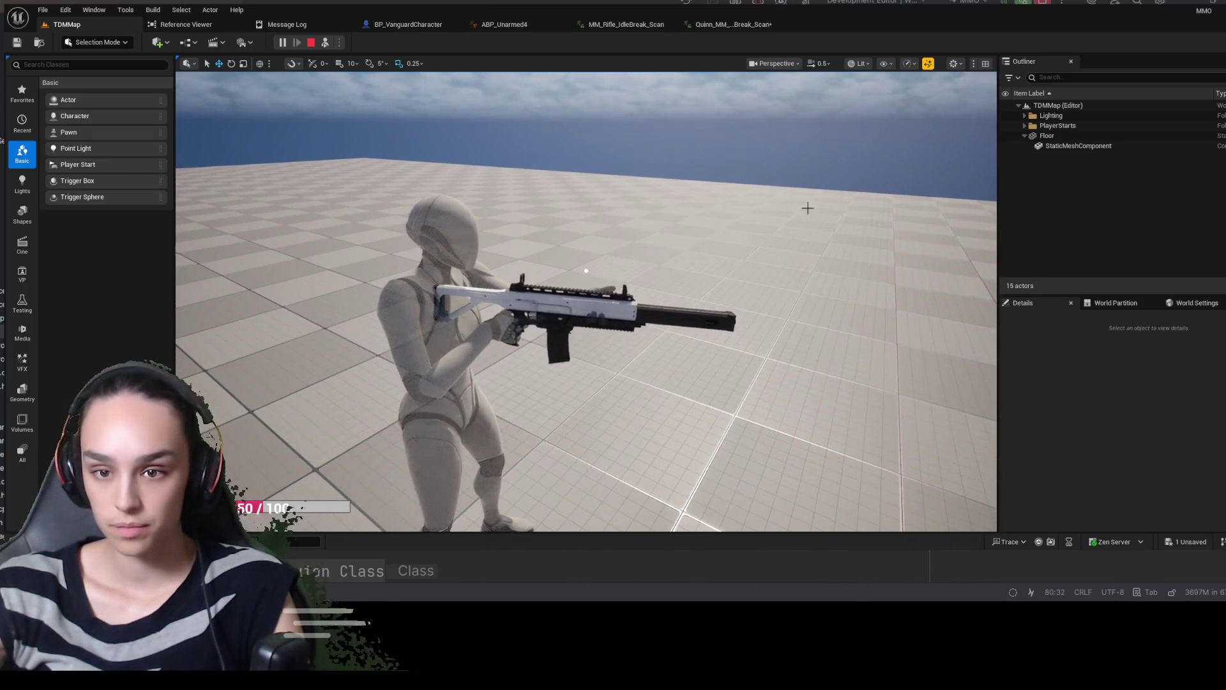
{"action": "key", "text": "F1"}
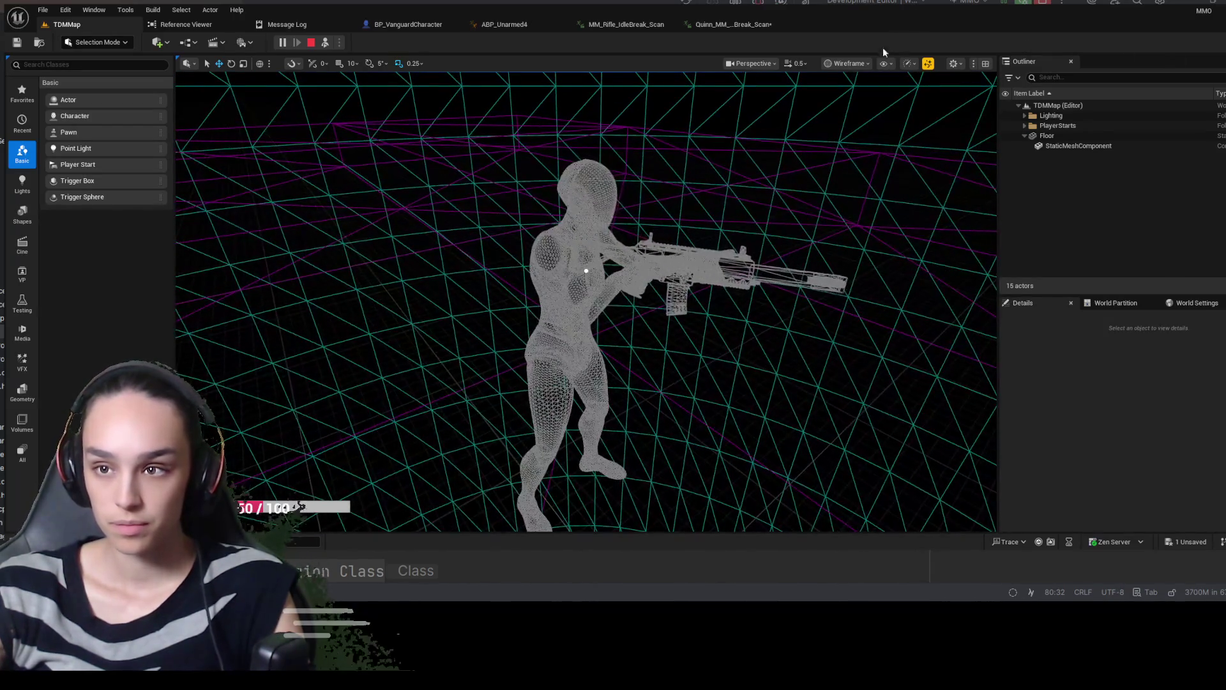
{"action": "key", "text": "F3"}
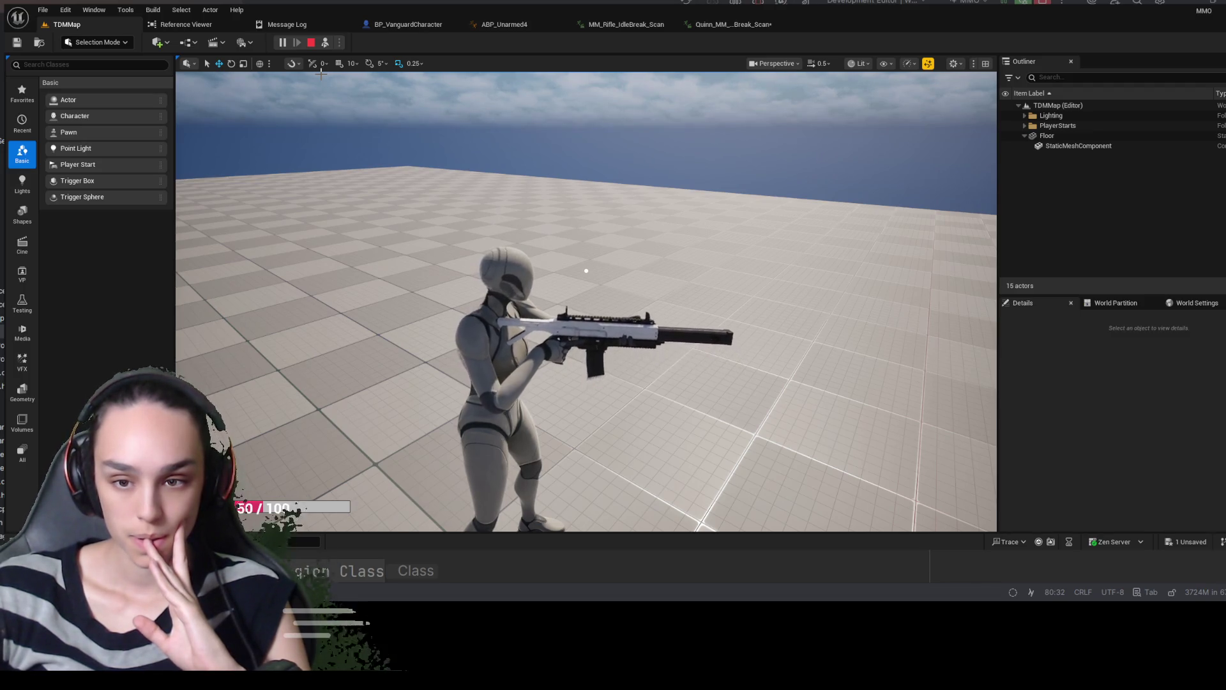
{"action": "left_click", "coordinate": [313, 43]}
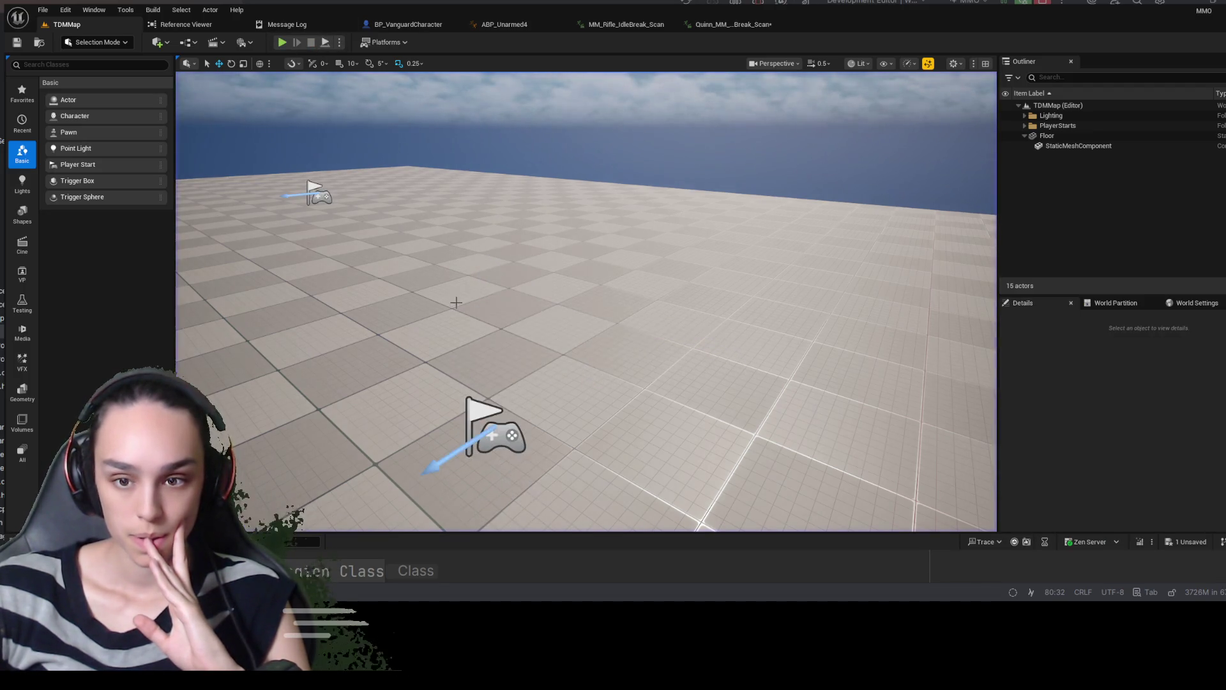
Search 'sk_man' in the content drawer and open the SK_Mannequin skeleton
{"action": "key", "text": "ctrl+space"}
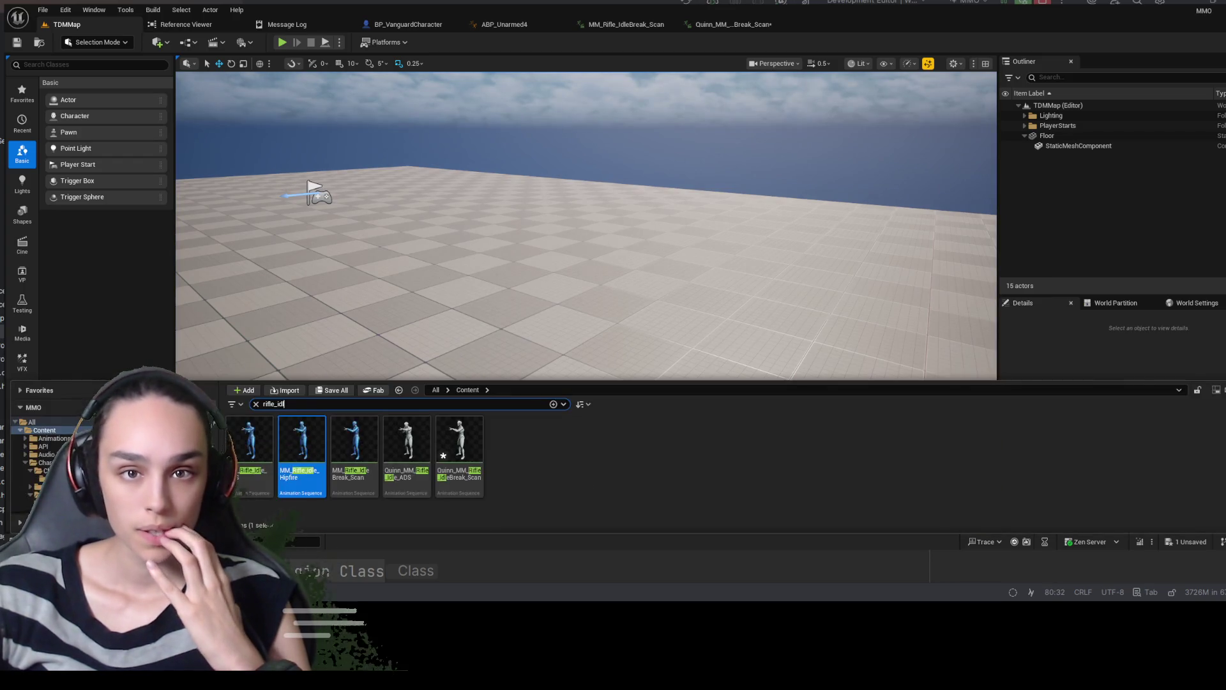
{"action": "left_click", "coordinate": [256, 405]}
{"action": "type", "text": "sk_man"}
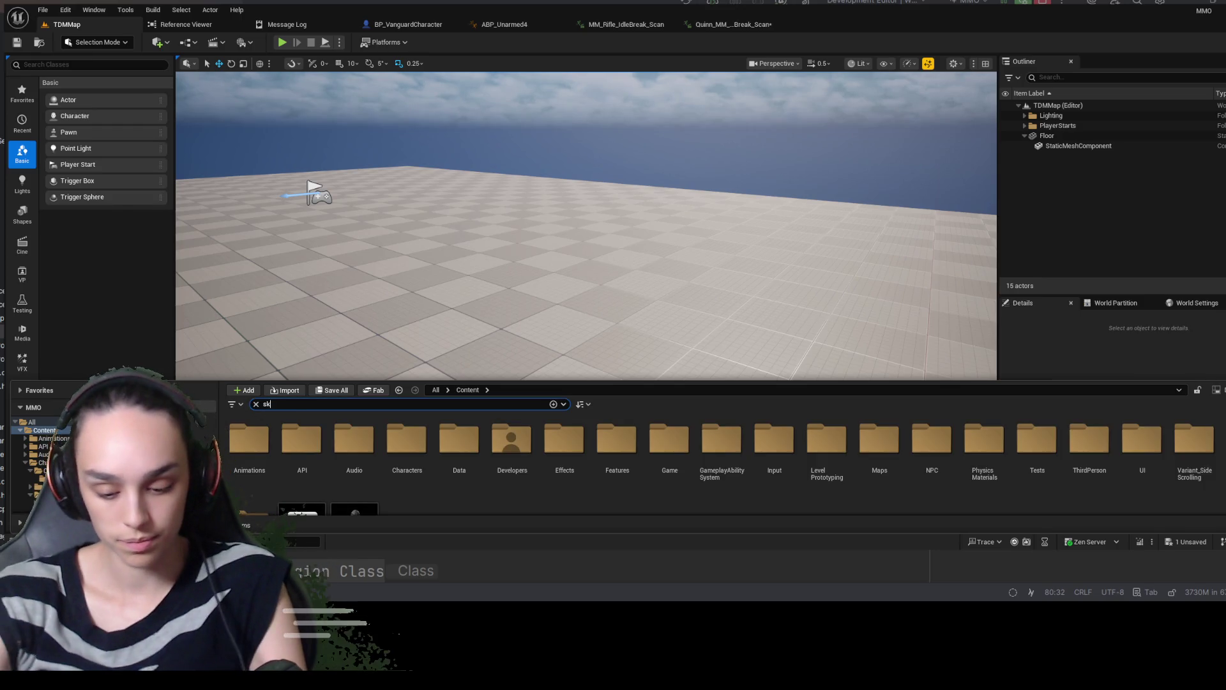
{"action": "left_click", "coordinate": [249, 440]}
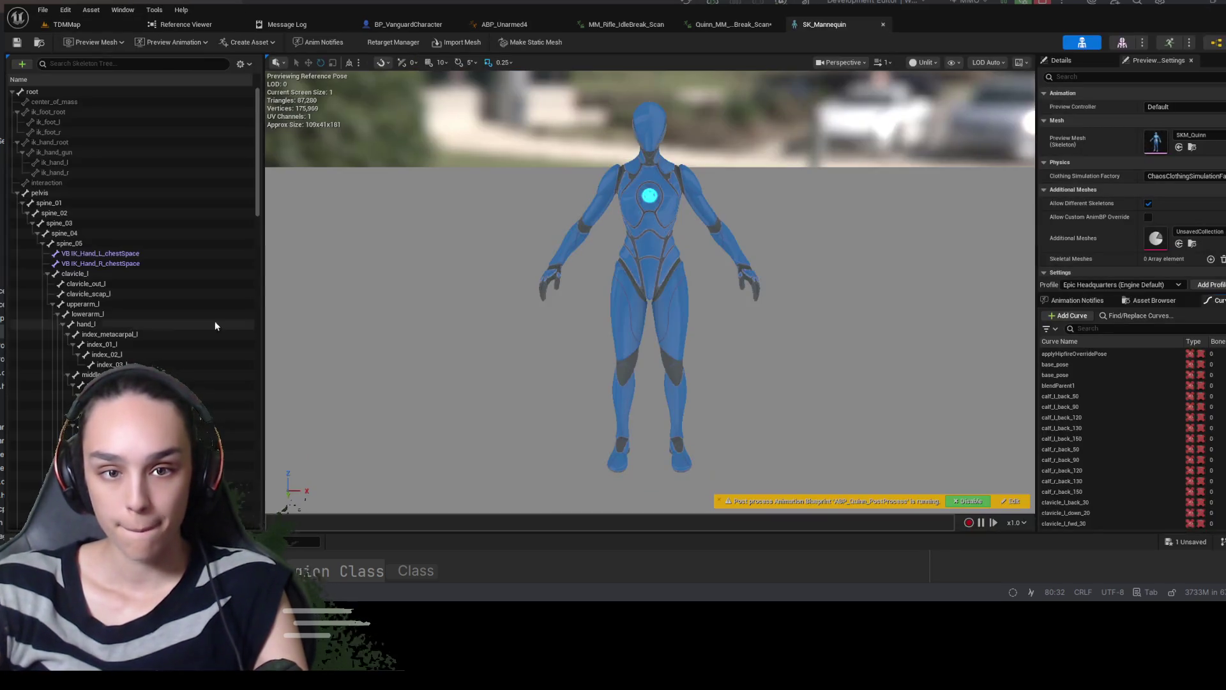
{"action": "scroll", "coordinate": [152, 314], "scroll_direction": "down", "scroll_amount": 10}
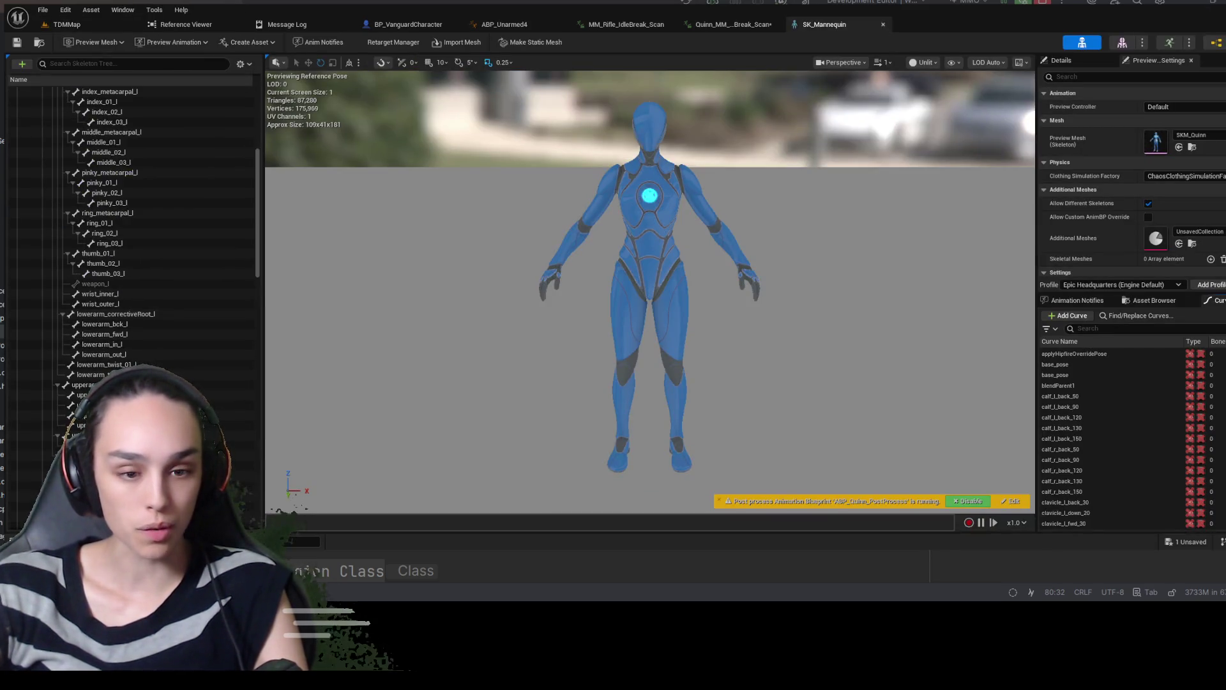
{"action": "key", "text": "ctrl+space"}
{"action": "left_click", "coordinate": [309, 400]}
{"action": "double_click", "coordinate": [309, 400]}
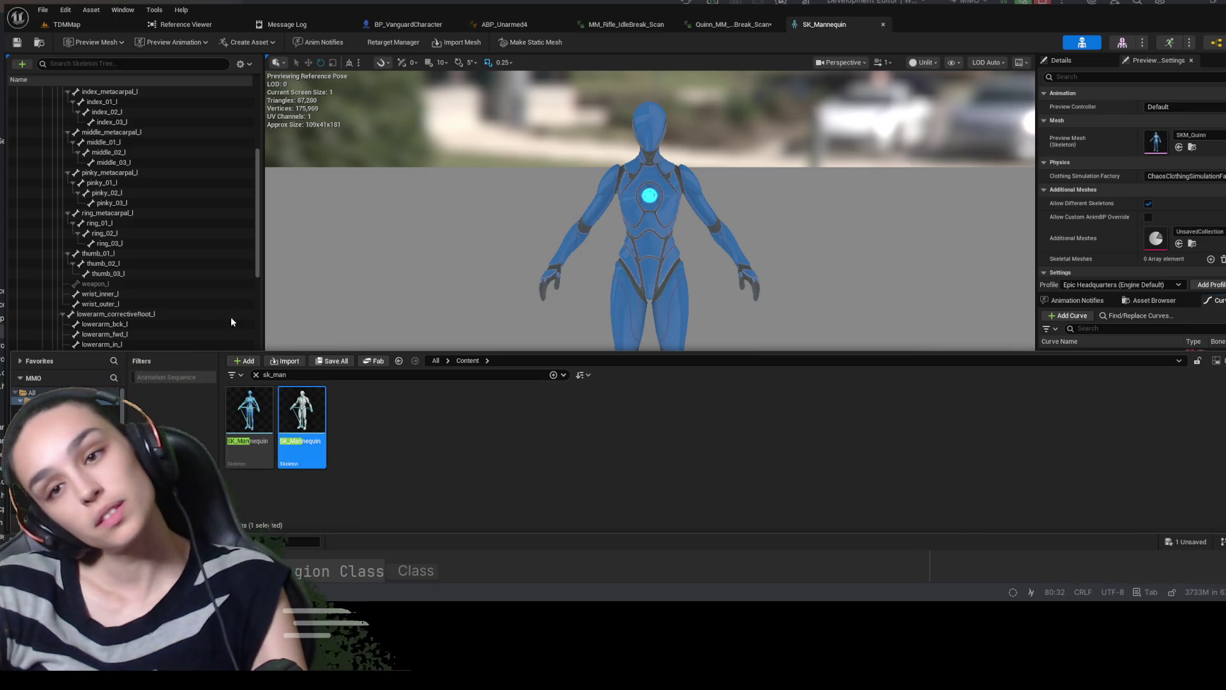
{"action": "scroll", "coordinate": [158, 322], "scroll_direction": "down", "scroll_amount": 9}
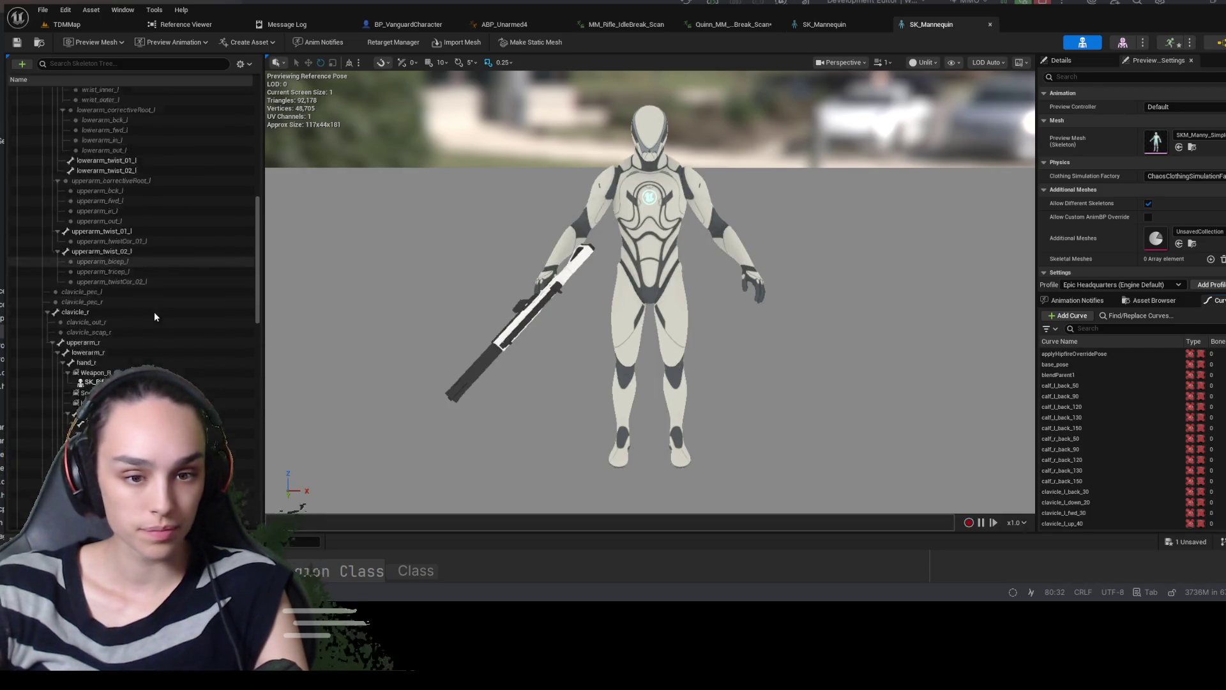
Nudge Weapon_R_Socket slightly with the move gizmo, save the skeleton, and play TDMMap again
{"action": "left_click", "coordinate": [530, 312]}
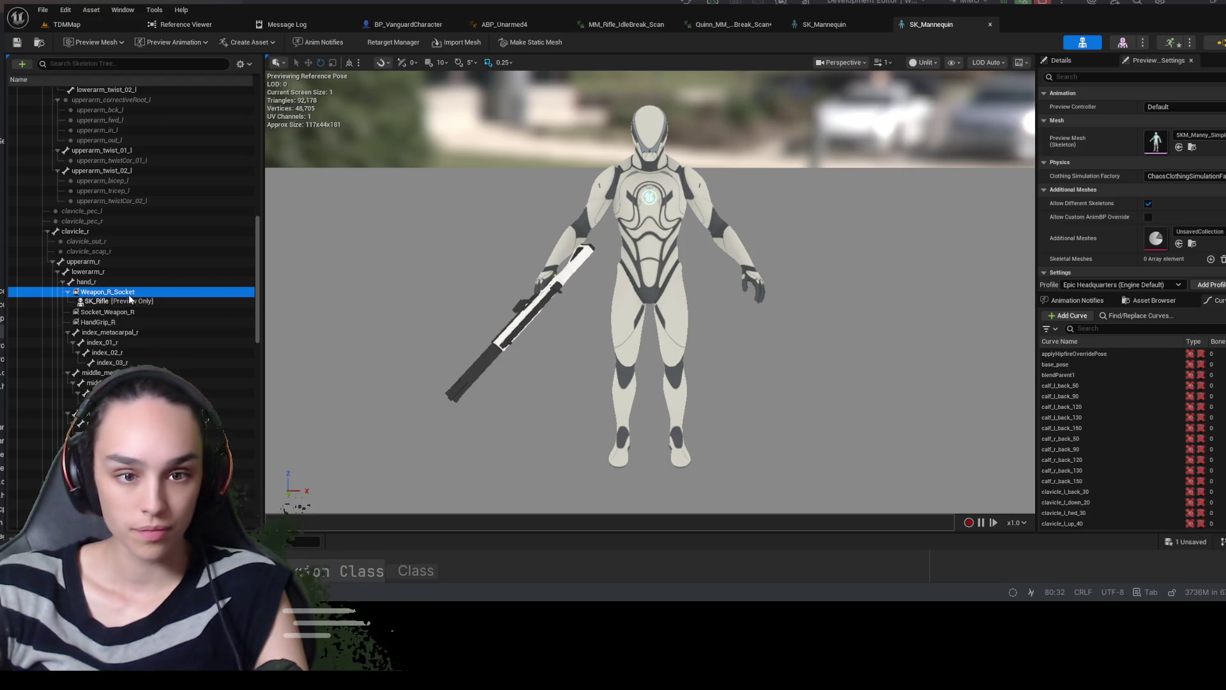
{"action": "key", "text": "f"}
{"action": "key", "text": "w"}
{"action": "mouse_move", "coordinate": [530, 311]}
{"action": "left_mouse_down"}
{"action": "mouse_move", "coordinate": [470, 249]}
{"action": "mouse_move", "coordinate": [415, 261]}
{"action": "left_mouse_up"}
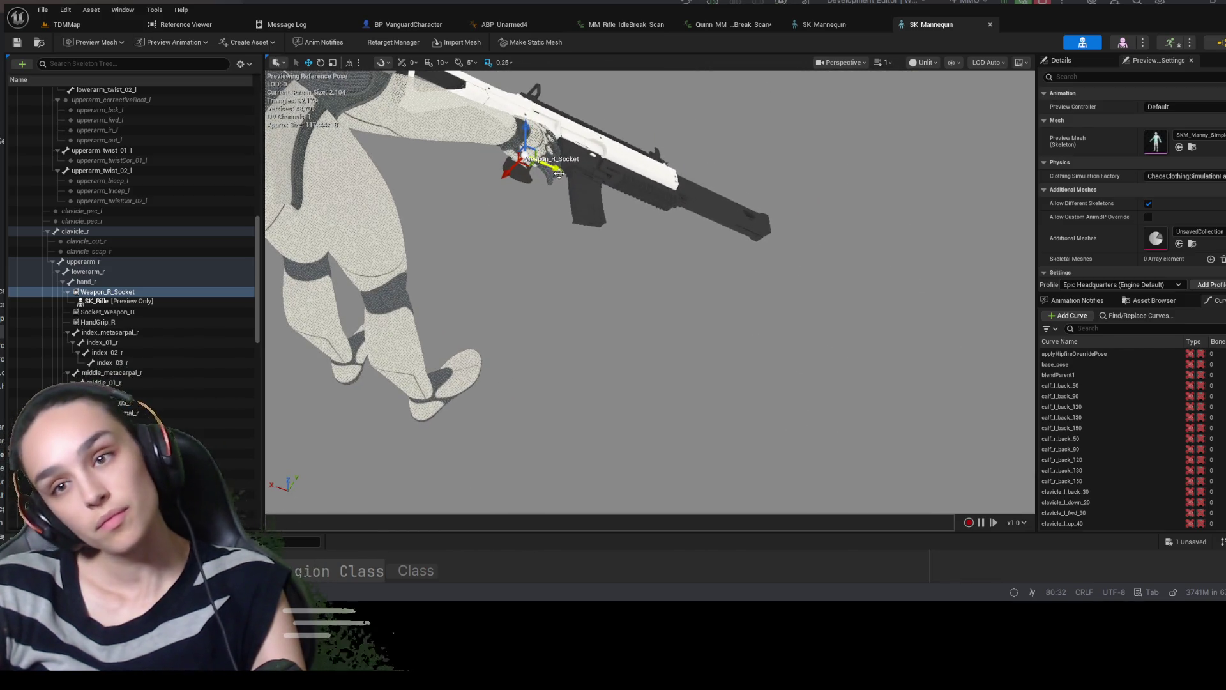
{"action": "left_click_drag", "start_coordinate": [555, 168], "coordinate": [560, 171]}
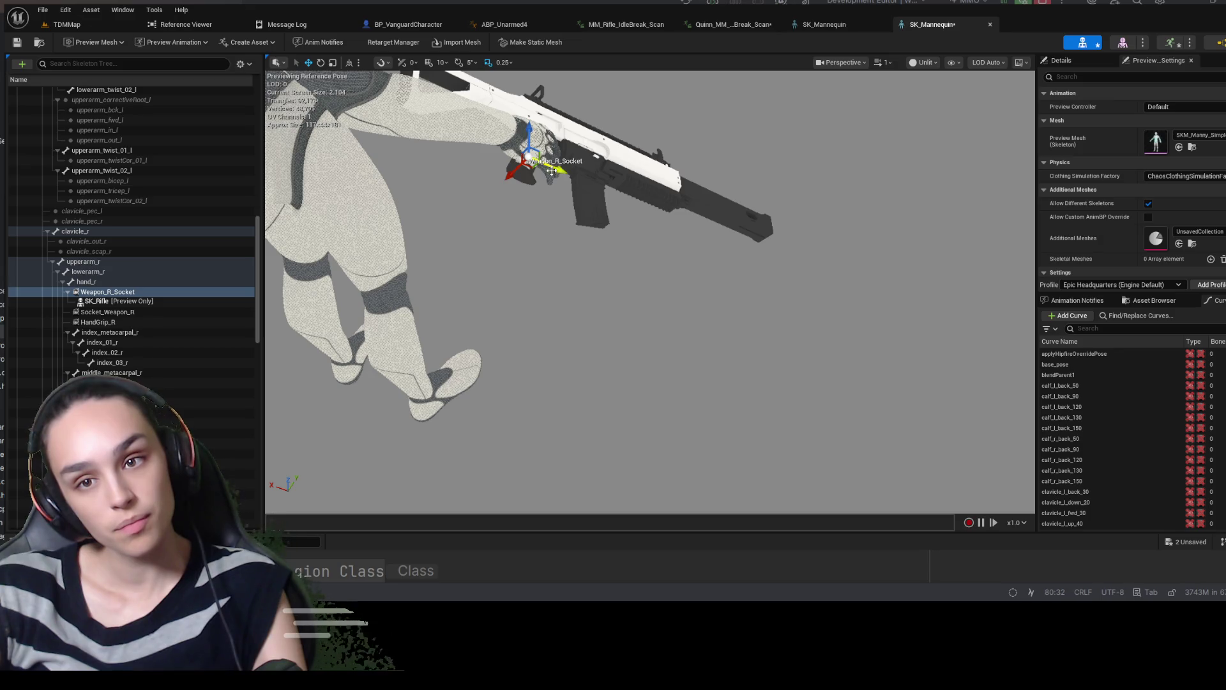
{"action": "key", "text": "ctrl+s"}
{"action": "key", "text": "f"}
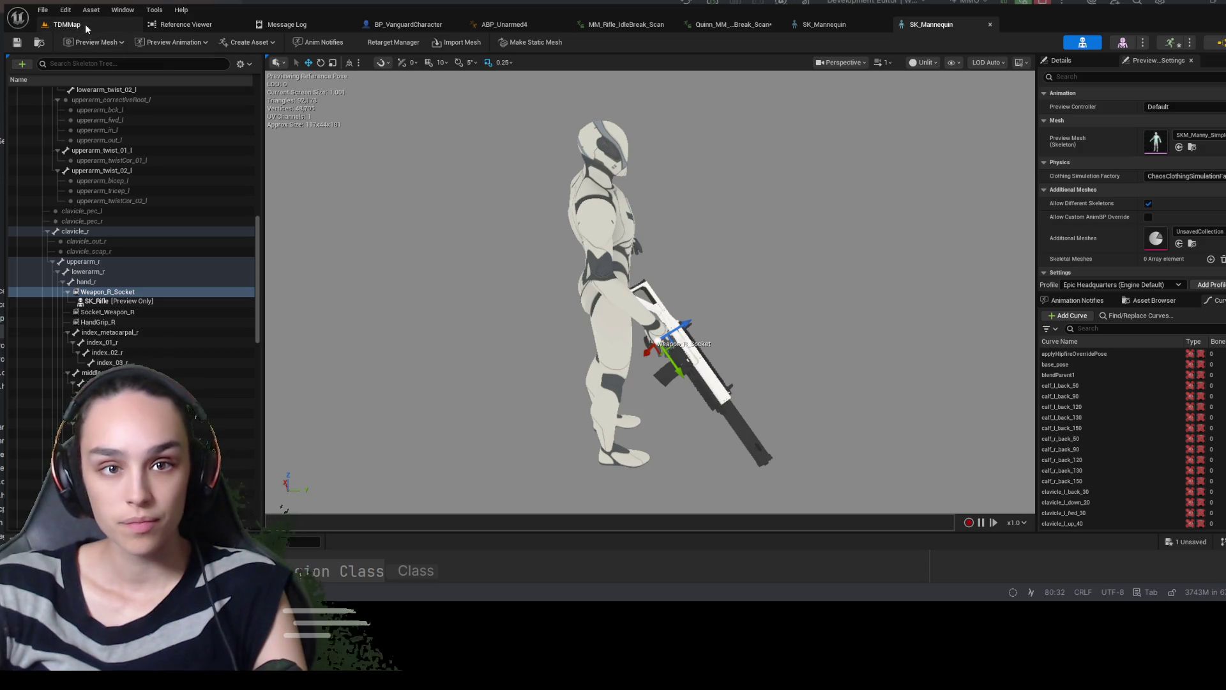
{"action": "left_click", "coordinate": [67, 25]}
{"action": "left_click", "coordinate": [281, 42]}
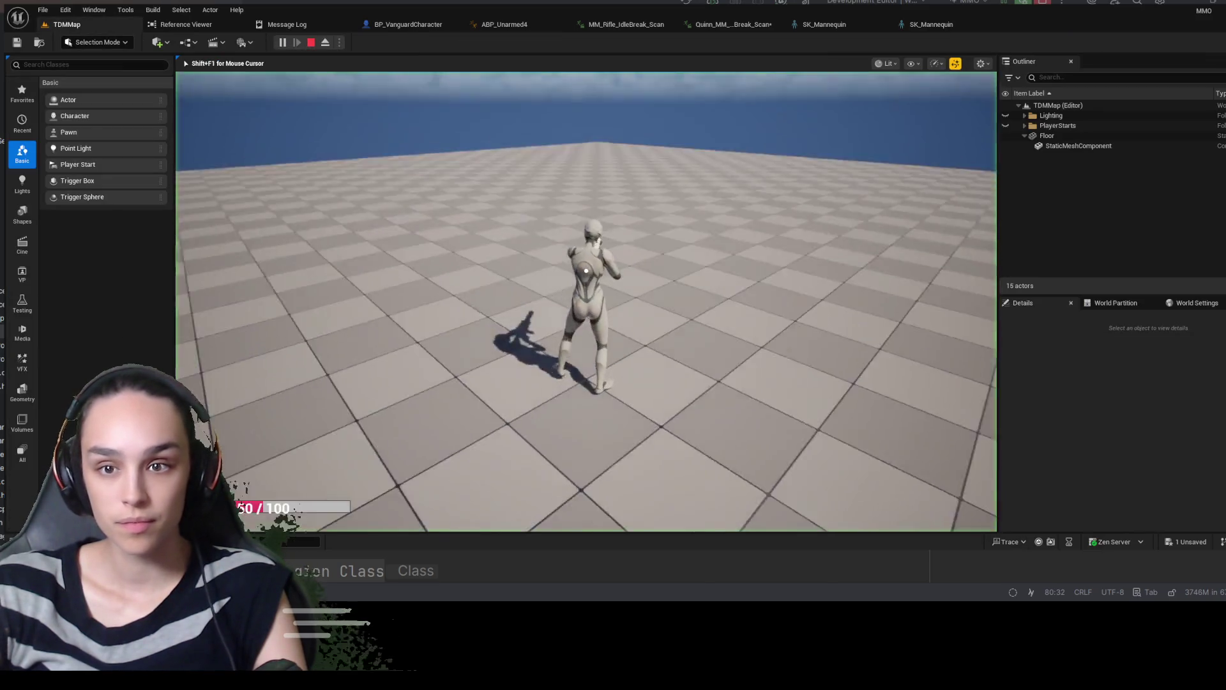
Eject and aim down sights to check the rifle grip, then stop play and show BP_VanguardCharacter
{"action": "key", "text": "F8"}
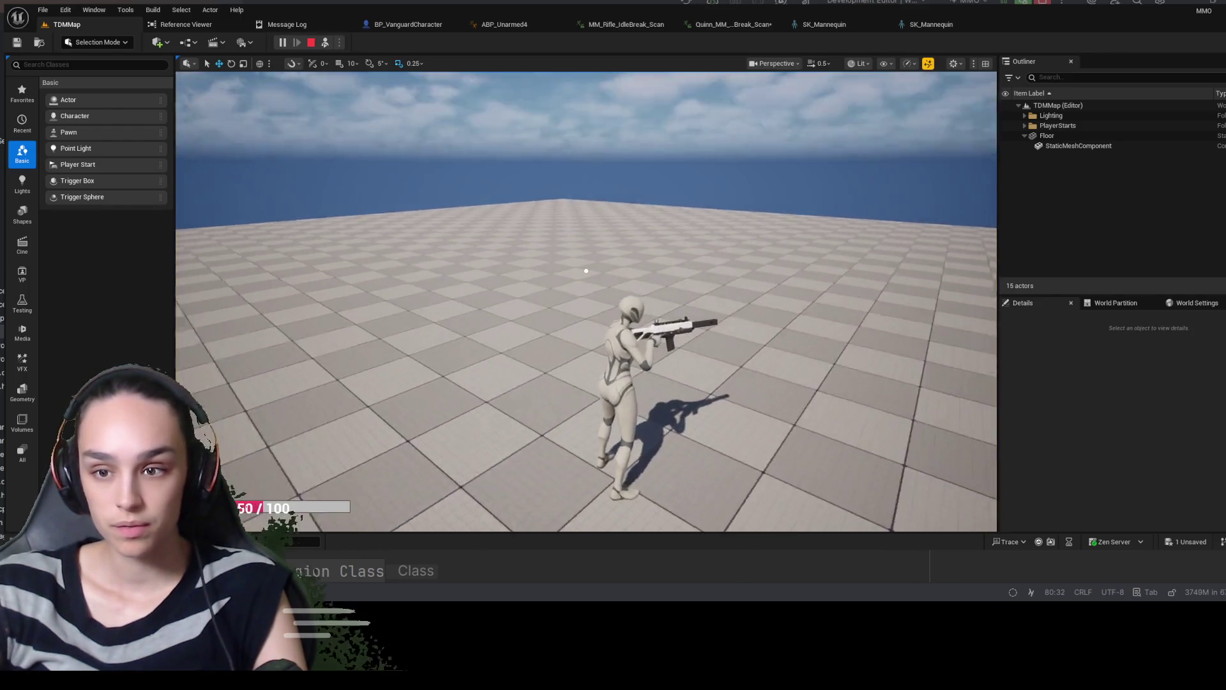
{"action": "right_click", "coordinate": [586, 271]}
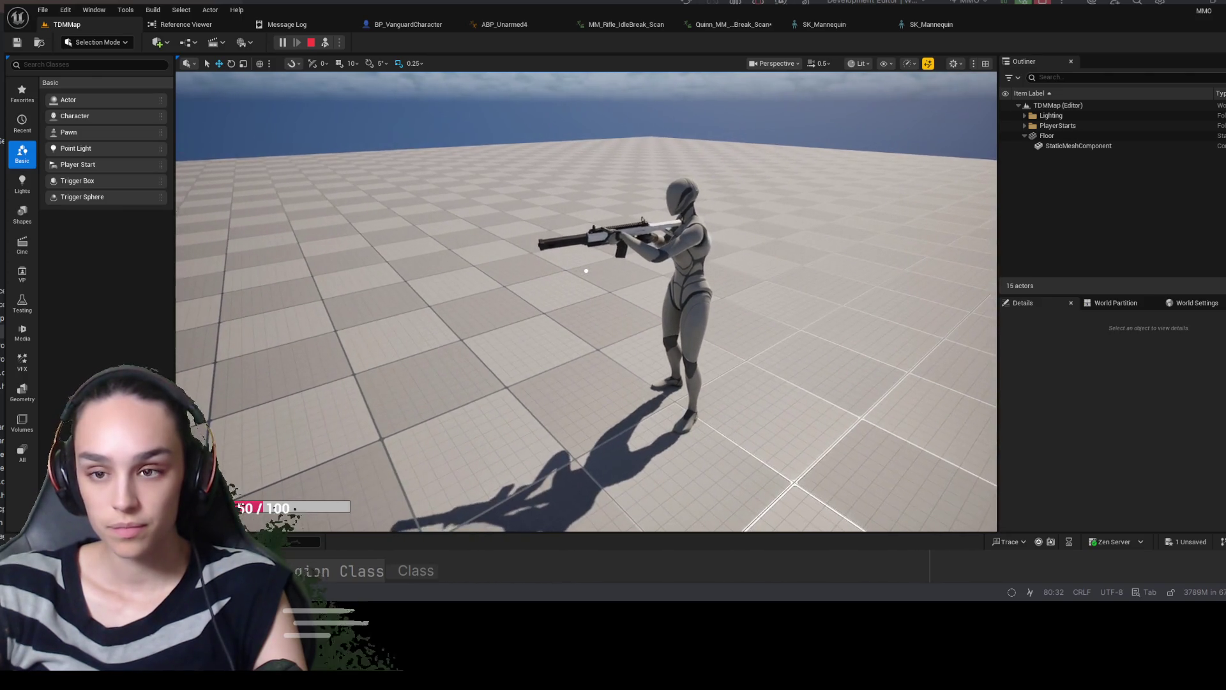
{"action": "key", "text": "shift+F1"}
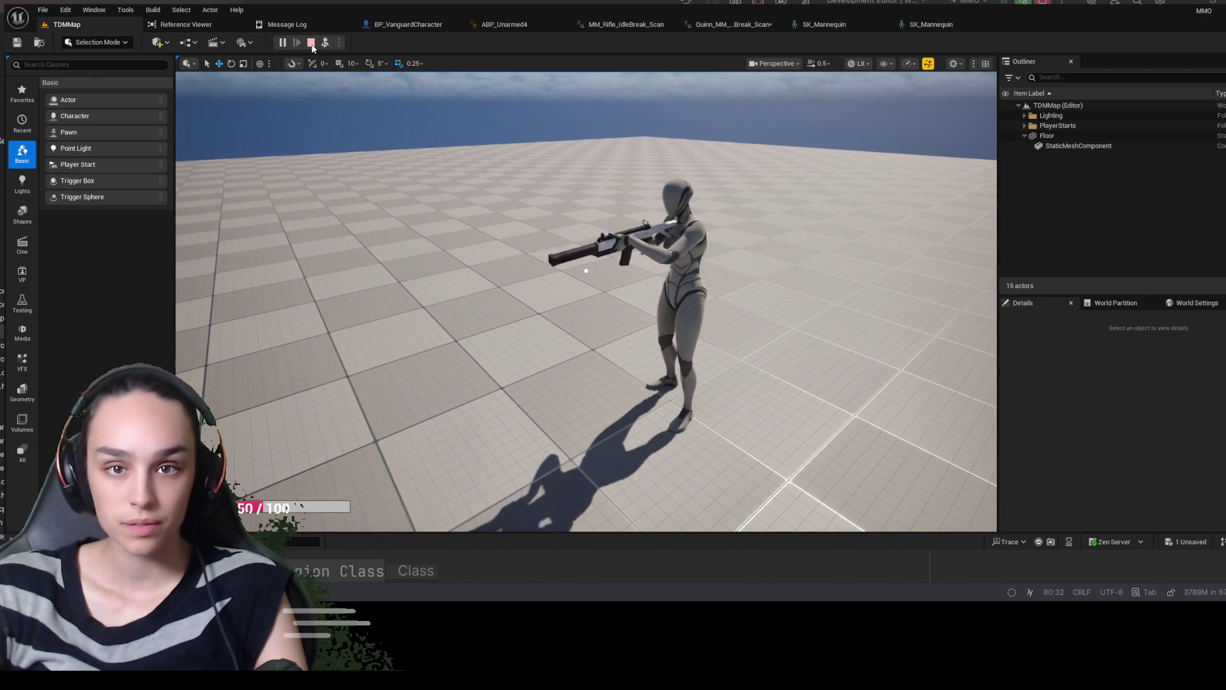
{"action": "left_click", "coordinate": [311, 42]}
{"action": "left_click", "coordinate": [402, 25]}
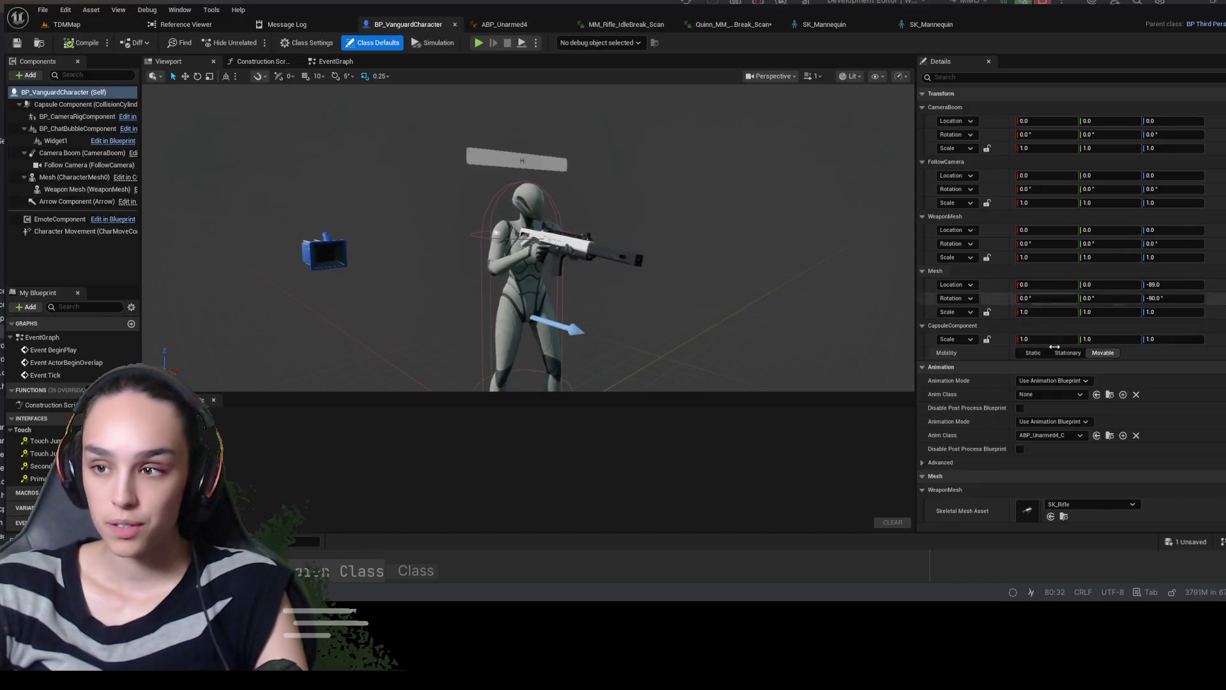
Follow the mesh SKM_Quinn_Simple to material MI_Quinn_01 and browse to its parent M_Mannequin
{"action": "scroll", "coordinate": [1085, 454], "scroll_direction": "down", "scroll_amount": 5}
{"action": "left_click", "coordinate": [1063, 411]}
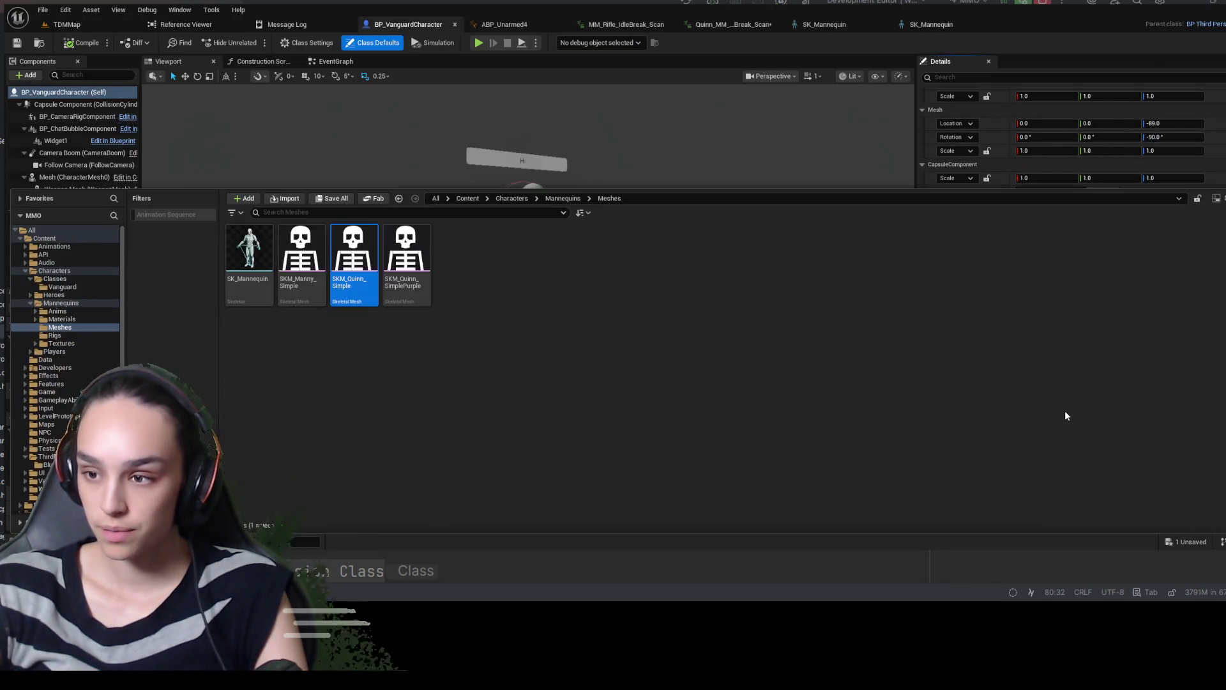
{"action": "double_click", "coordinate": [362, 258]}
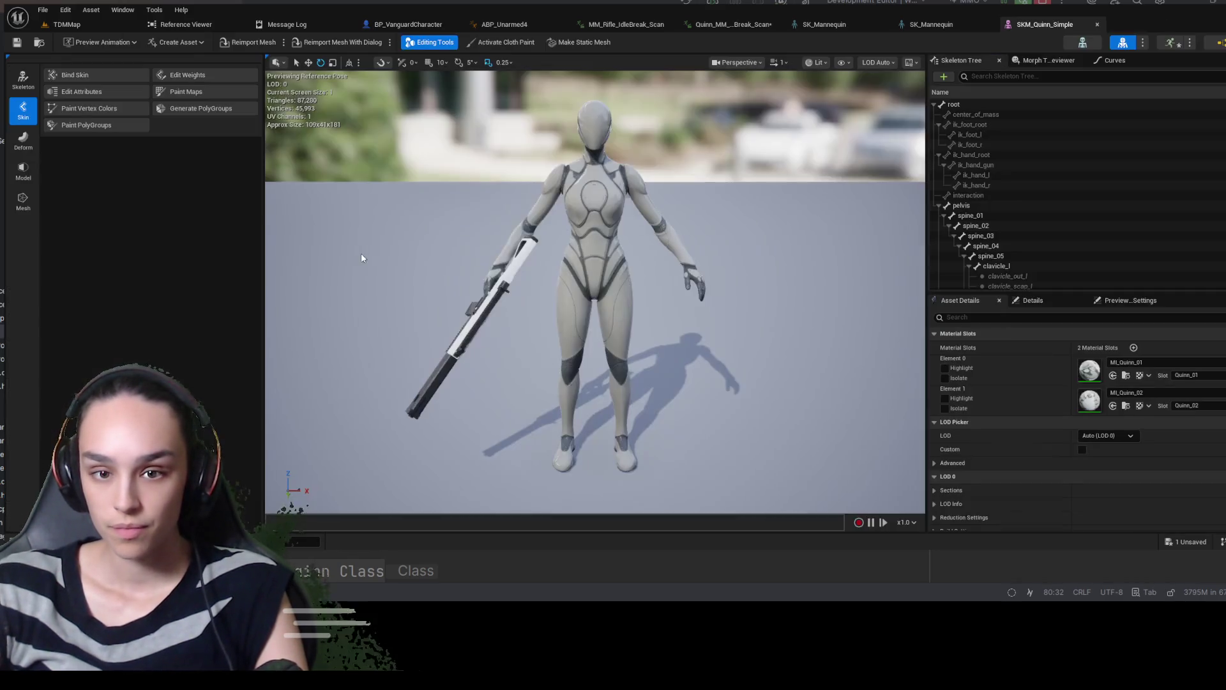
{"action": "left_click", "coordinate": [1126, 376]}
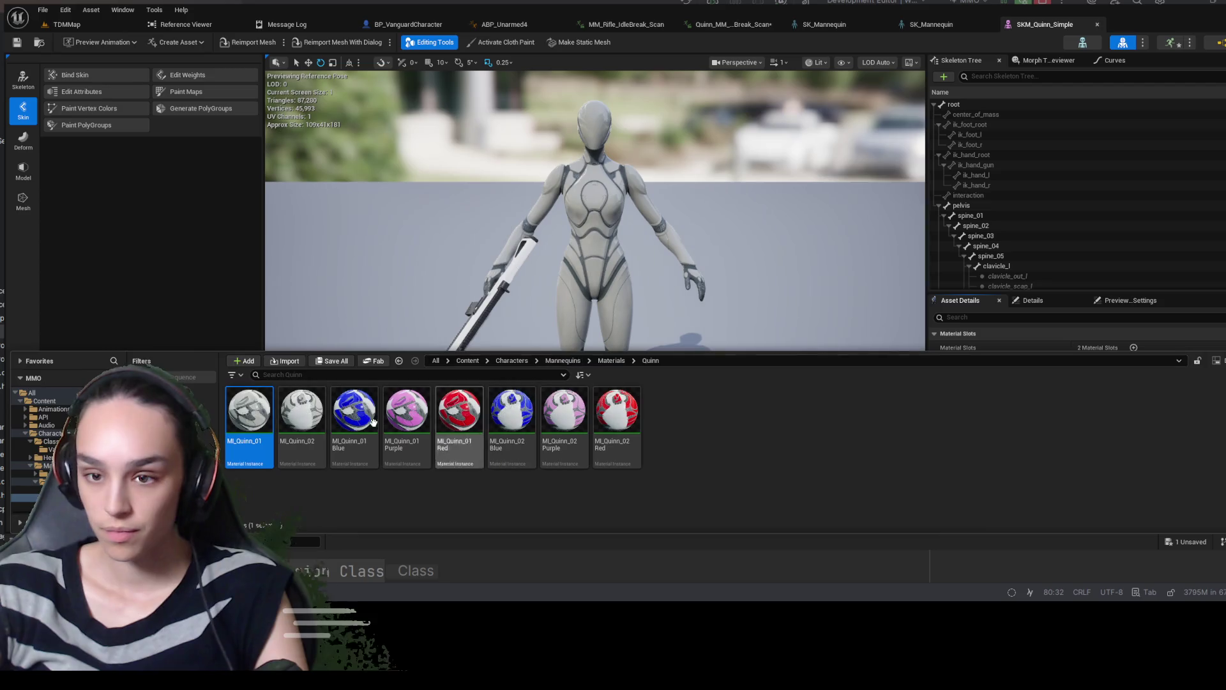
{"action": "double_click", "coordinate": [243, 422]}
{"action": "left_click", "coordinate": [1115, 286]}
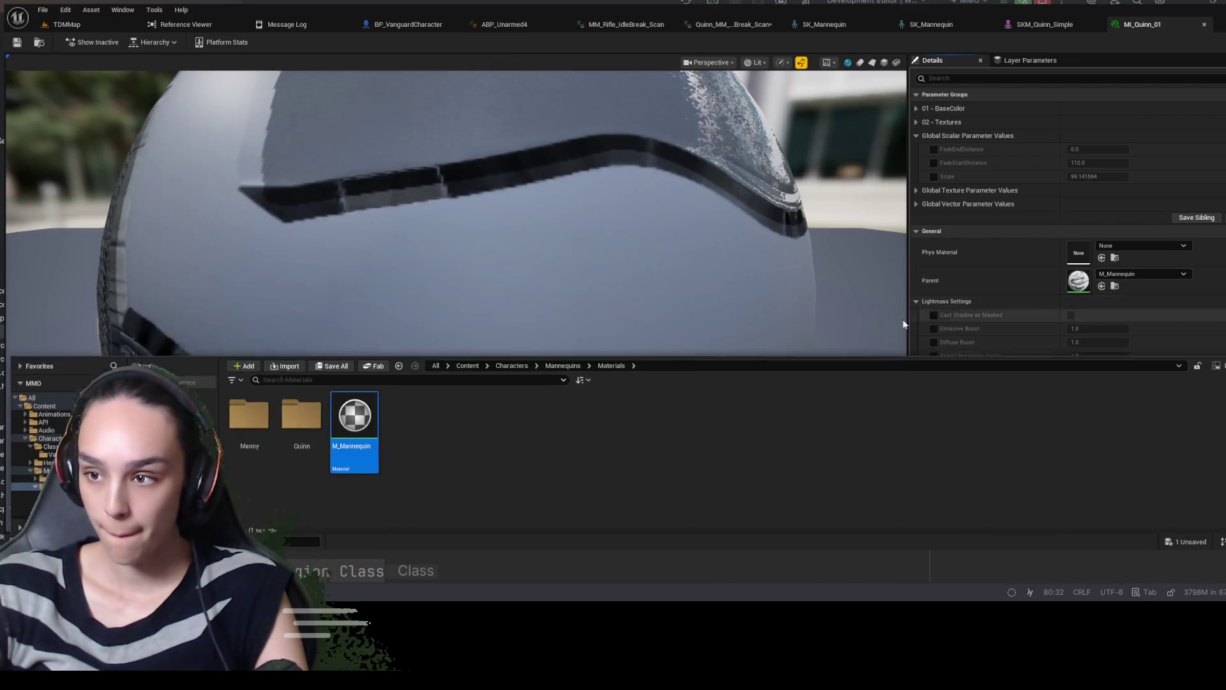
Set M_Mannequin's blend mode to Opaque, apply it, and play TDMMap again
{"action": "double_click", "coordinate": [362, 422]}
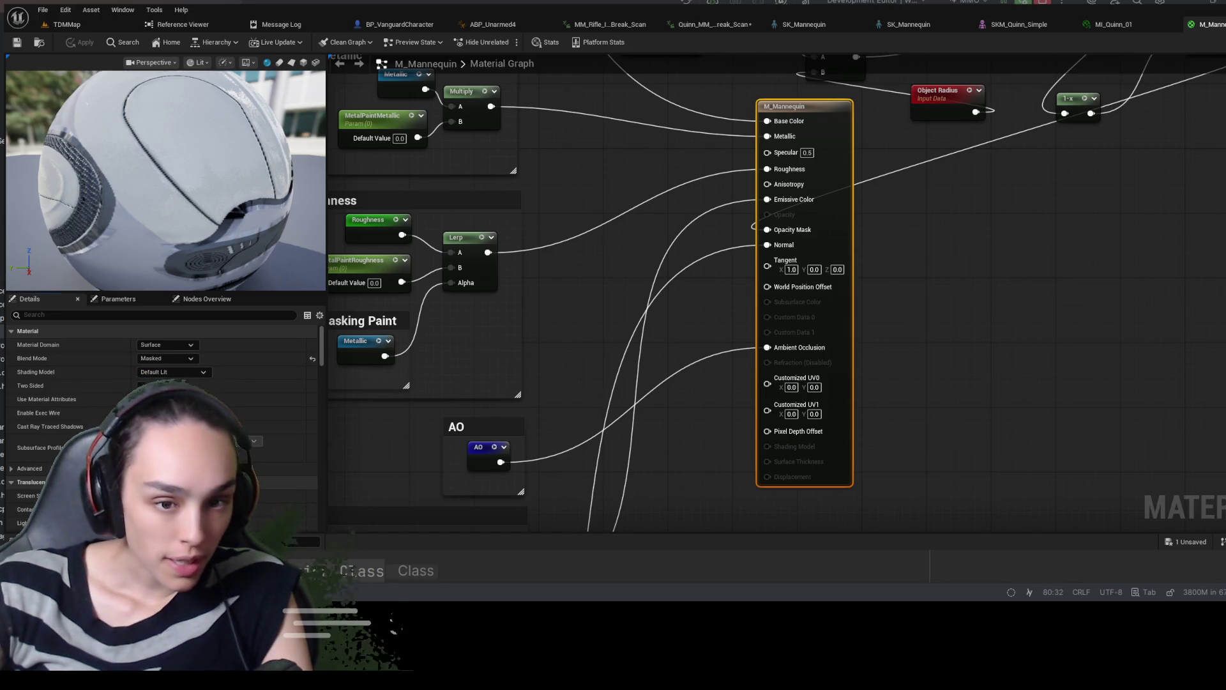
{"action": "left_click", "coordinate": [159, 410]}
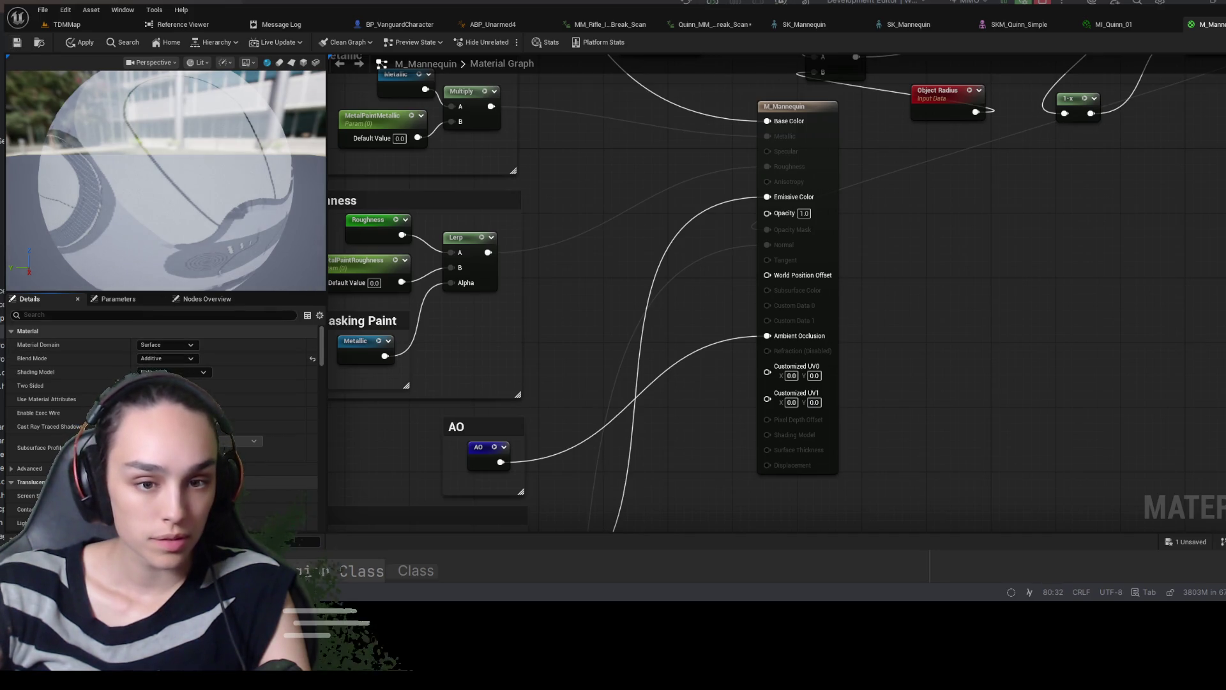
{"action": "left_click", "coordinate": [166, 358]}
{"action": "left_click", "coordinate": [160, 372]}
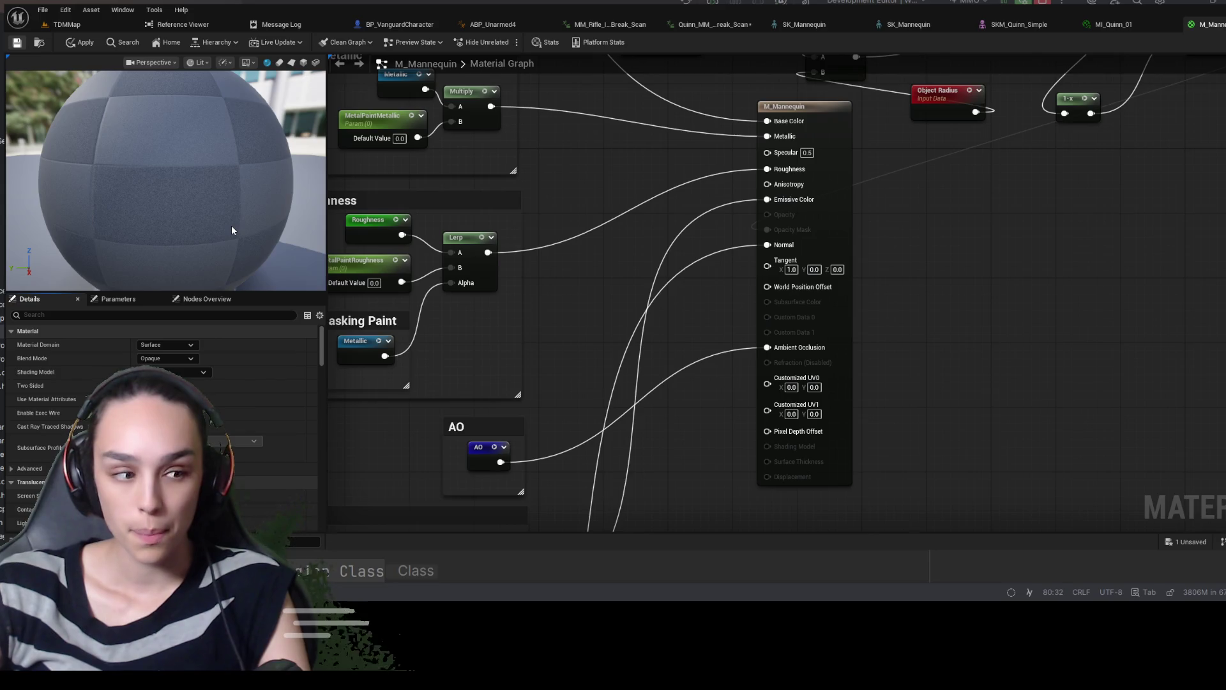
{"action": "left_click", "coordinate": [82, 43]}
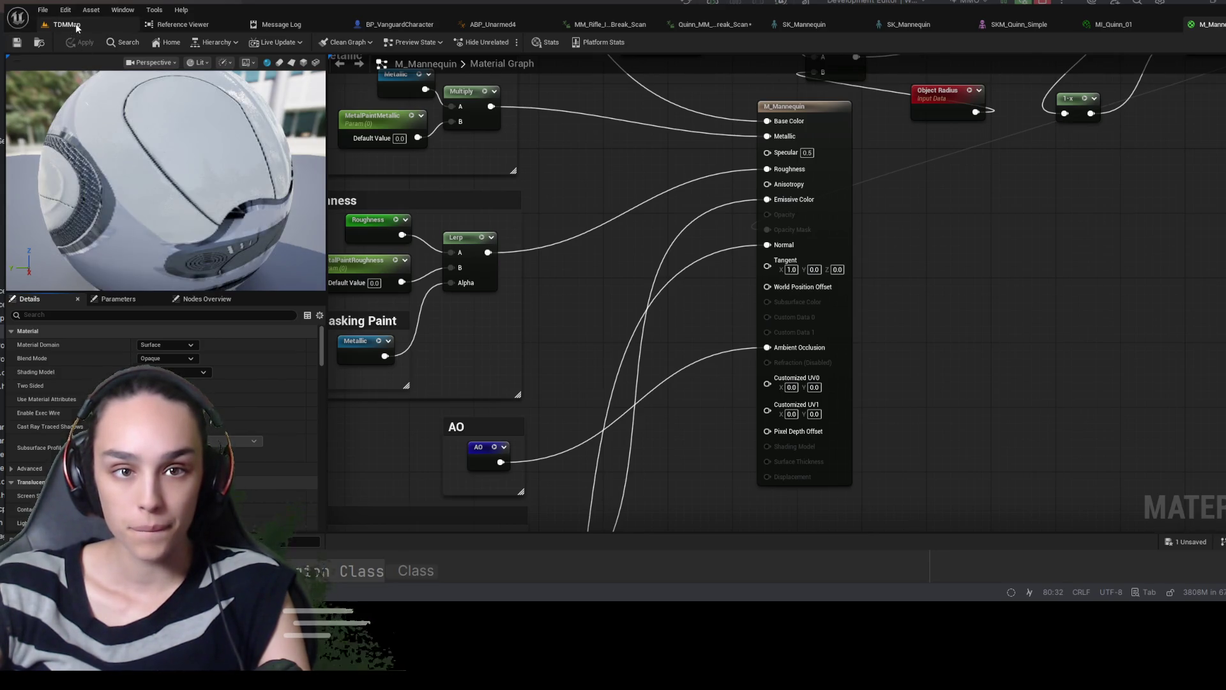
{"action": "left_click", "coordinate": [67, 24]}
{"action": "left_click", "coordinate": [282, 43]}
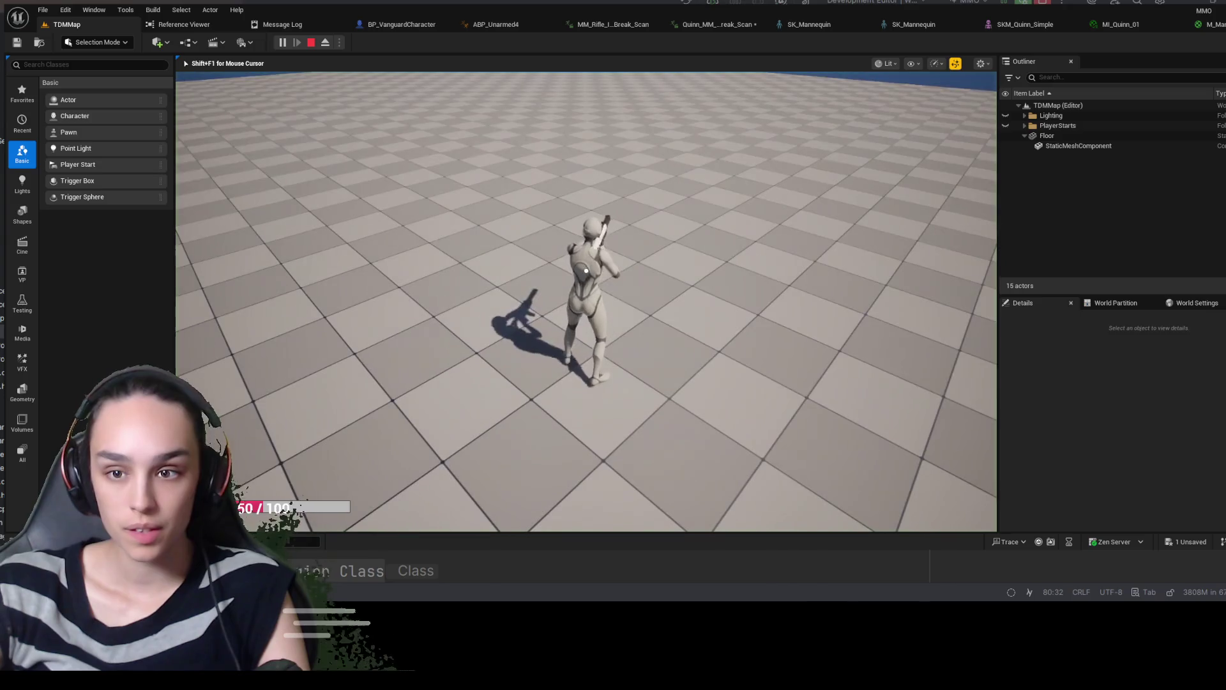
Eject and orbit around the mannequin's rifle grip, then stop play and go back to SK_Mannequin
{"action": "key", "text": "F8"}
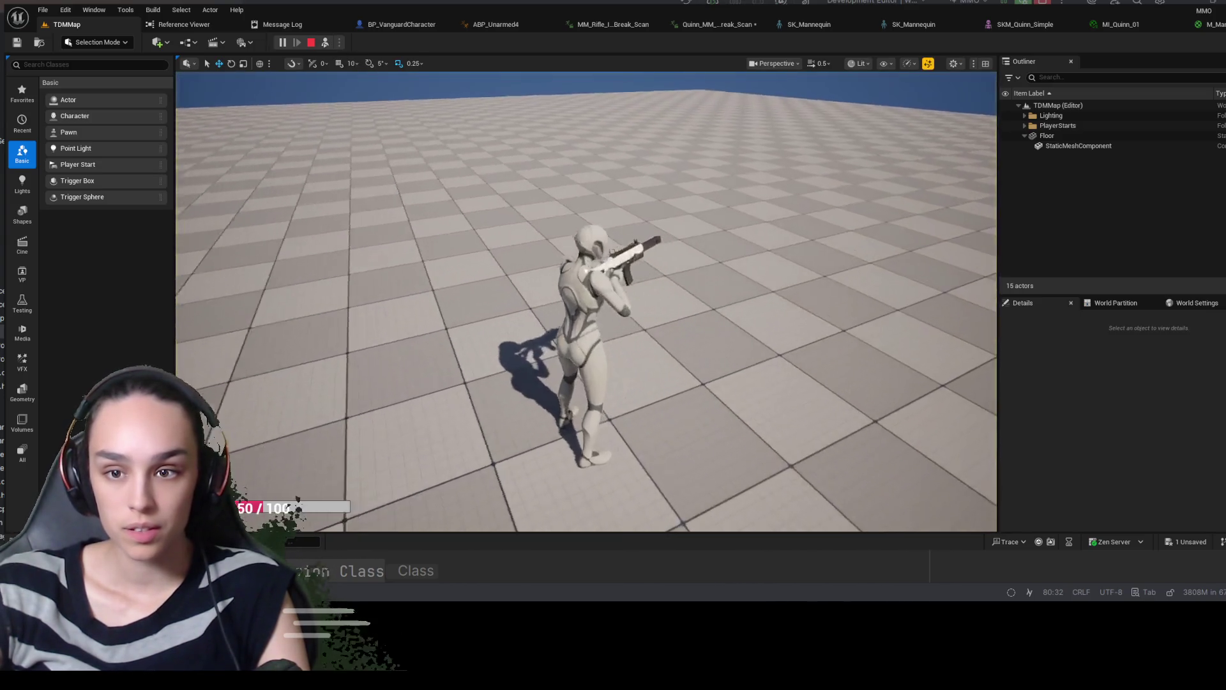
{"action": "scroll", "coordinate": [586, 300], "scroll_direction": "up", "scroll_amount": 10}
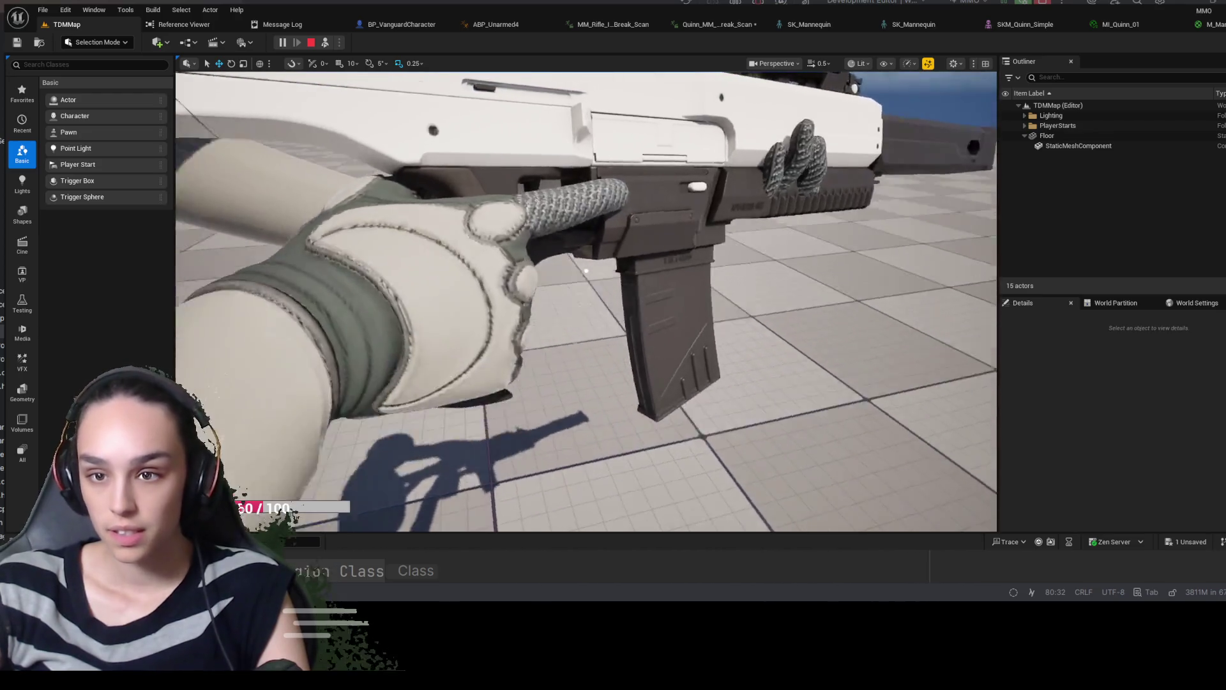
{"action": "left_click_drag", "start_coordinate": [586, 271], "coordinate": [587, 271]}
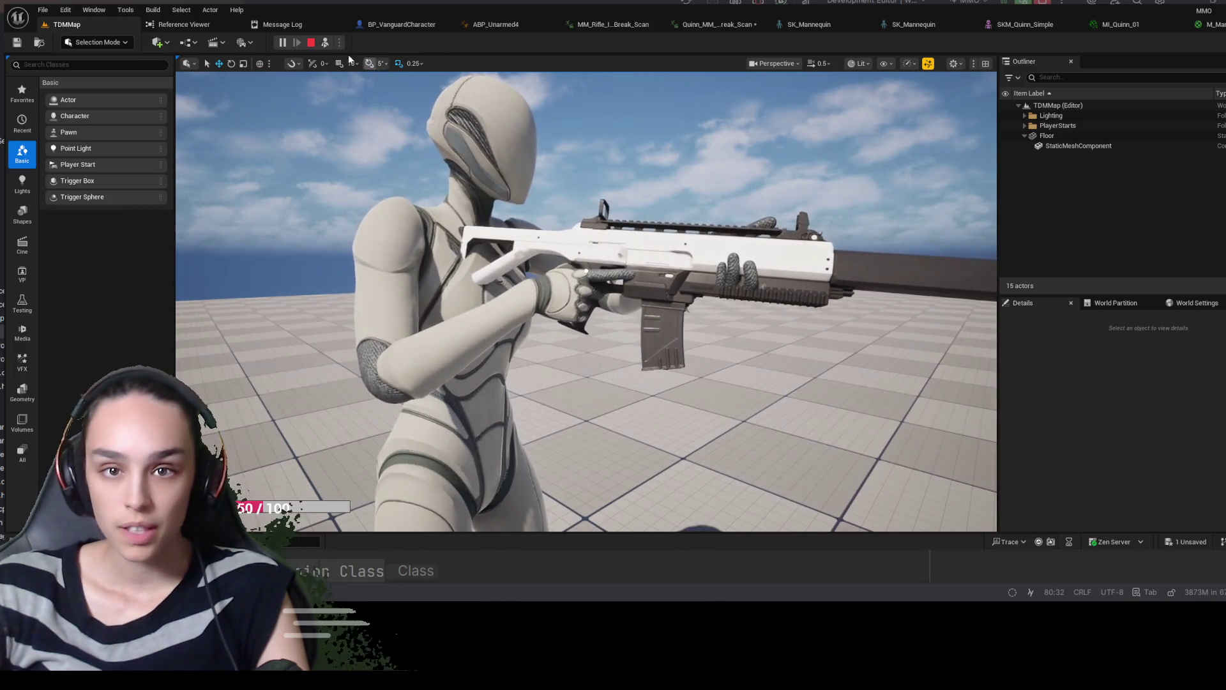
{"action": "key", "text": "Escape"}
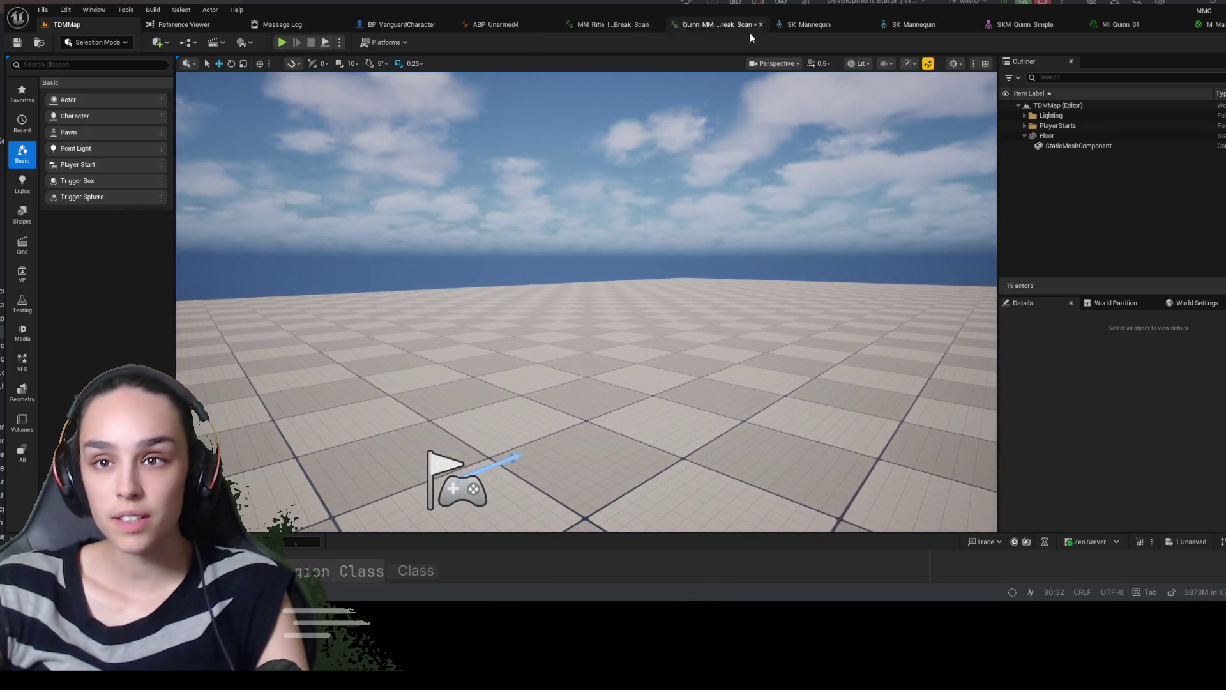
{"action": "left_click", "coordinate": [804, 24]}
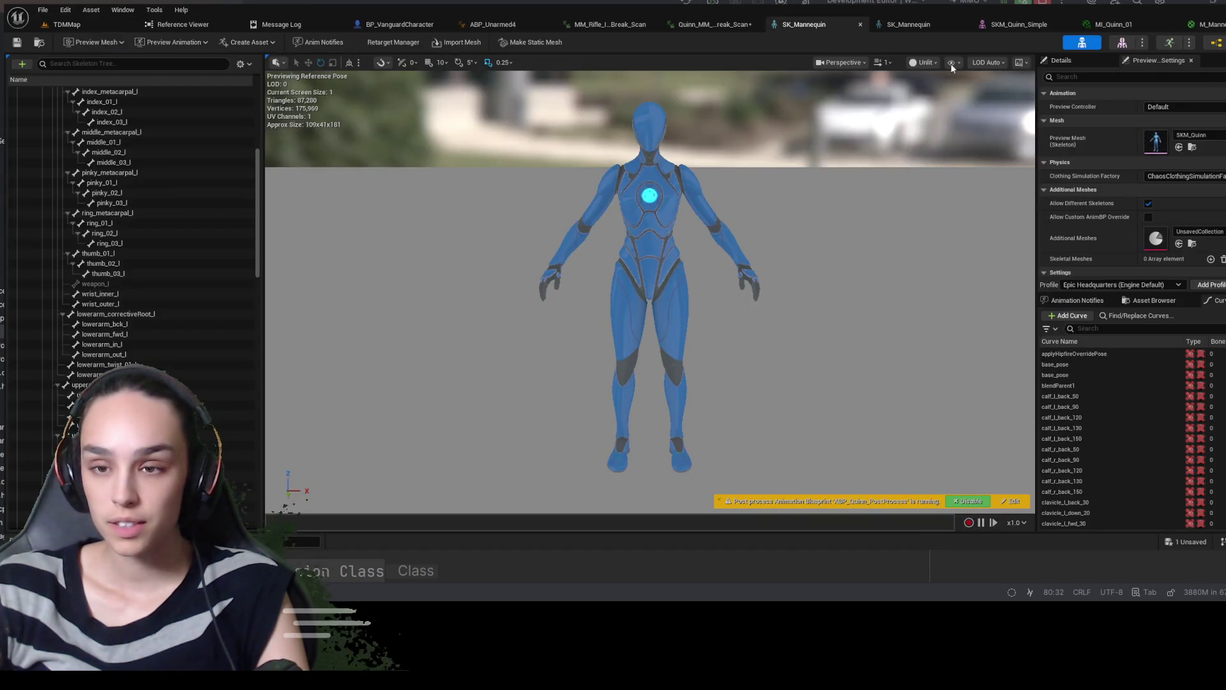
In the SK_Mannequin rifle preview, raise Weapon_R_Socket along its Z axis and save the skeleton
{"action": "left_click", "coordinate": [909, 24]}
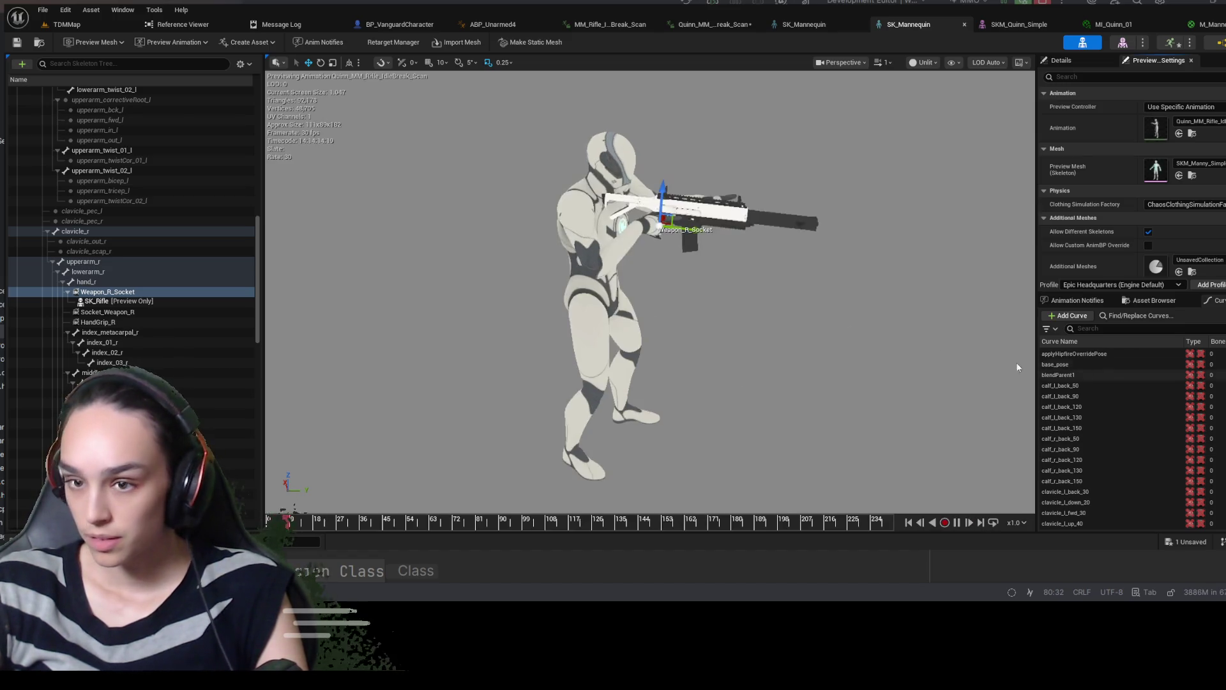
{"action": "key", "text": "f"}
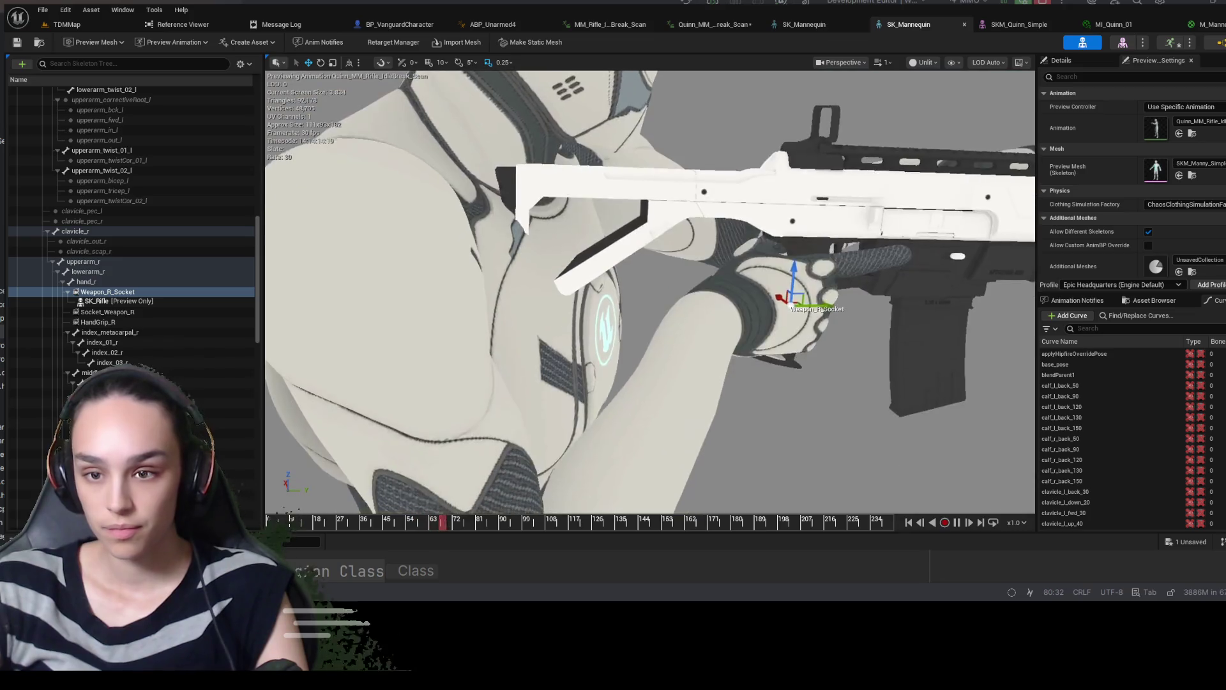
{"action": "scroll", "coordinate": [650, 300], "scroll_direction": "down", "scroll_amount": 5}
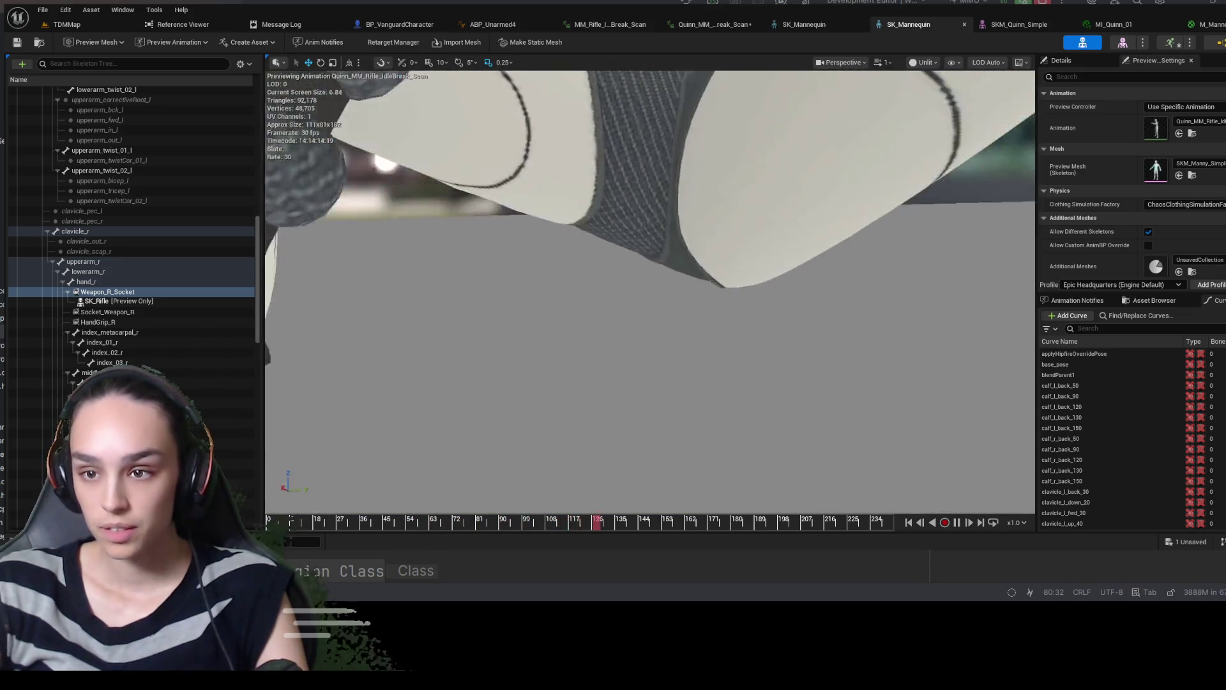
{"action": "key", "text": "f"}
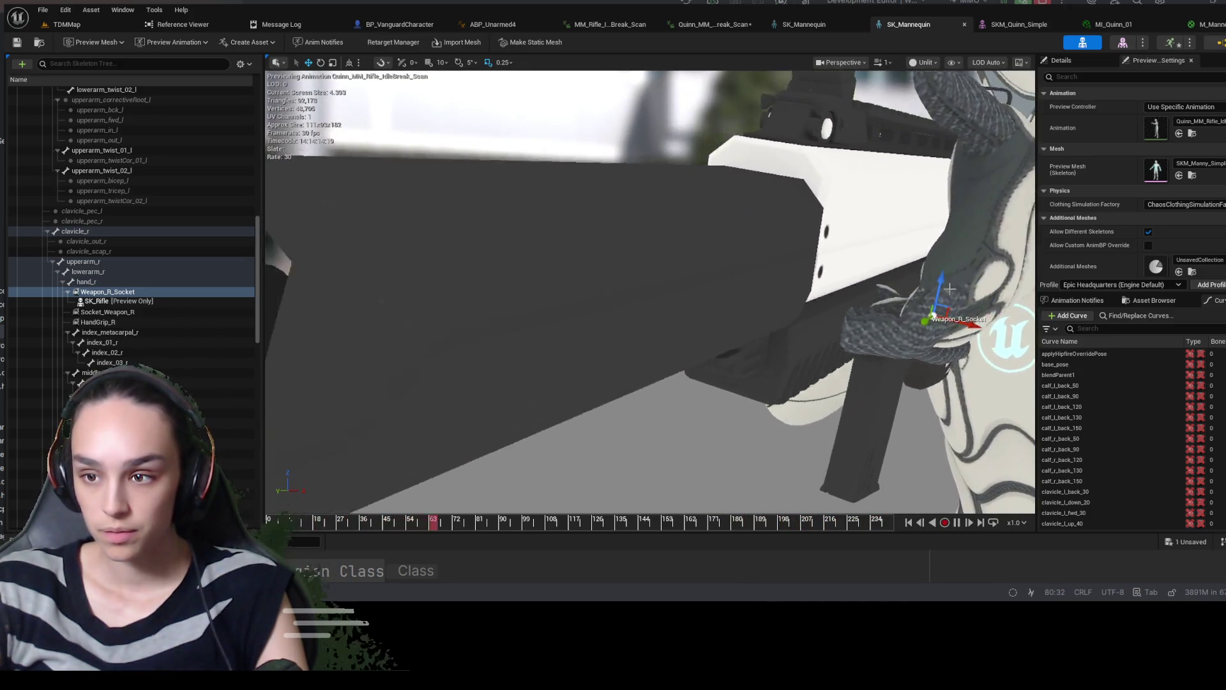
{"action": "left_click_drag", "start_coordinate": [820, 260], "coordinate": [803, 244]}
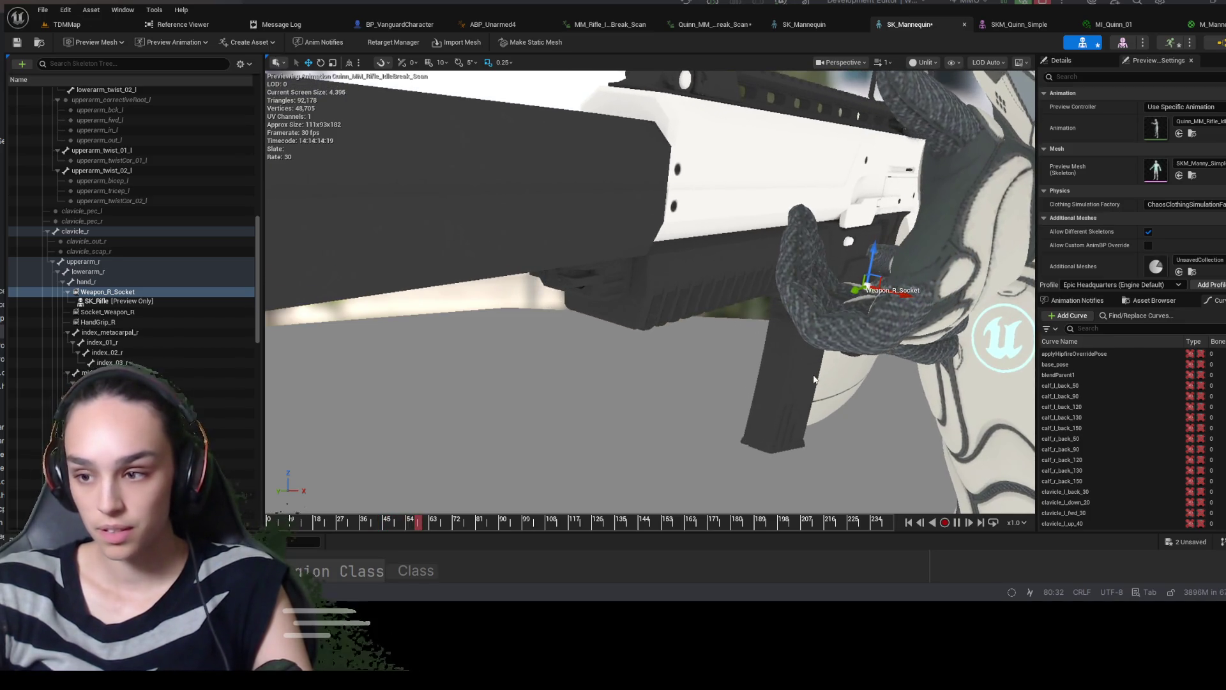
{"action": "key", "text": "ctrl+s"}
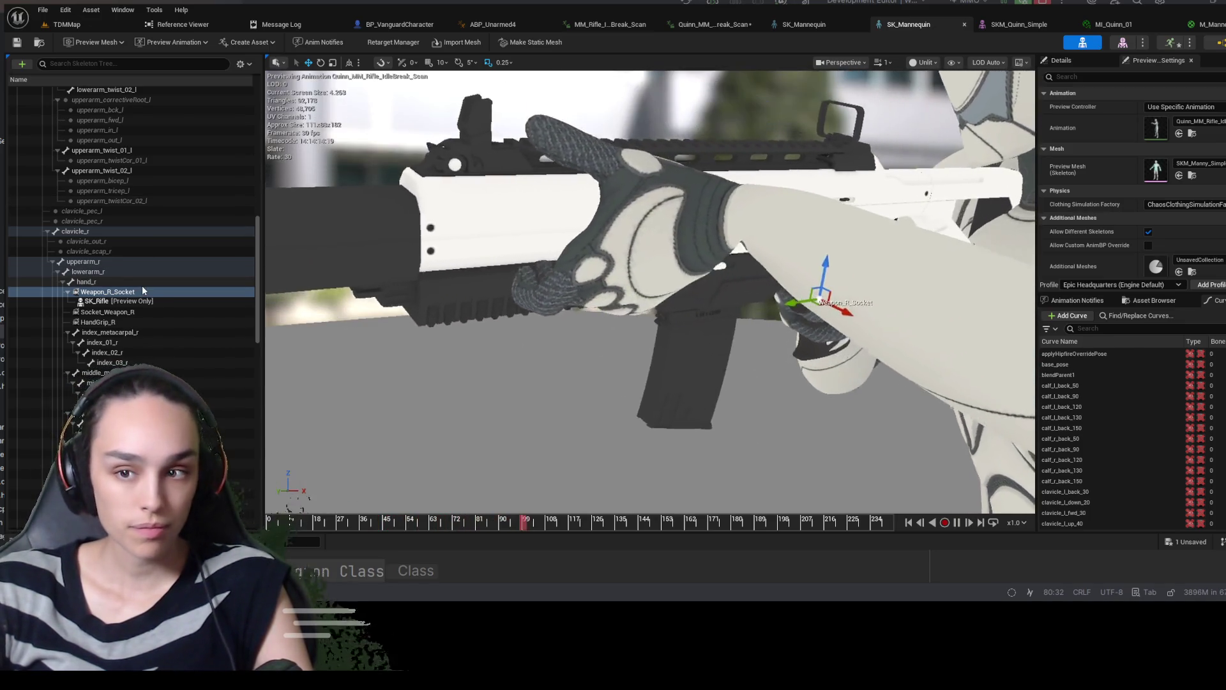
Reselect Weapon_R_Socket and frame the view closely around the right hand
{"action": "left_click", "coordinate": [140, 289]}
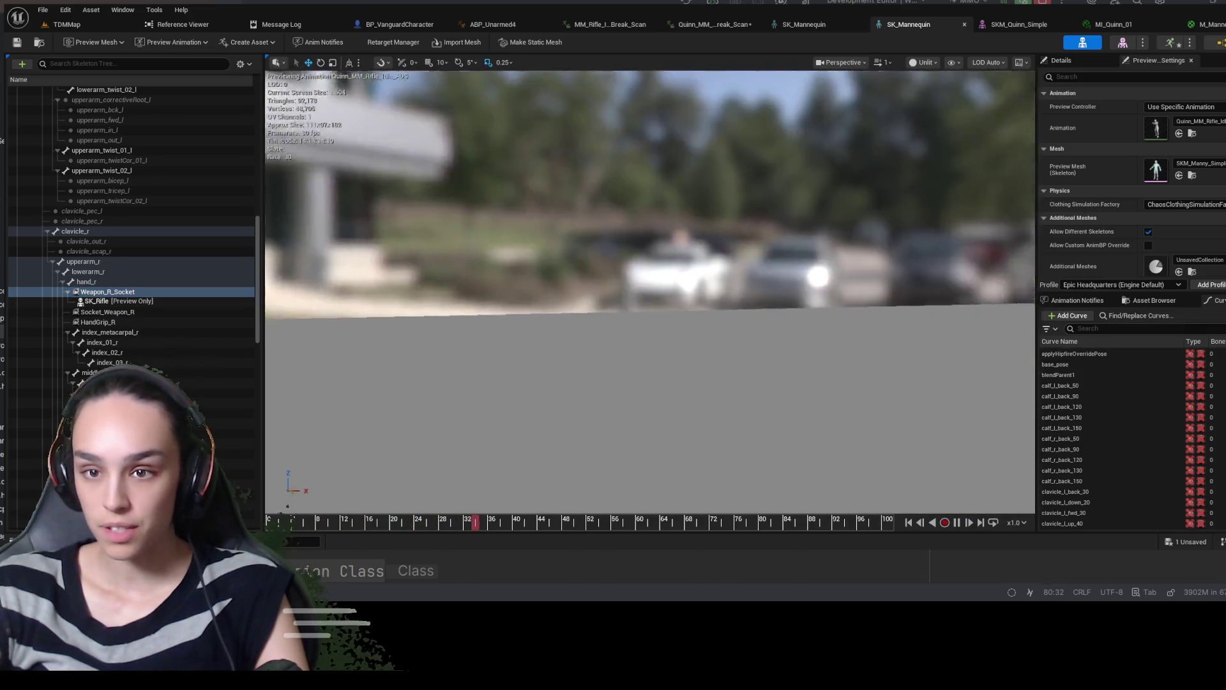
{"action": "key", "text": "f"}
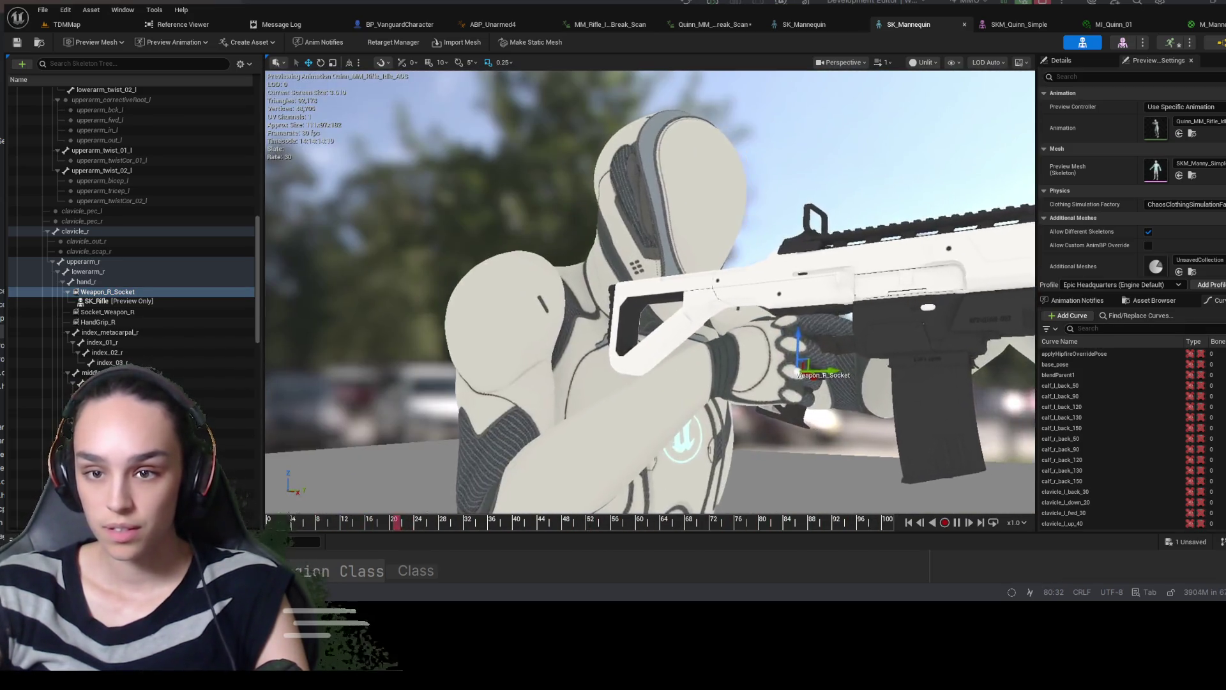
{"action": "left_click_drag", "start_coordinate": [824, 300], "coordinate": [823, 301]}
{"action": "scroll", "coordinate": [823, 301], "scroll_direction": "down", "scroll_amount": 1}
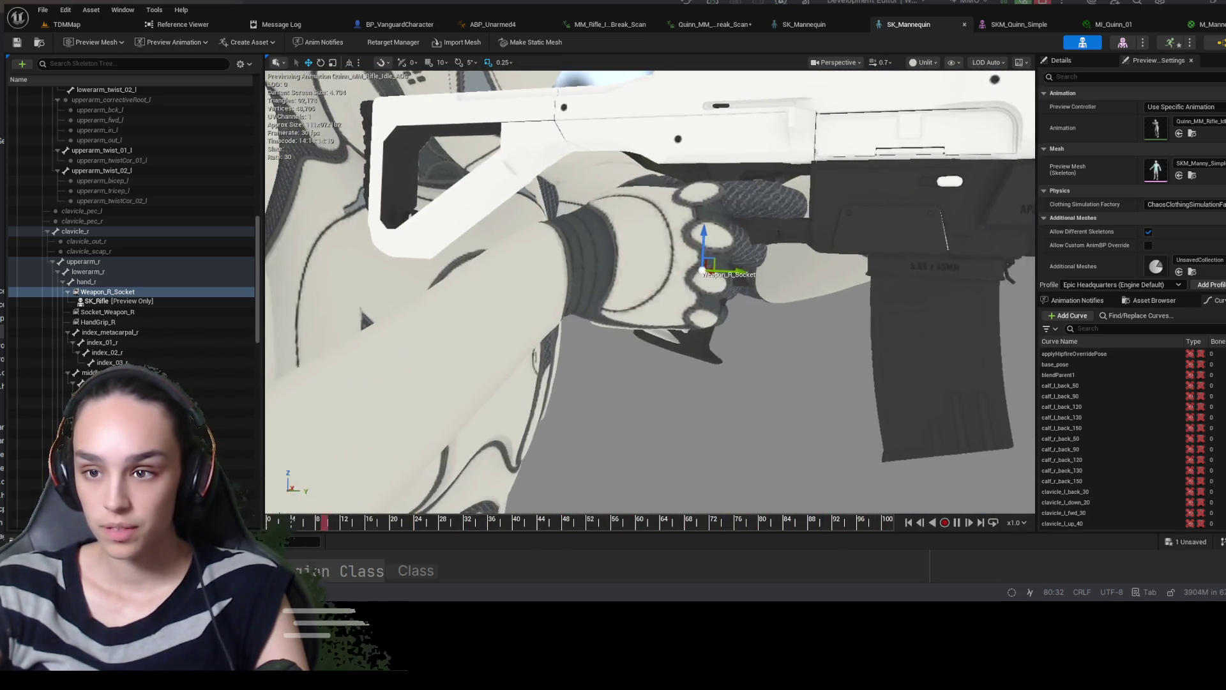
{"action": "left_click", "coordinate": [156, 295]}
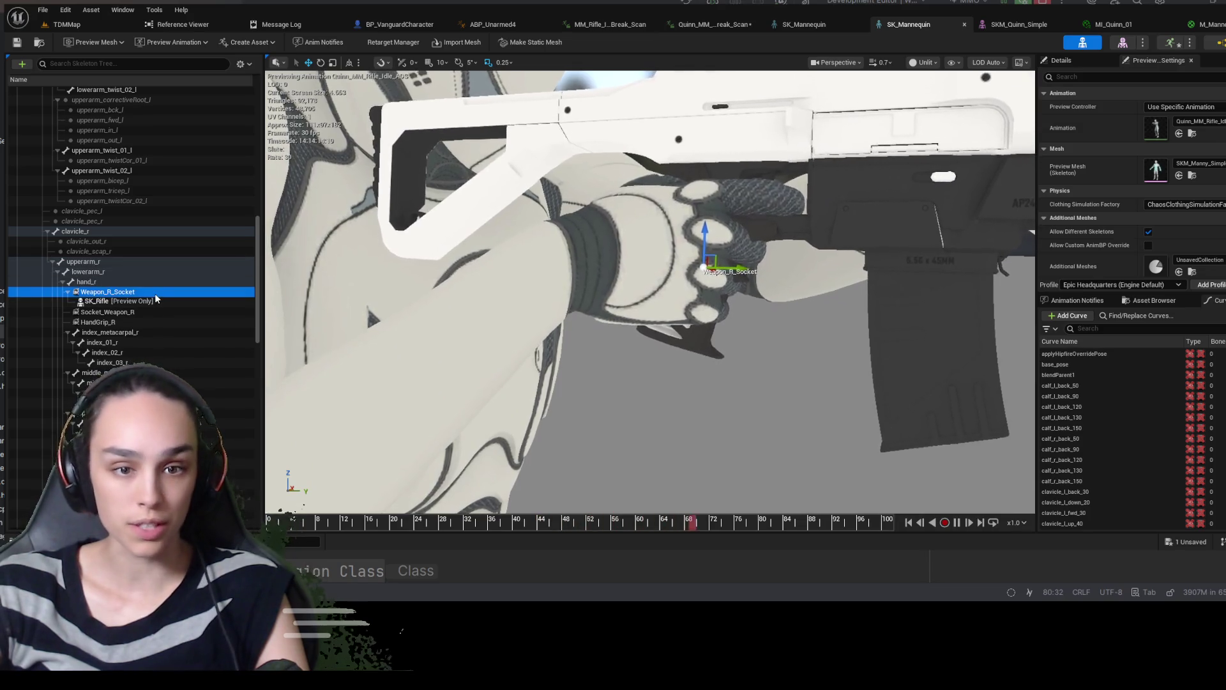
Enter -8.0 for Weapon_R_Socket's Relative Location X under Socket Parameters
{"action": "left_click", "coordinate": [1076, 60]}
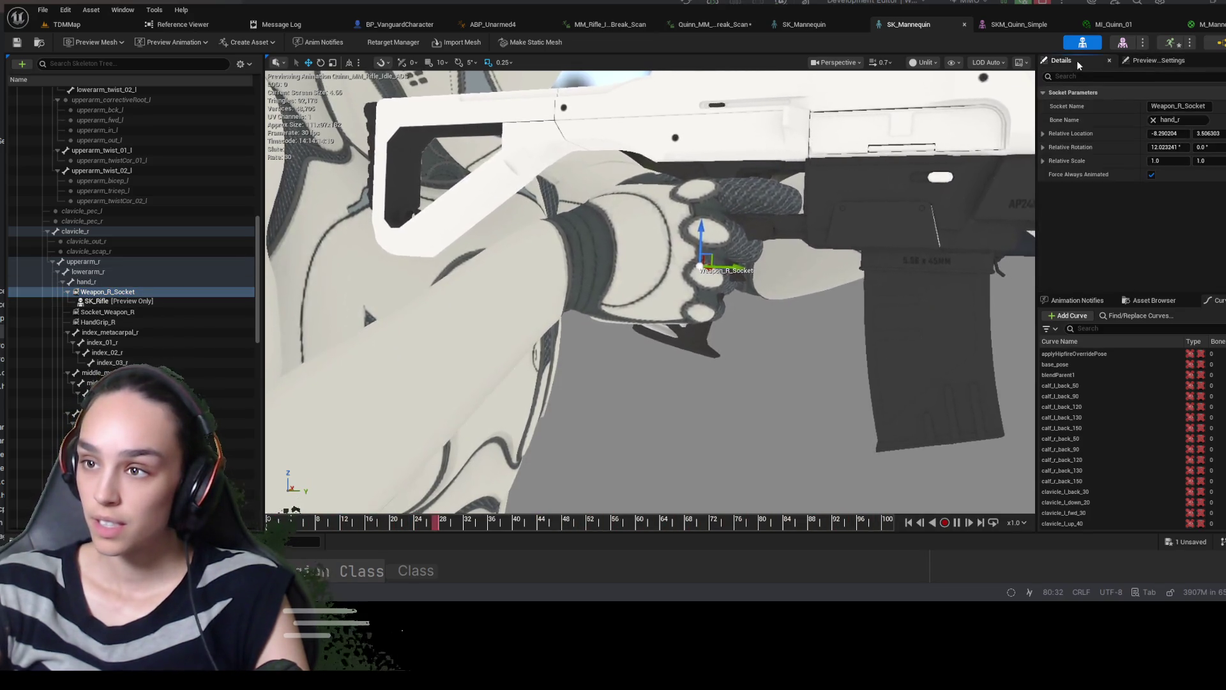
{"action": "left_click", "coordinate": [1175, 147]}
{"action": "type", "text": "12"}
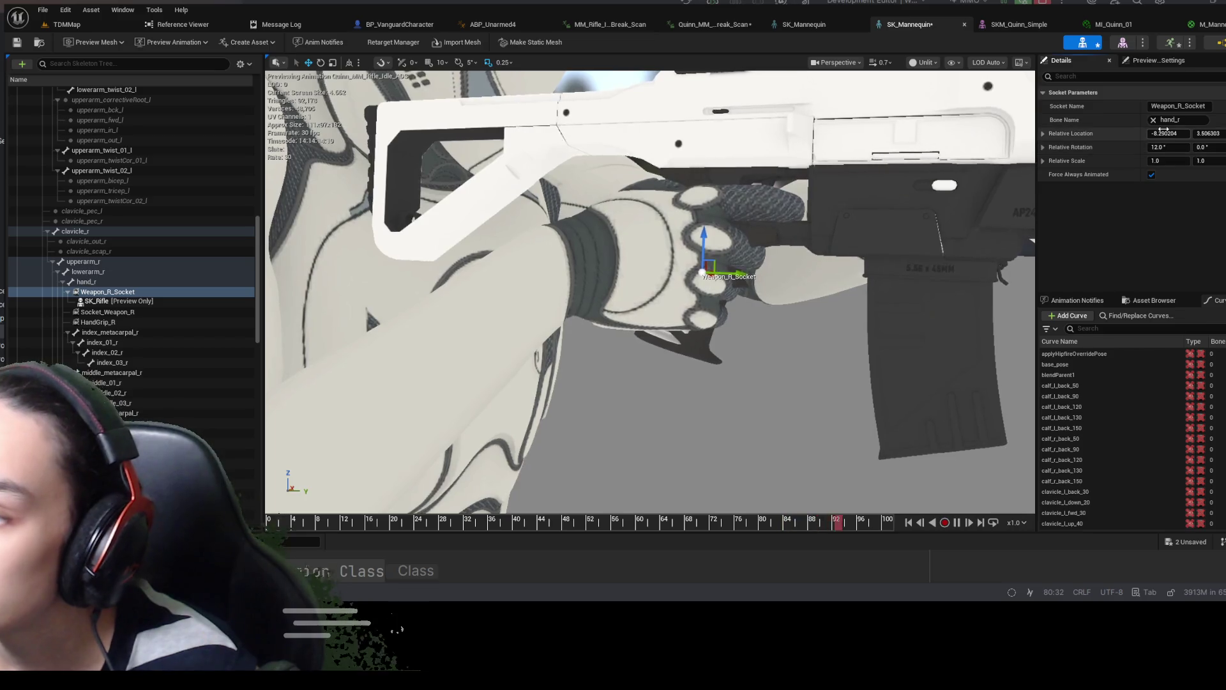
{"action": "type", "text": "-8.0"}
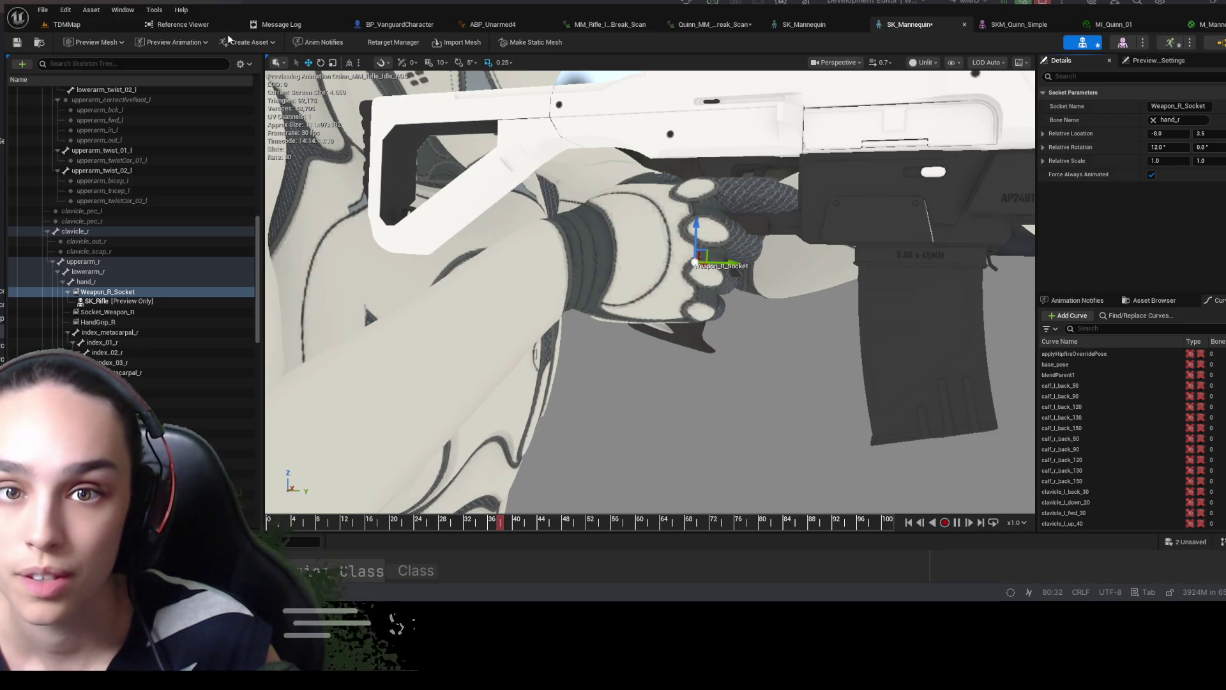
Nudge Weapon_R_Socket slightly within the hand and review its values and Preview Scene Settings
{"action": "left_click", "coordinate": [107, 292]}
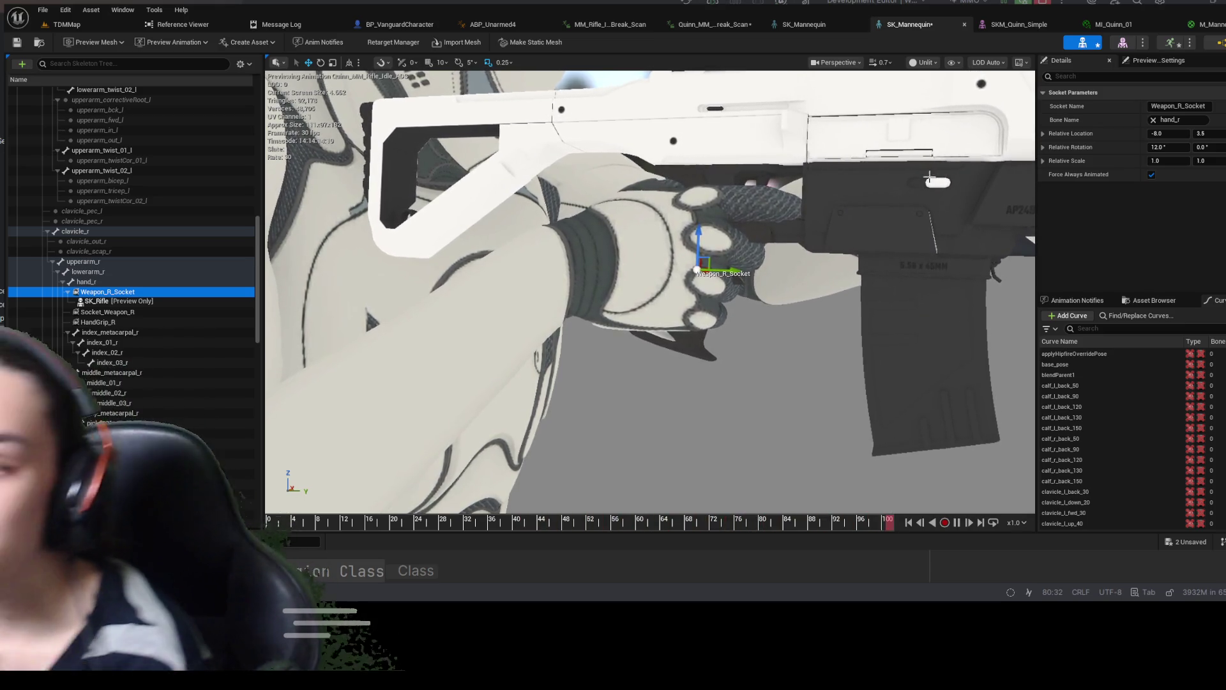
{"action": "left_click_drag", "start_coordinate": [697, 233], "coordinate": [696, 230]}
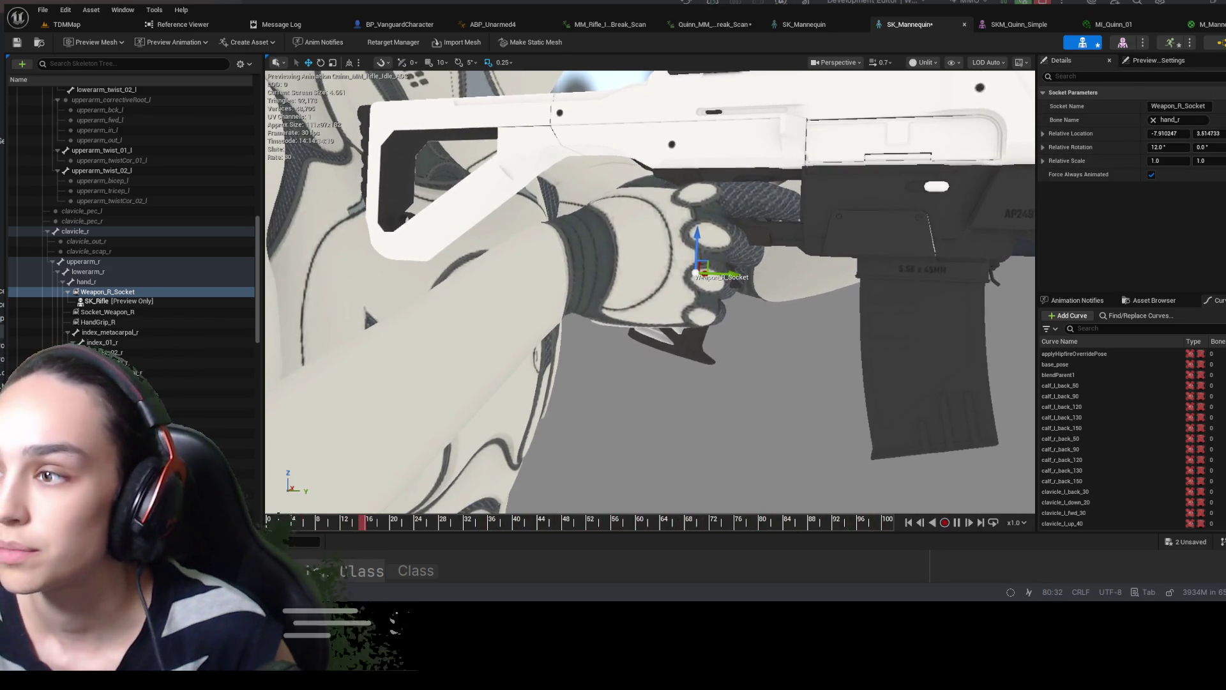
{"action": "left_click", "coordinate": [128, 292]}
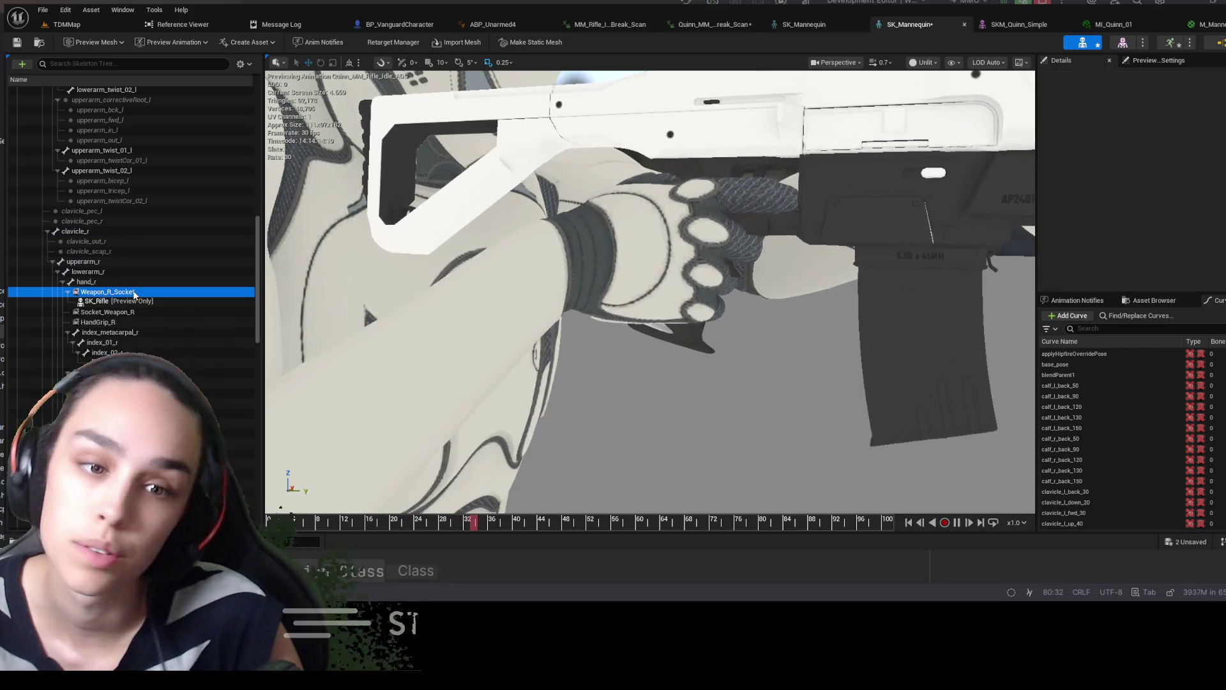
{"action": "left_click", "coordinate": [1129, 60]}
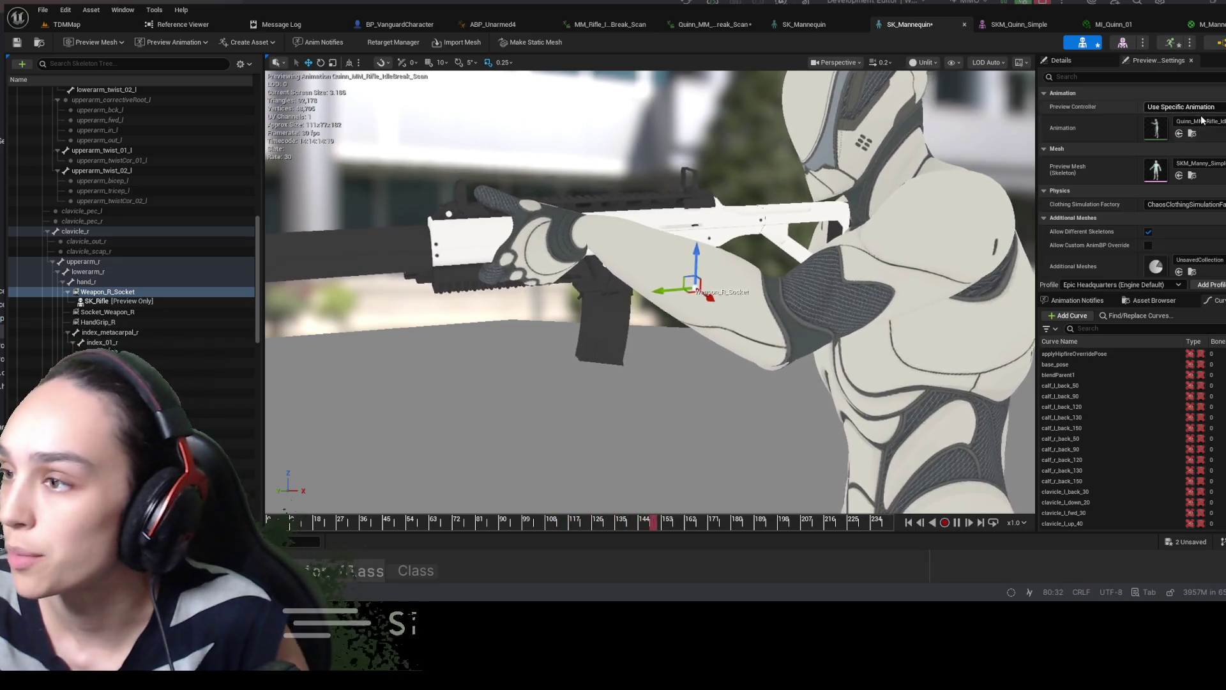
{"action": "key", "text": "ctrl+space"}
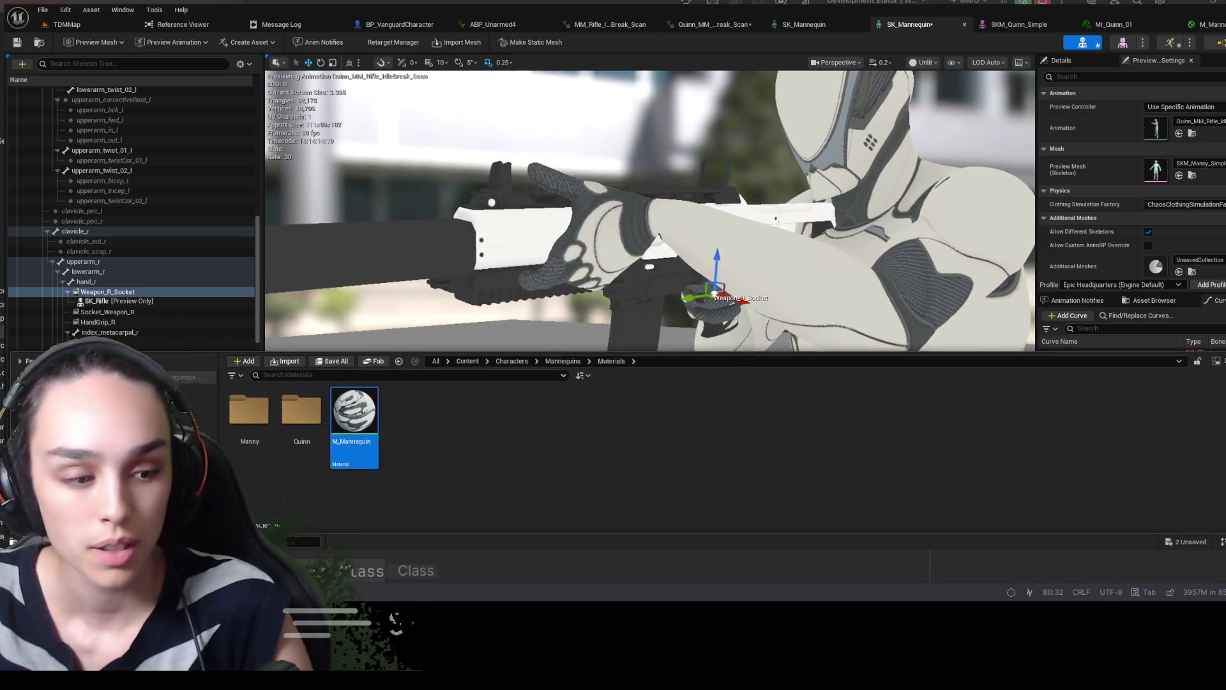
Browse to Content > Weapons > Rifle > Animations and open the AM_MM_Rifle_DryFire montage
{"action": "left_click", "coordinate": [523, 362]}
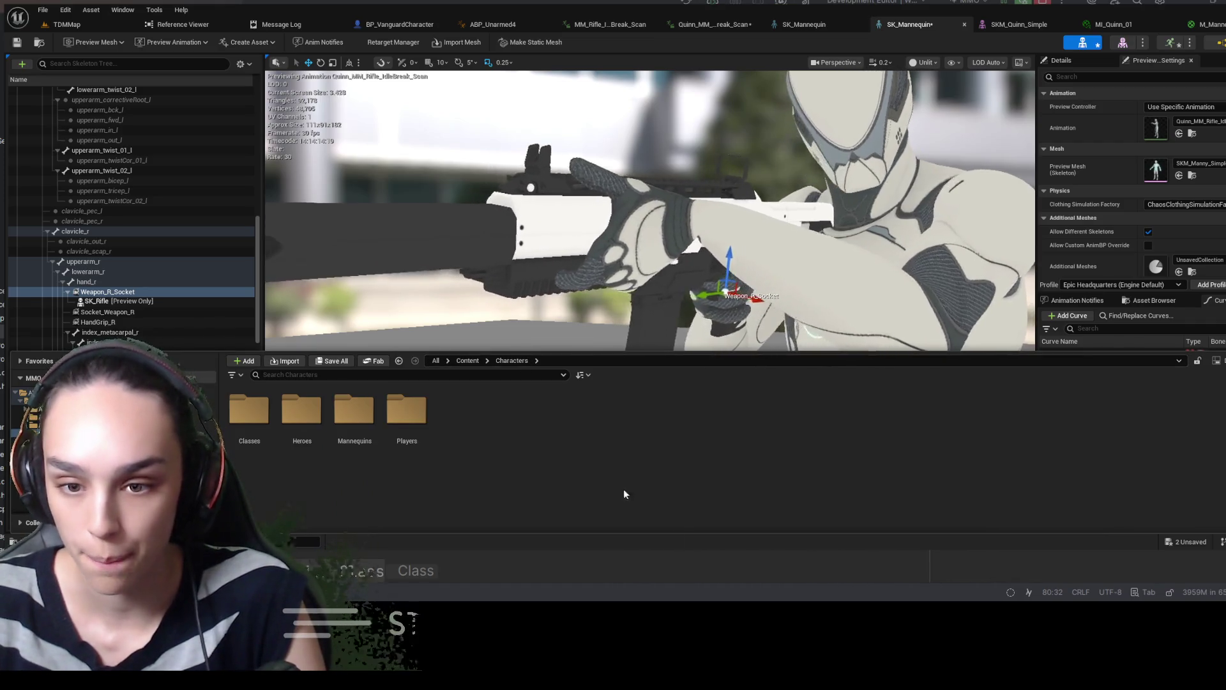
{"action": "left_click", "coordinate": [458, 362]}
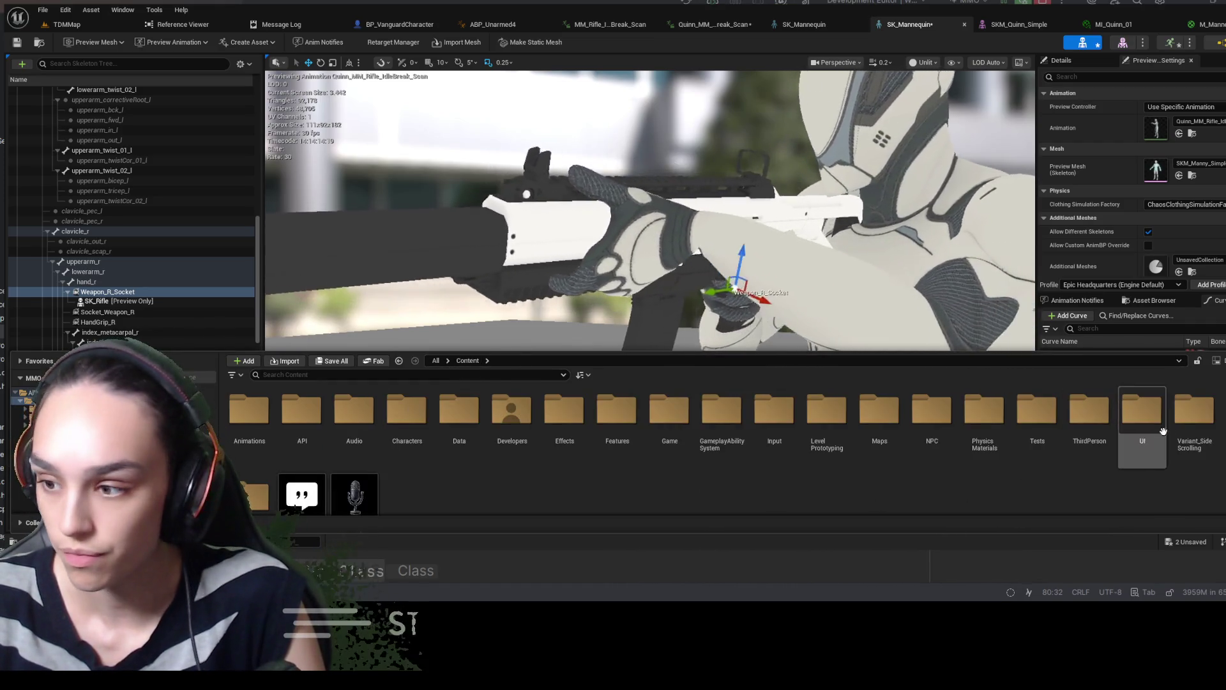
{"action": "double_click", "coordinate": [253, 495]}
{"action": "left_click", "coordinate": [250, 418]}
{"action": "double_click", "coordinate": [302, 412]}
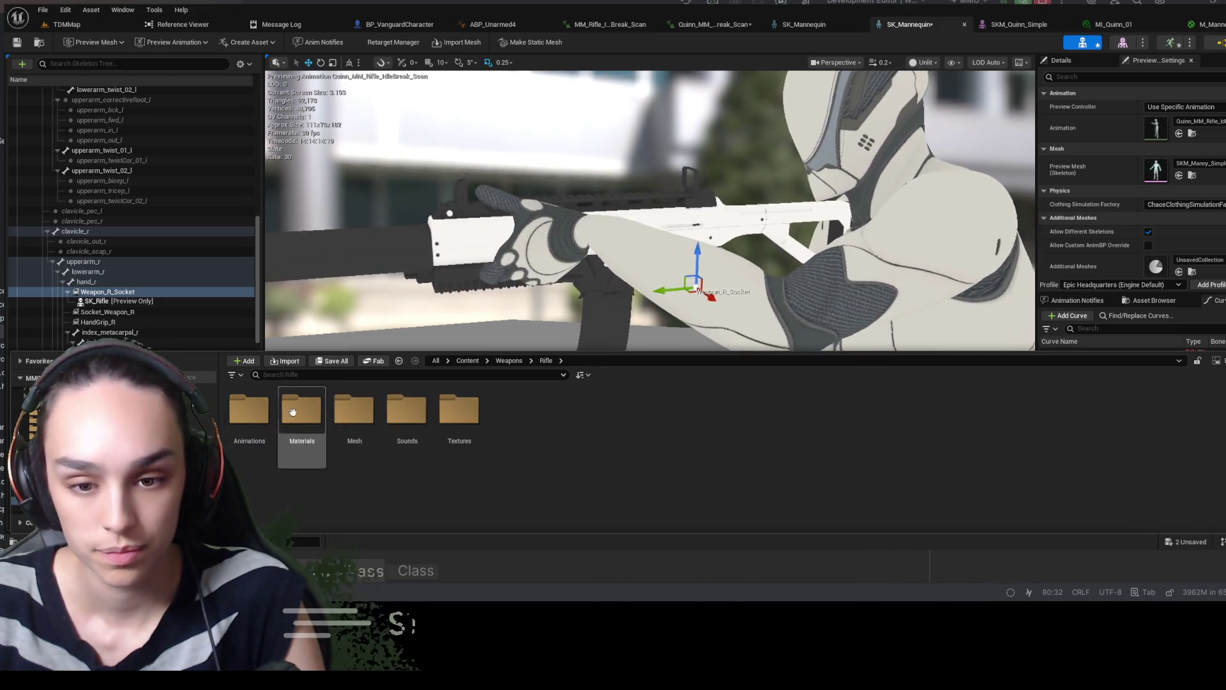
{"action": "double_click", "coordinate": [249, 412]}
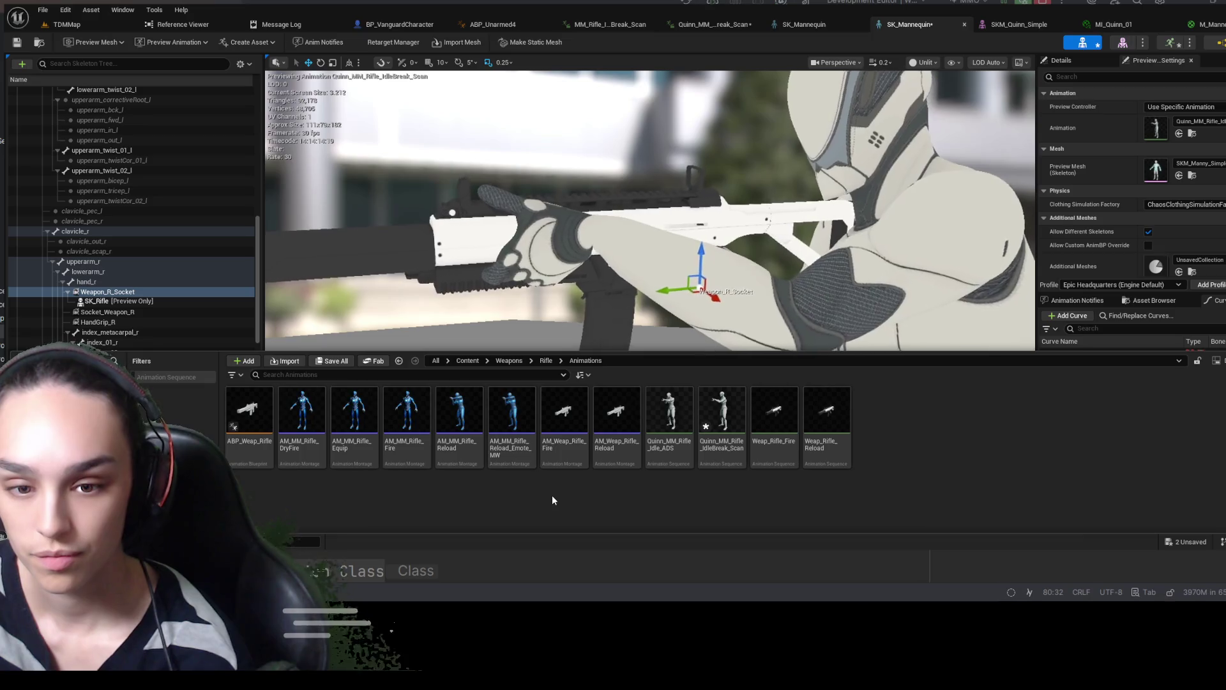
{"action": "double_click", "coordinate": [325, 433]}
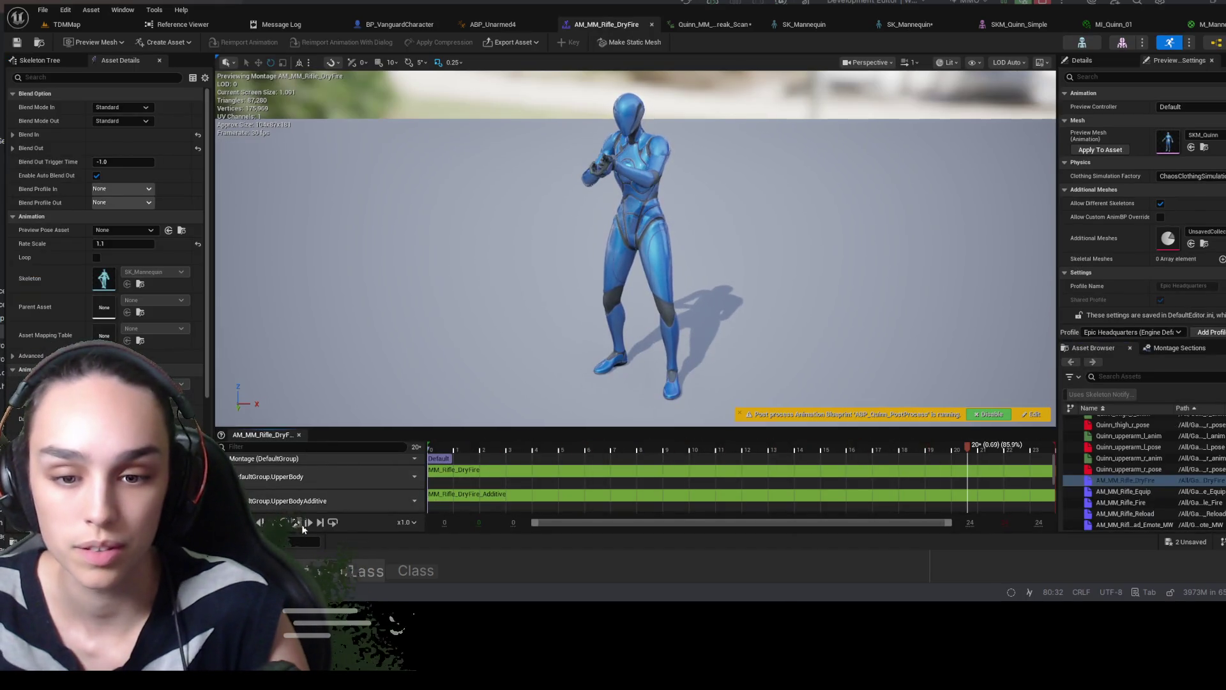
{"action": "key", "text": "ctrl+space"}
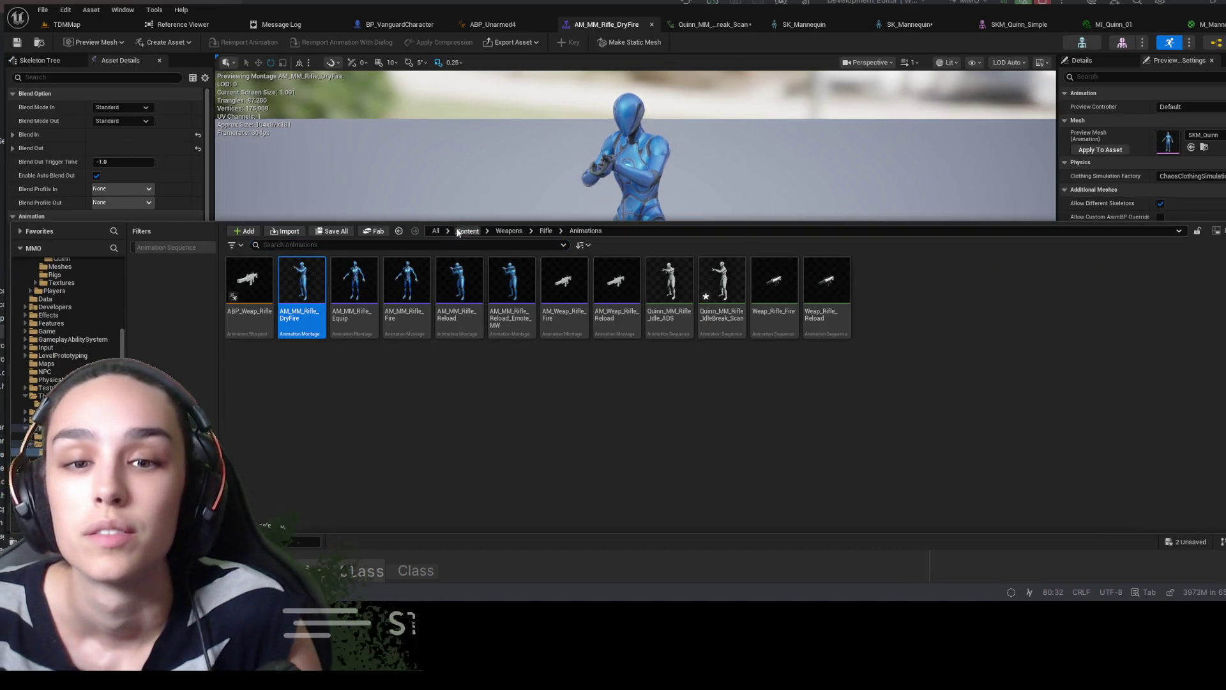
{"action": "left_click", "coordinate": [467, 231]}
{"action": "type", "text": "idl"}
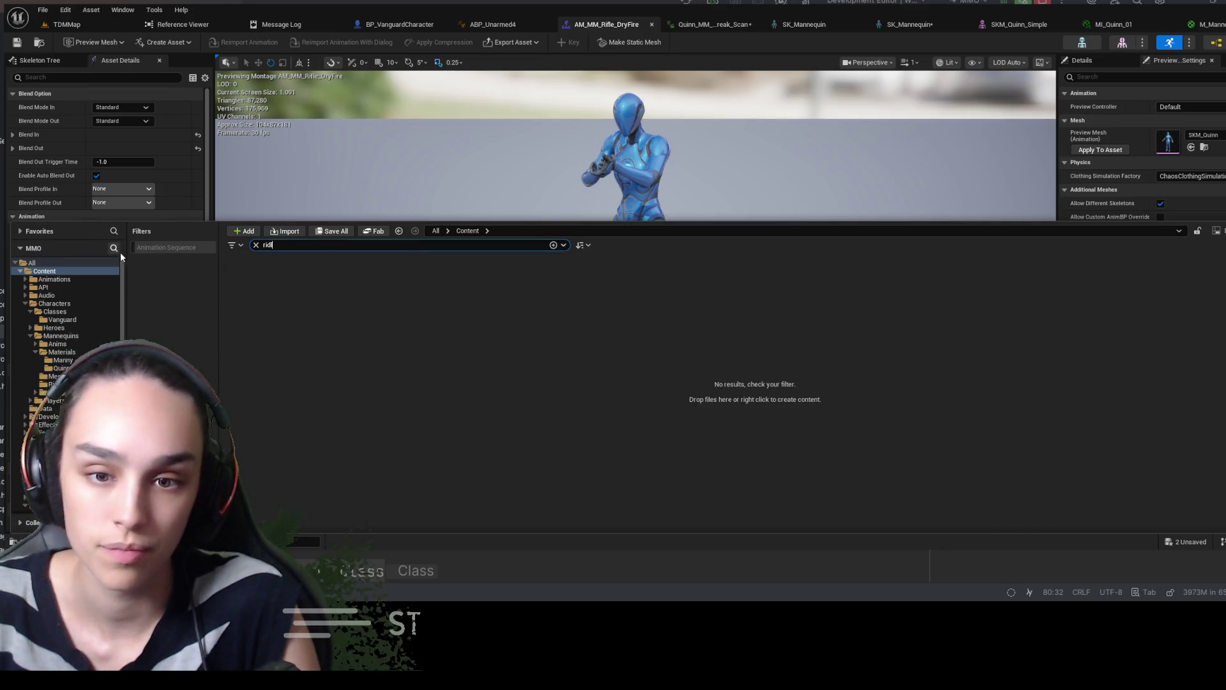
{"action": "type", "text": "e"}
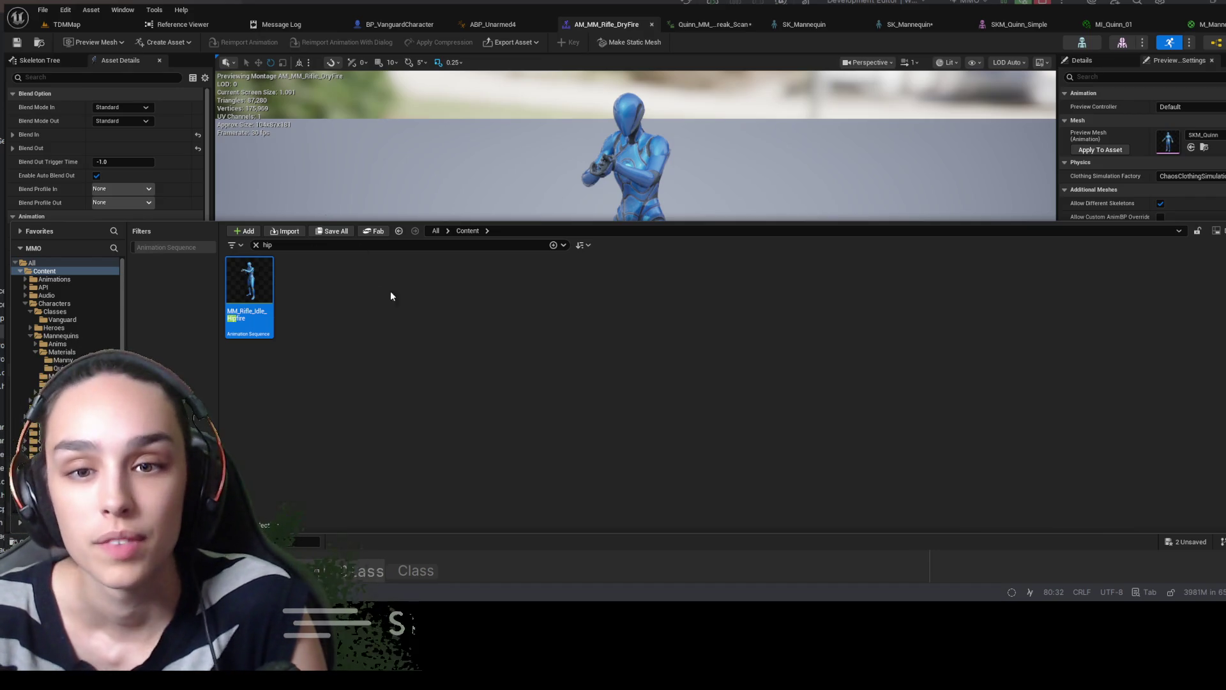
{"action": "left_click", "coordinate": [929, 170]}
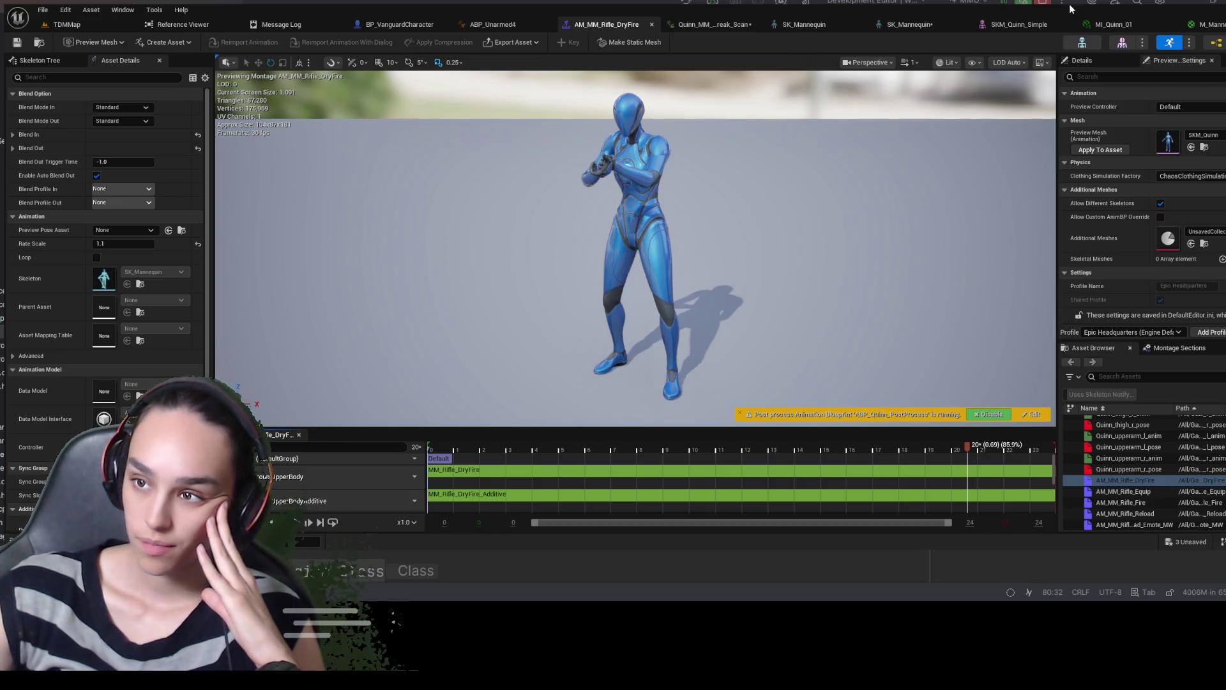
Pass through the MI_Quinn_01 tab back to the SK_Mannequin editor showing Rifle Idle Hipfire
{"action": "left_click", "coordinate": [1143, 26]}
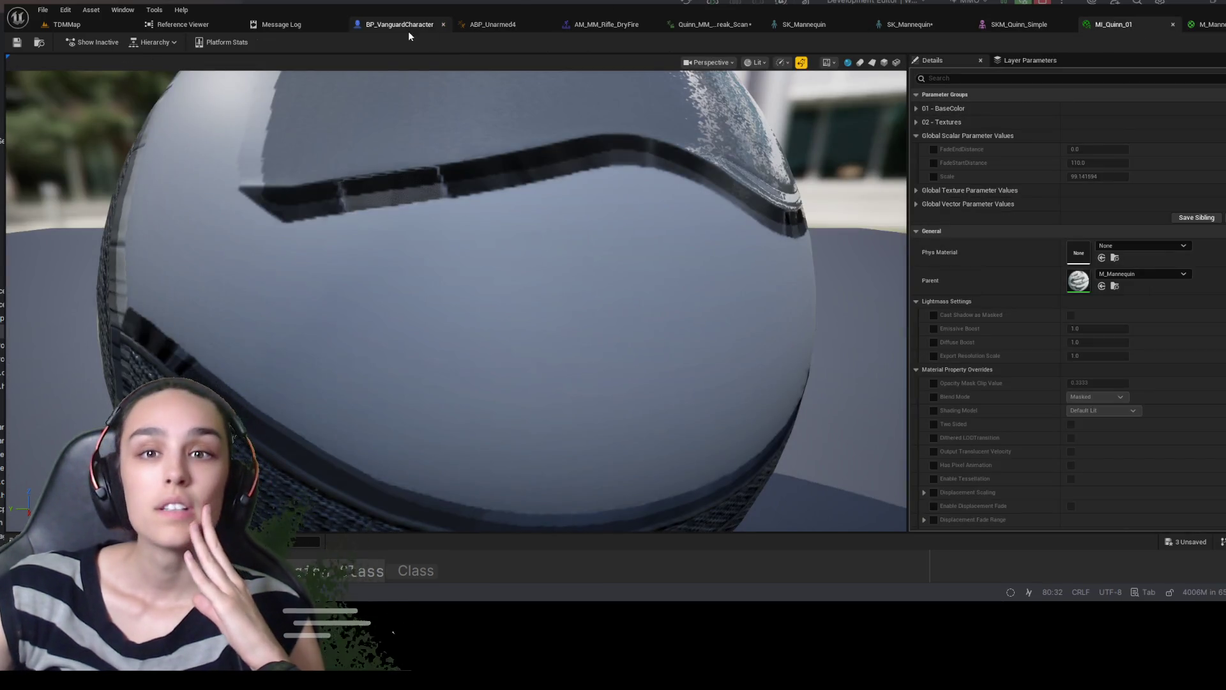
{"action": "left_click", "coordinate": [933, 25]}
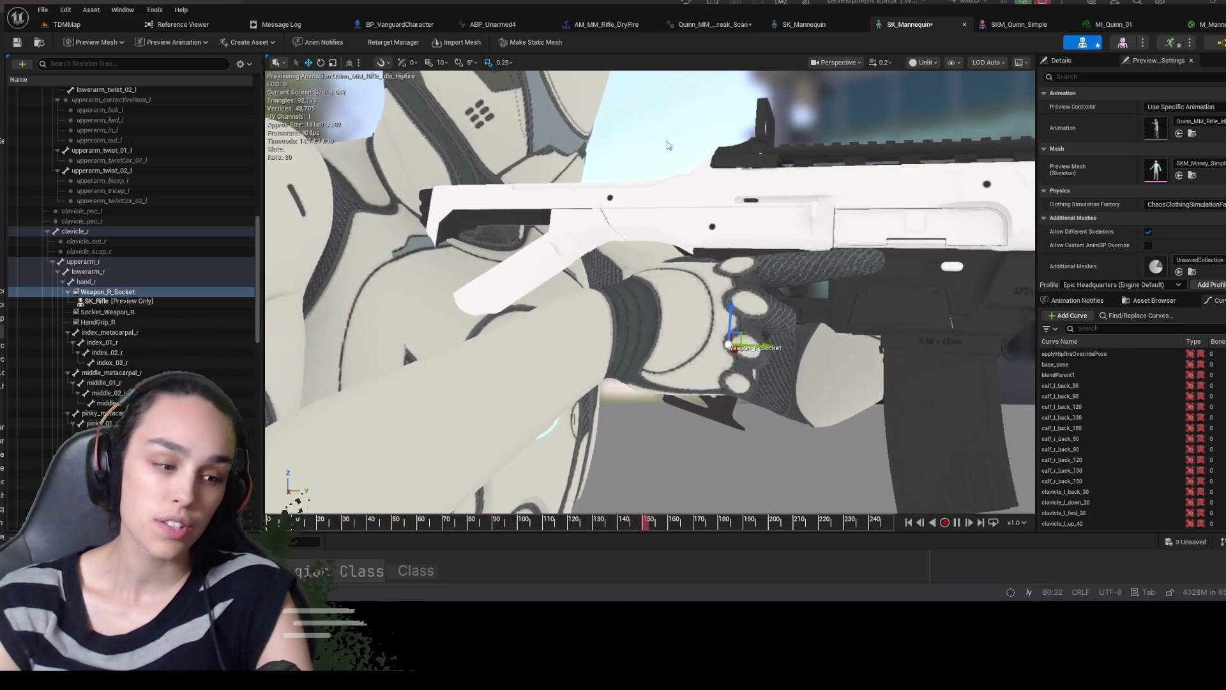
{"action": "mouse_move", "coordinate": [940, 345]}
{"action": "left_mouse_down"}
{"action": "mouse_move", "coordinate": [702, 348]}
{"action": "mouse_move", "coordinate": [894, 345]}
{"action": "mouse_move", "coordinate": [800, 239]}
{"action": "mouse_move", "coordinate": [495, 258]}
{"action": "left_mouse_up"}
{"action": "mouse_move", "coordinate": [700, 348]}
{"action": "left_mouse_down"}
{"action": "mouse_move", "coordinate": [734, 345]}
{"action": "mouse_move", "coordinate": [688, 352]}
{"action": "left_mouse_up"}
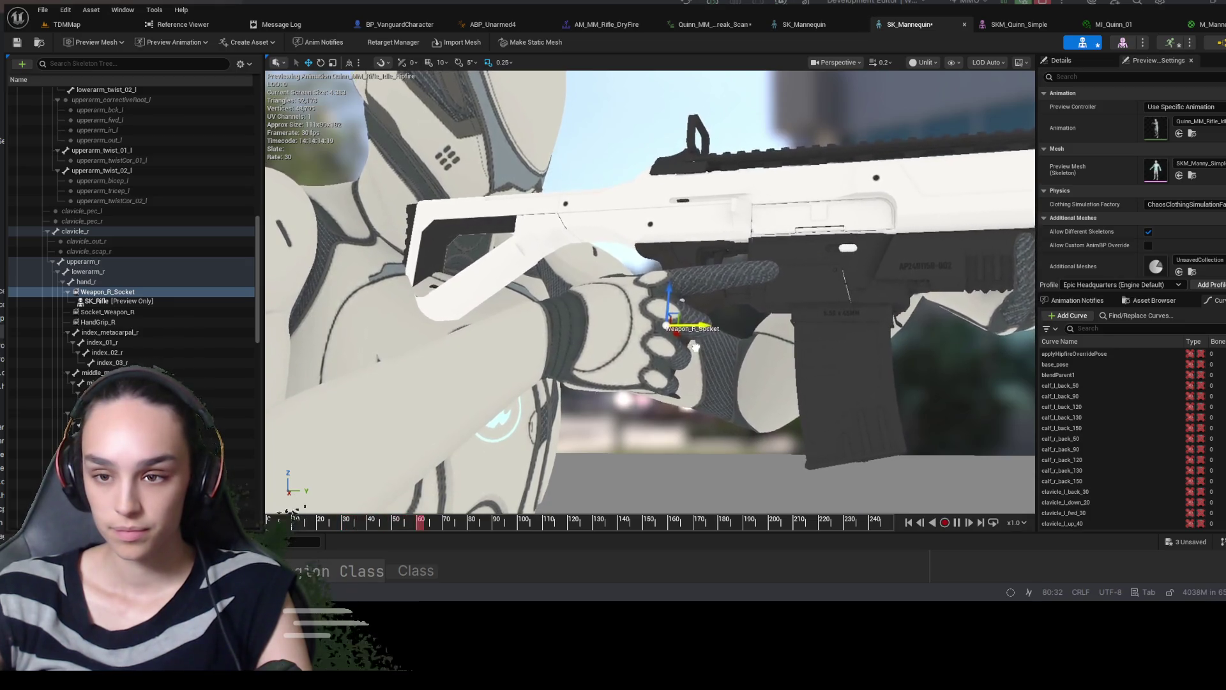
{"action": "mouse_move", "coordinate": [695, 347]}
{"action": "left_mouse_down"}
{"action": "mouse_move", "coordinate": [849, 313]}
{"action": "mouse_move", "coordinate": [740, 276]}
{"action": "mouse_move", "coordinate": [671, 219]}
{"action": "left_mouse_up"}
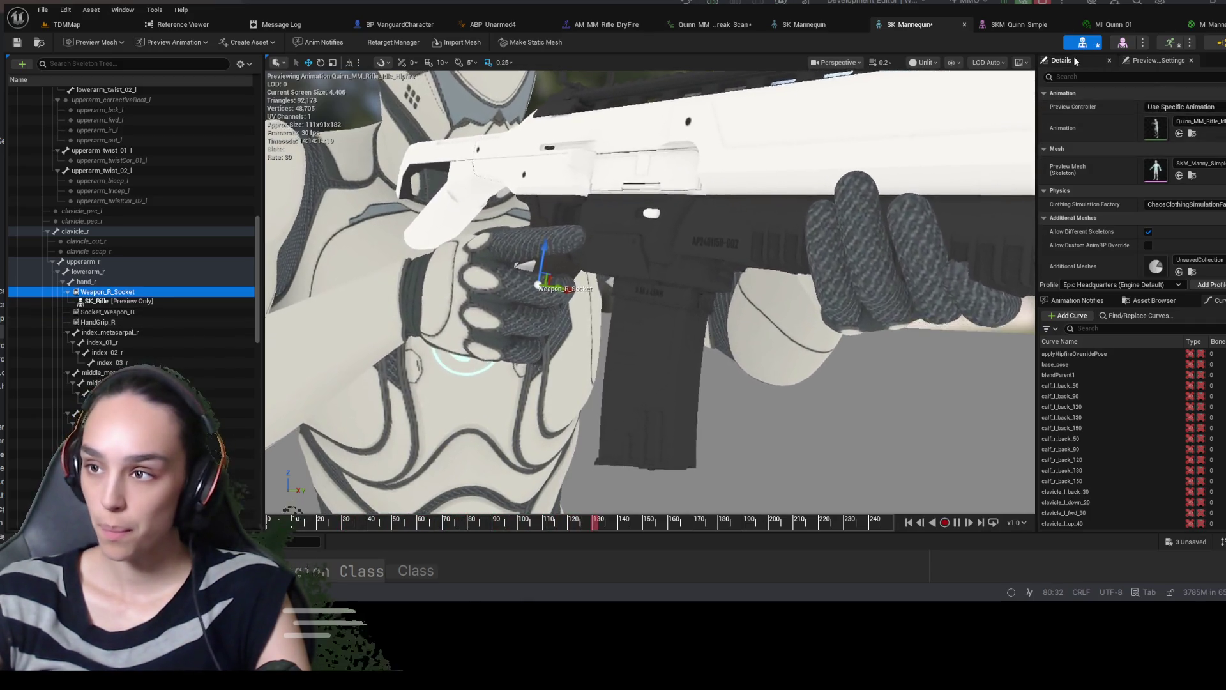
Set Weapon_R_Socket's Relative Location X to 8 and begin editing its Y value
{"action": "left_click", "coordinate": [1066, 60]}
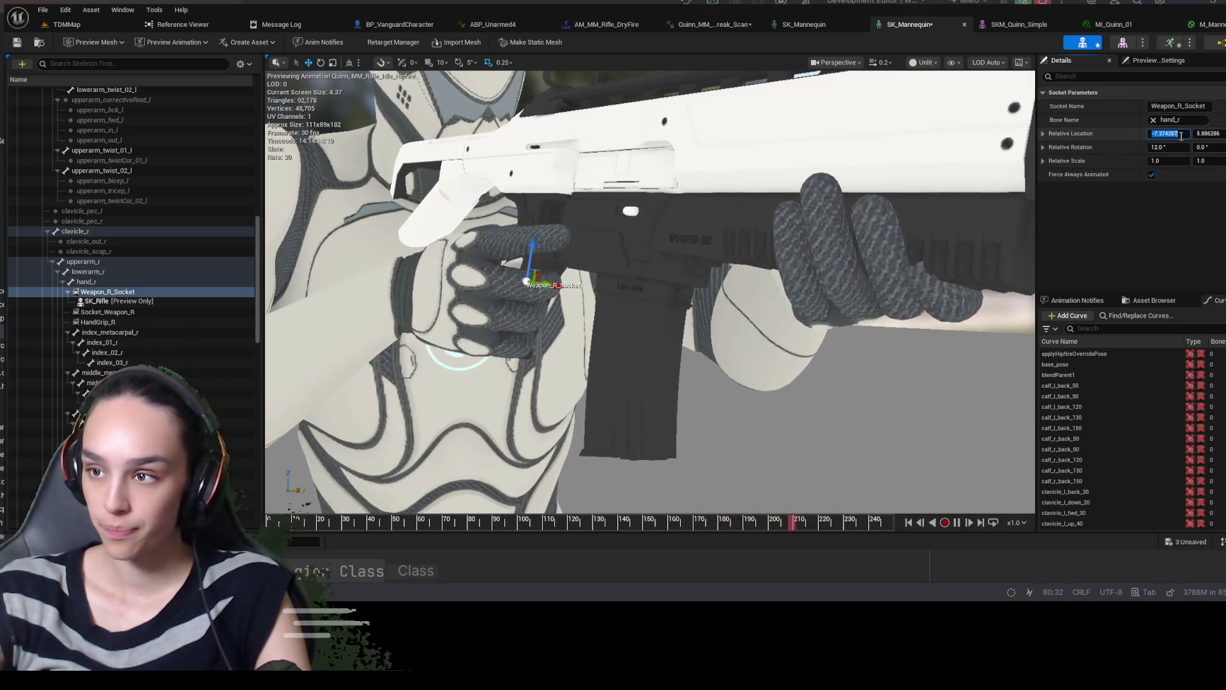
{"action": "type", "text": "8"}
{"action": "key", "text": "Return"}
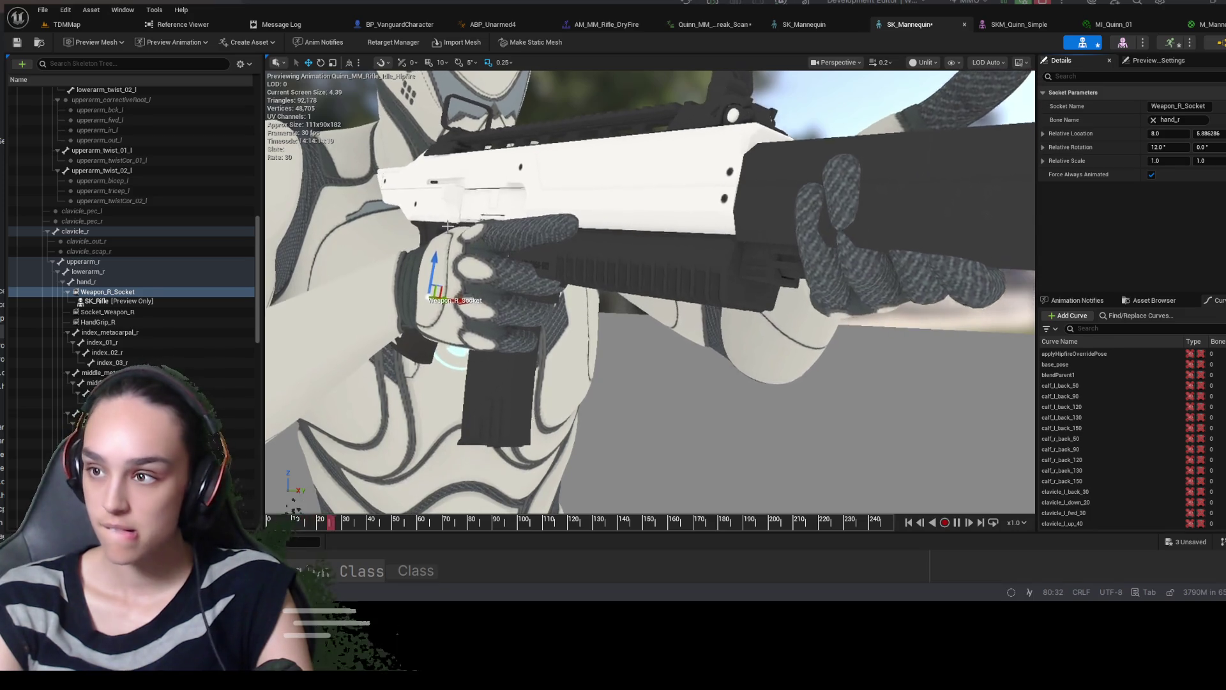
{"action": "left_click", "coordinate": [1194, 133]}
{"action": "type", "text": "3.5"}
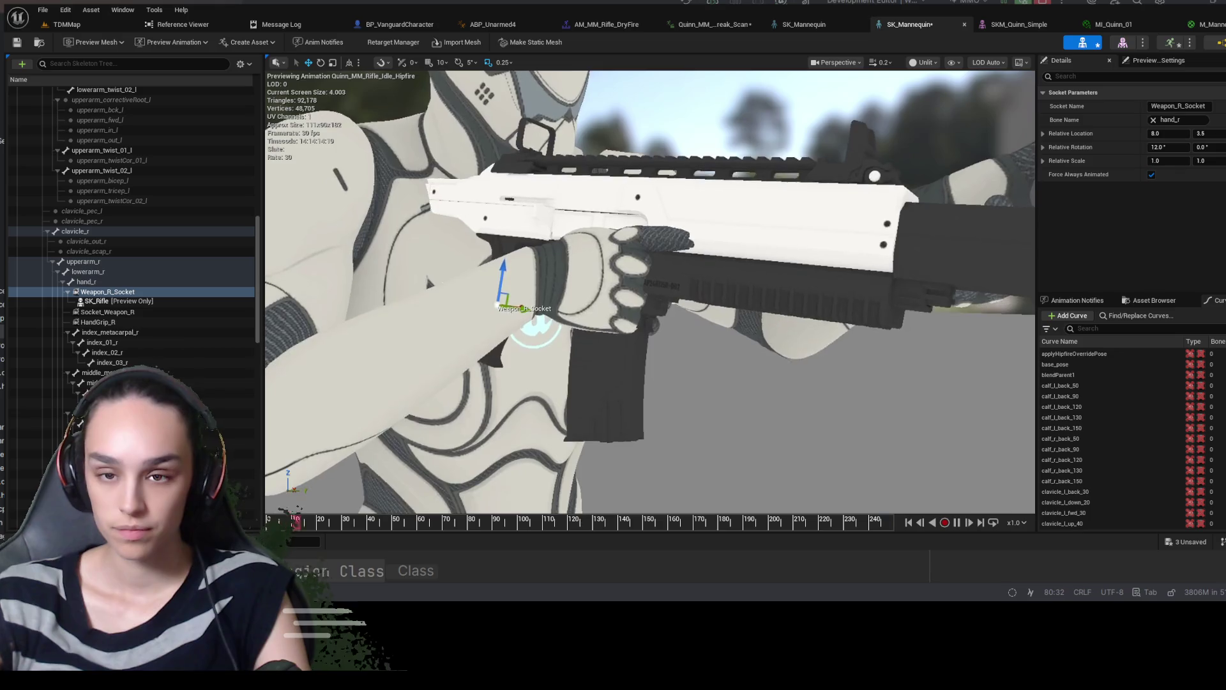
{"action": "mouse_move", "coordinate": [864, 255]}
{"action": "left_mouse_down"}
{"action": "mouse_move", "coordinate": [798, 259]}
{"action": "mouse_move", "coordinate": [864, 256]}
{"action": "left_mouse_up"}
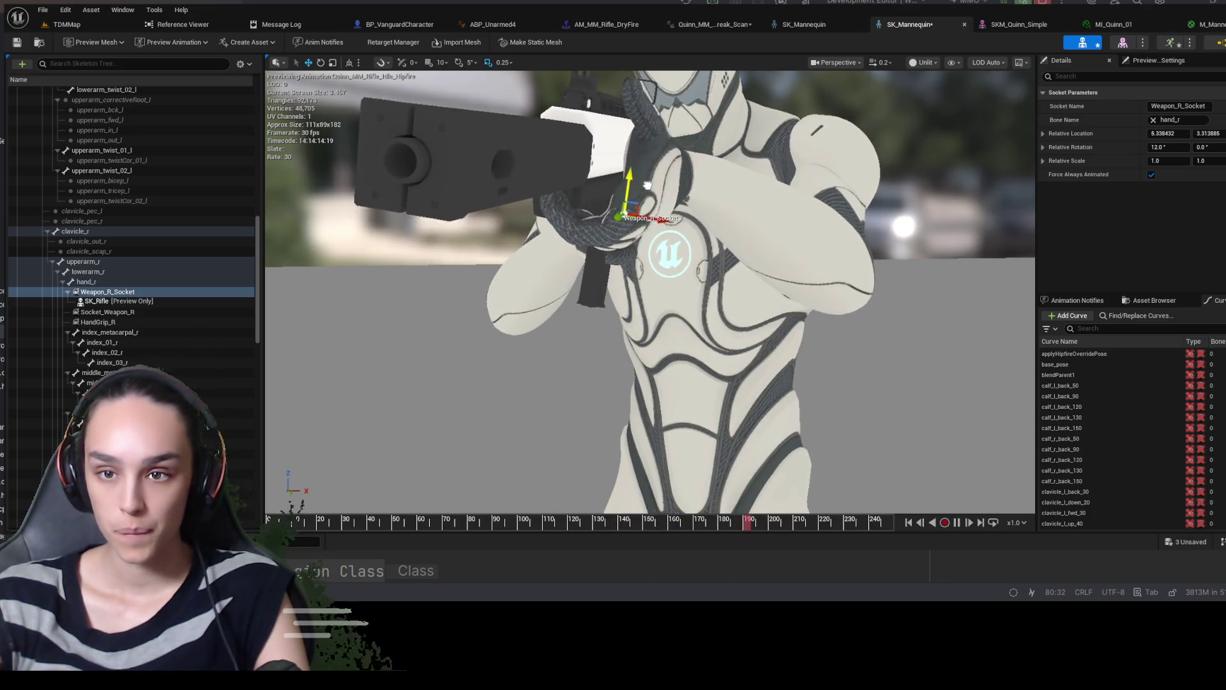
Drag Weapon_R_Socket to about X 2.81, Y 6.67 and orbit close to the rifle grip
{"action": "mouse_move", "coordinate": [661, 217]}
{"action": "left_mouse_down"}
{"action": "mouse_move", "coordinate": [682, 225]}
{"action": "mouse_move", "coordinate": [556, 228]}
{"action": "mouse_move", "coordinate": [610, 309]}
{"action": "mouse_move", "coordinate": [619, 293]}
{"action": "mouse_move", "coordinate": [642, 324]}
{"action": "mouse_move", "coordinate": [747, 326]}
{"action": "mouse_move", "coordinate": [841, 372]}
{"action": "left_mouse_up"}
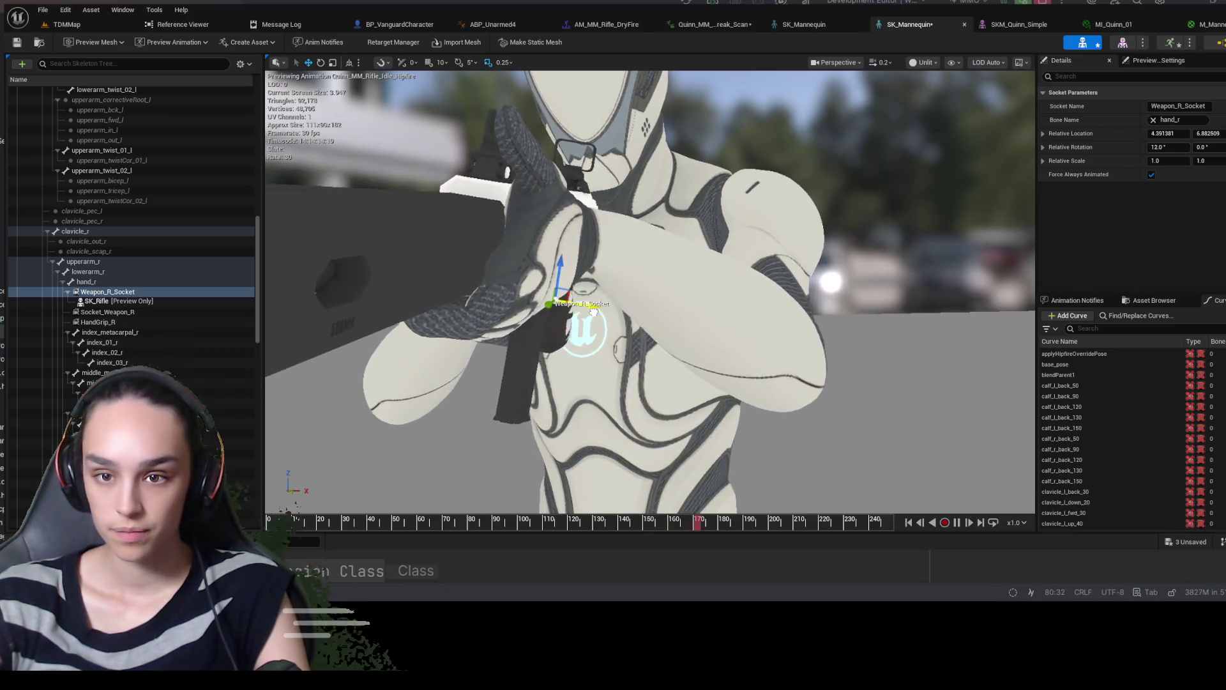
{"action": "mouse_move", "coordinate": [840, 373]}
{"action": "left_mouse_down"}
{"action": "mouse_move", "coordinate": [783, 374]}
{"action": "mouse_move", "coordinate": [684, 336]}
{"action": "left_mouse_up"}
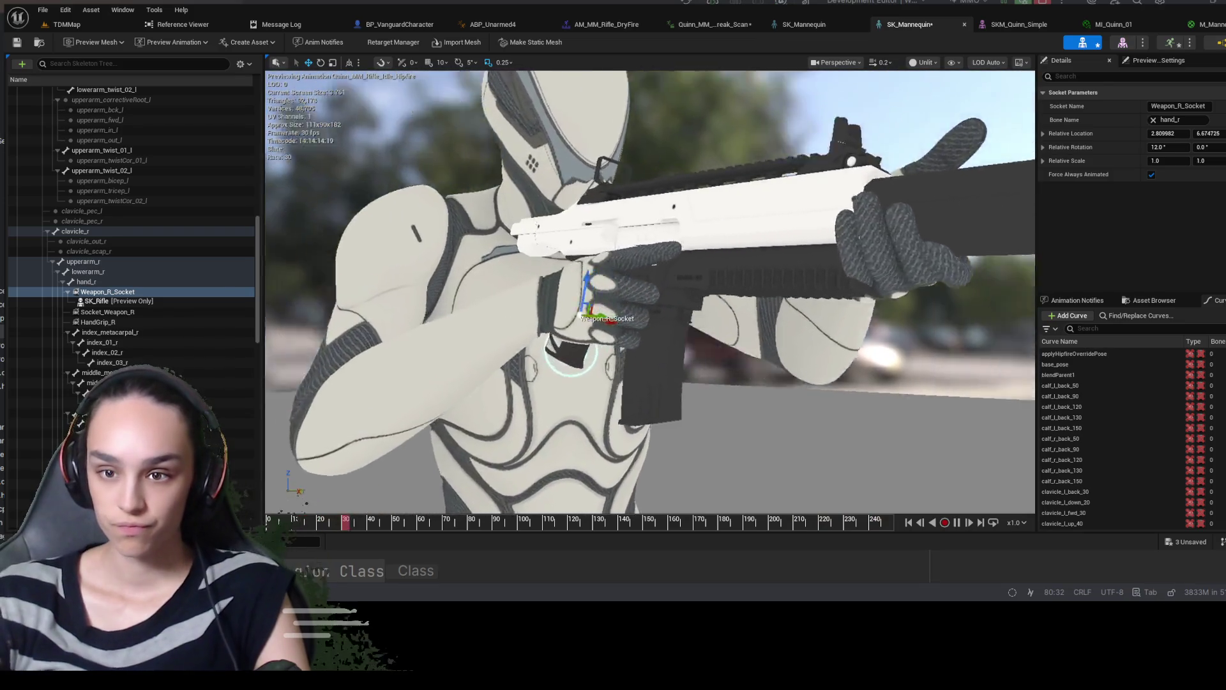
{"action": "left_click", "coordinate": [1175, 147]}
Set Weapon_R_Socket's Relative Rotation X to 0 and reselect the socket
{"action": "type", "text": "0"}
{"action": "key", "text": "Return"}
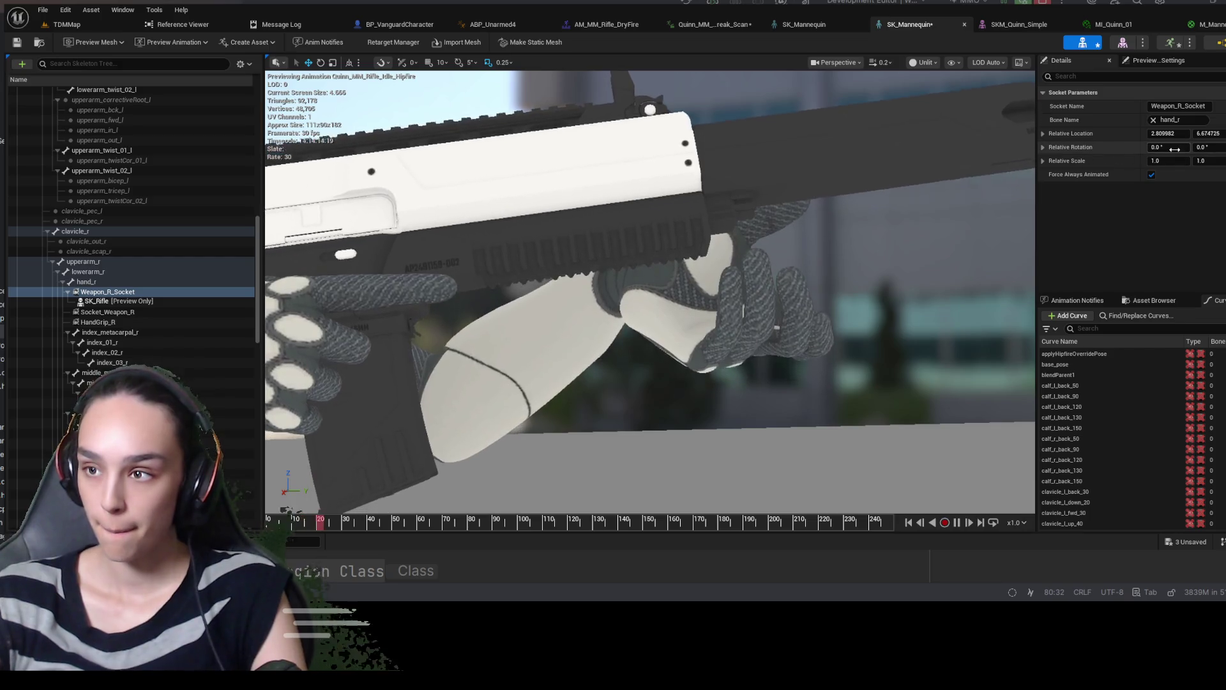
{"action": "left_click", "coordinate": [450, 341]}
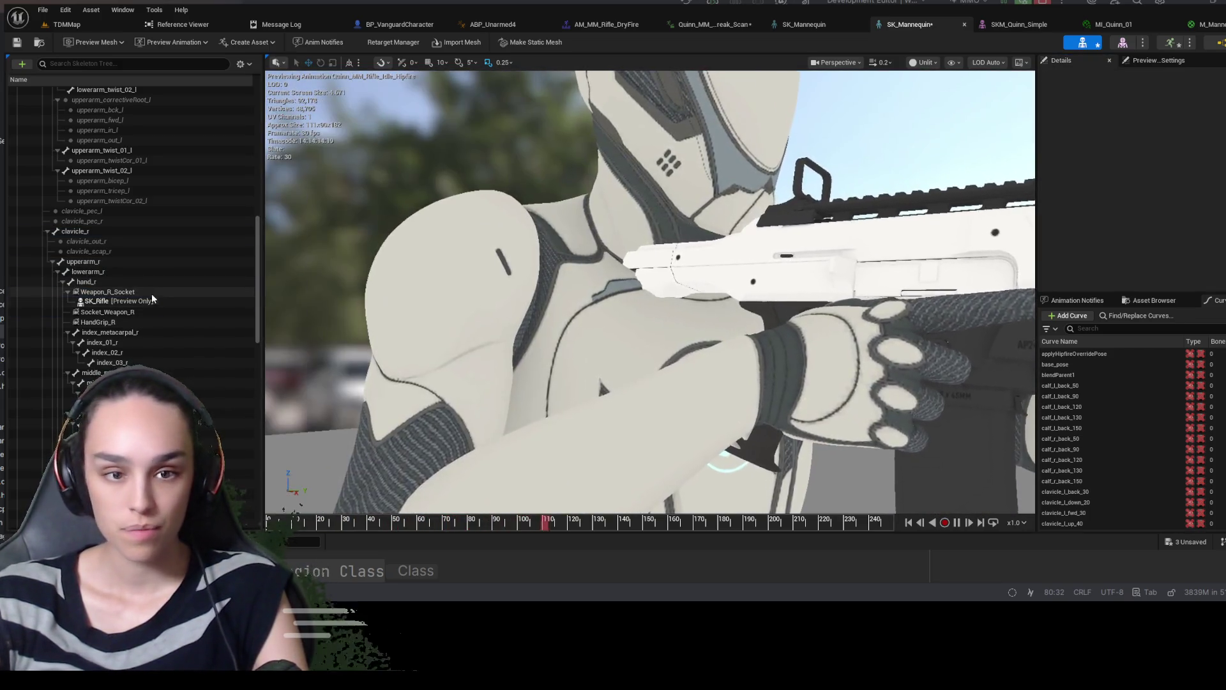
{"action": "left_click", "coordinate": [148, 292]}
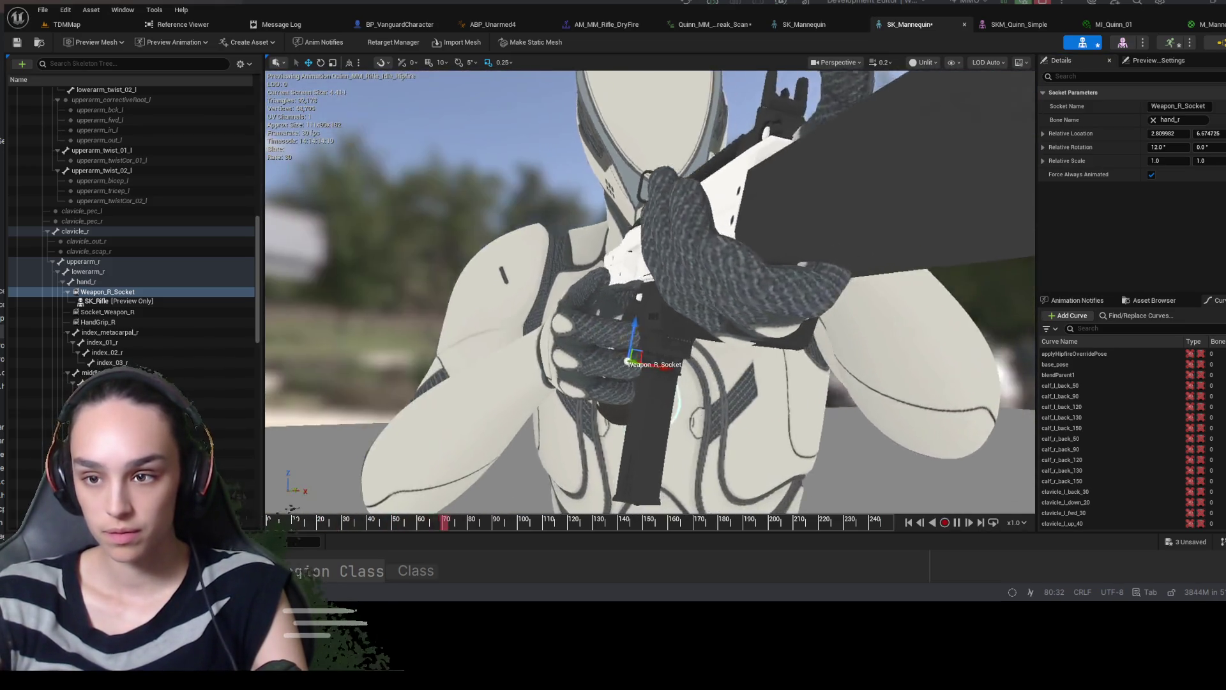
Drag the socket gizmo while orbiting until the location reads about -7.29, 4.60
{"action": "left_click_drag", "start_coordinate": [873, 314], "coordinate": [849, 300]}
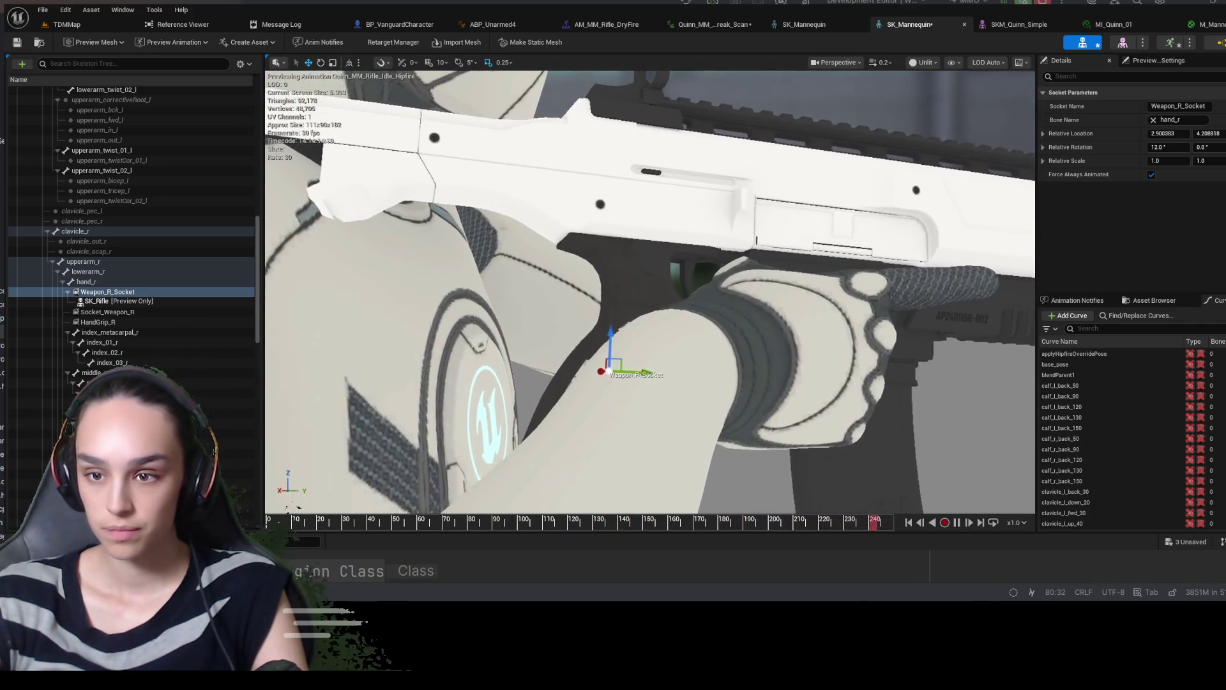
{"action": "mouse_move", "coordinate": [661, 355]}
{"action": "left_mouse_down"}
{"action": "mouse_move", "coordinate": [677, 348]}
{"action": "mouse_move", "coordinate": [635, 345]}
{"action": "mouse_move", "coordinate": [848, 350]}
{"action": "left_mouse_up"}
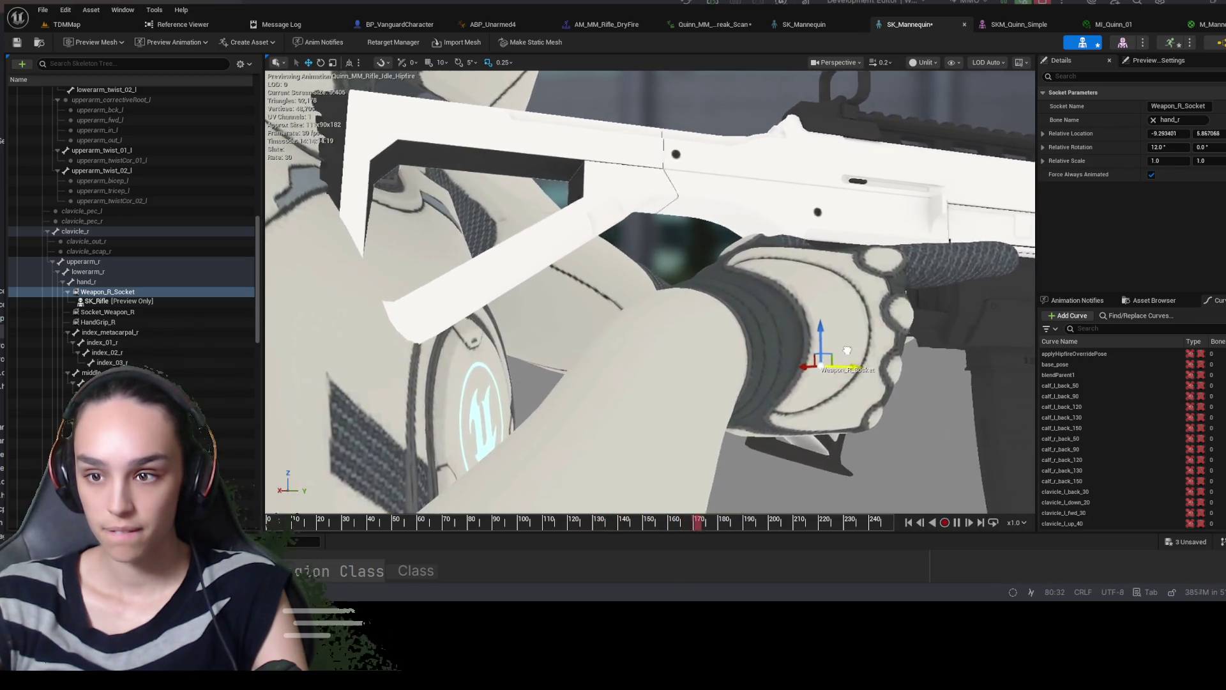
{"action": "mouse_move", "coordinate": [947, 402]}
{"action": "left_mouse_down"}
{"action": "mouse_move", "coordinate": [894, 383]}
{"action": "mouse_move", "coordinate": [945, 414]}
{"action": "left_mouse_up"}
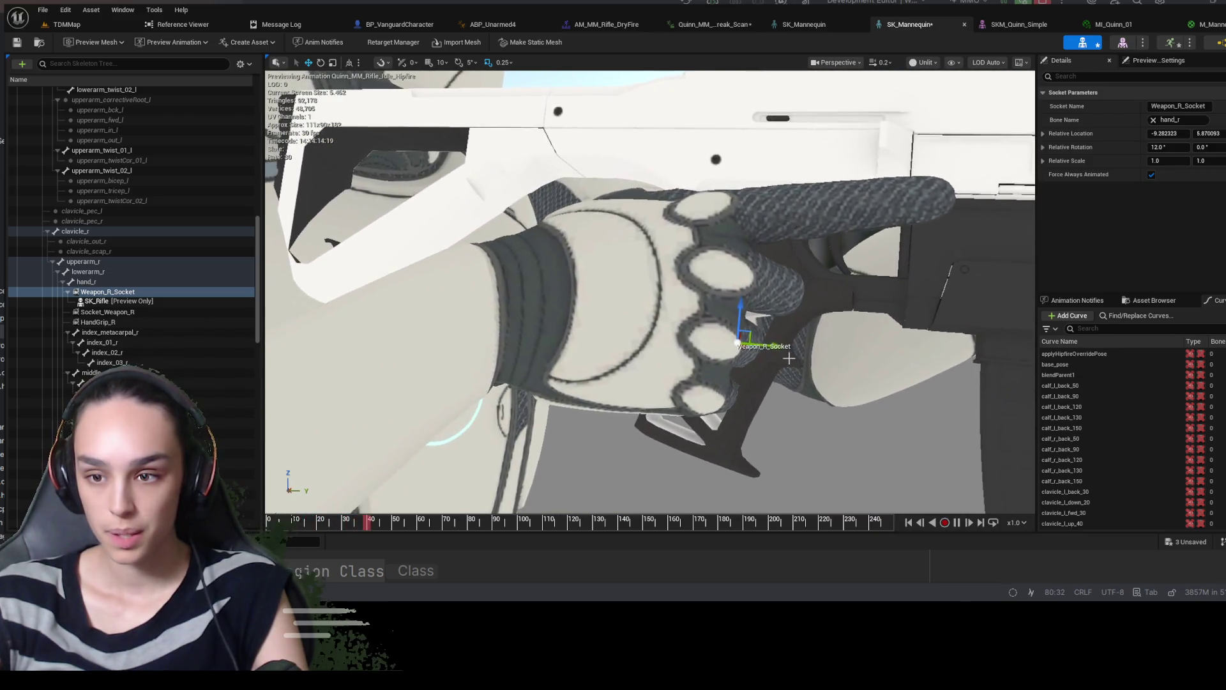
{"action": "mouse_move", "coordinate": [736, 355]}
{"action": "left_mouse_down"}
{"action": "mouse_move", "coordinate": [720, 356]}
{"action": "mouse_move", "coordinate": [837, 365]}
{"action": "mouse_move", "coordinate": [638, 366]}
{"action": "mouse_move", "coordinate": [735, 387]}
{"action": "left_mouse_up"}
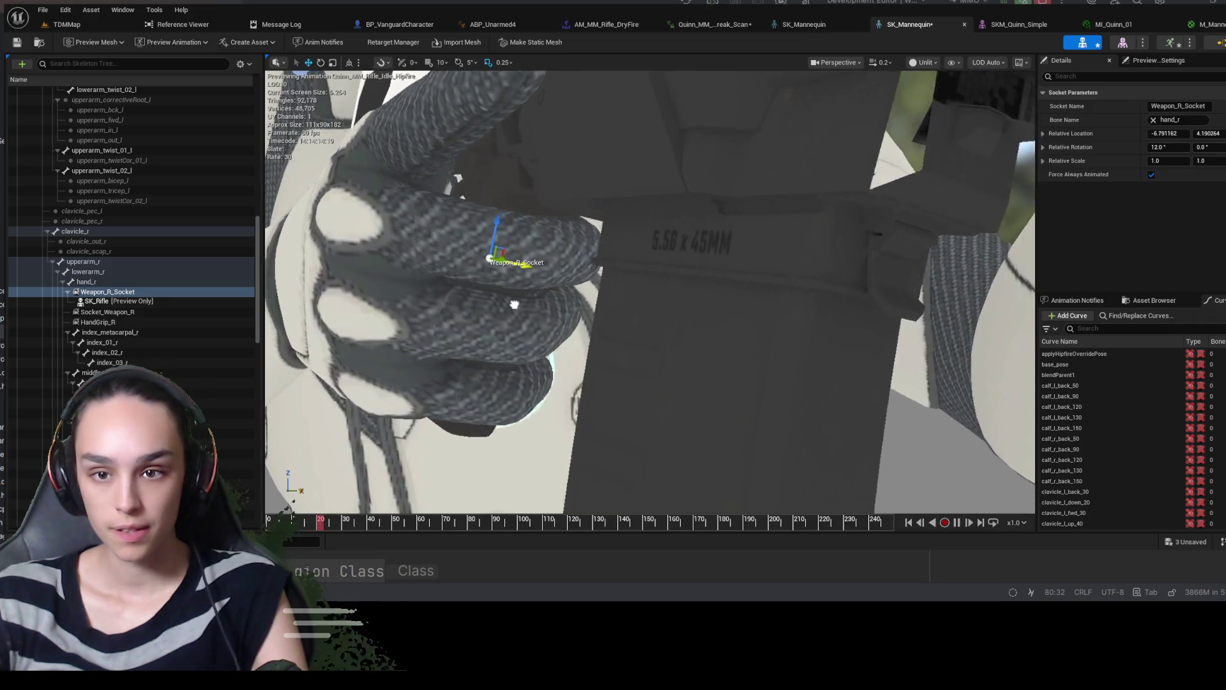
{"action": "left_click_drag", "start_coordinate": [498, 299], "coordinate": [476, 301]}
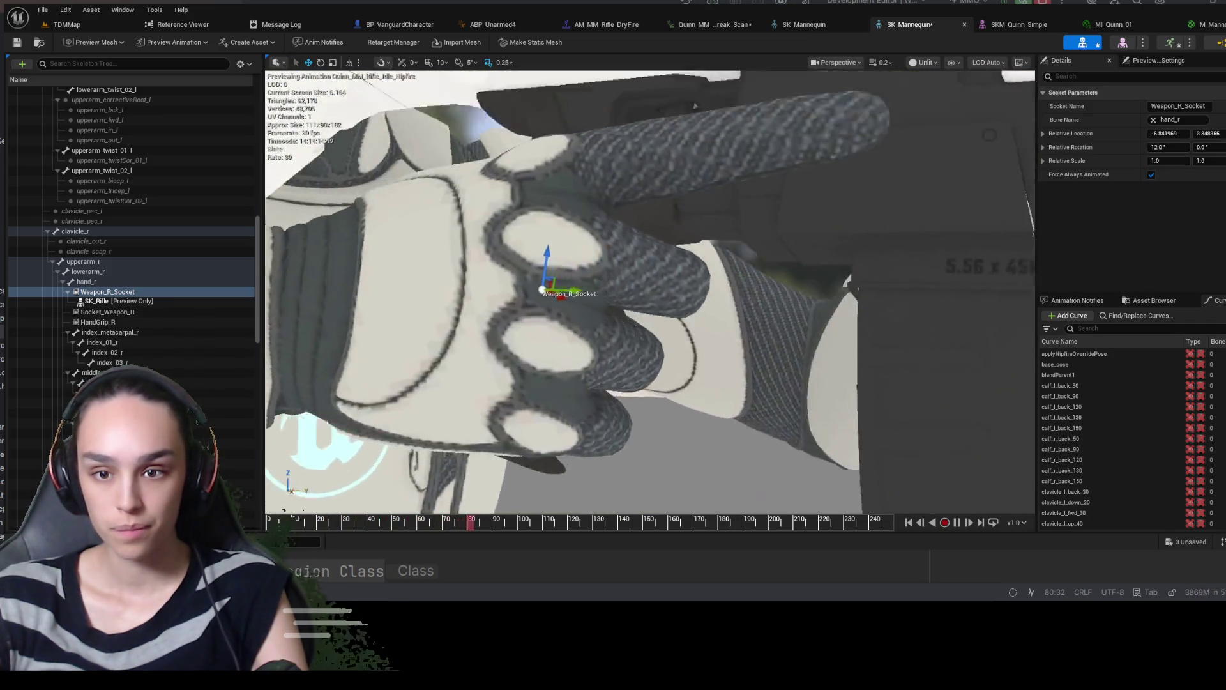
{"action": "left_click_drag", "start_coordinate": [650, 265], "coordinate": [834, 311]}
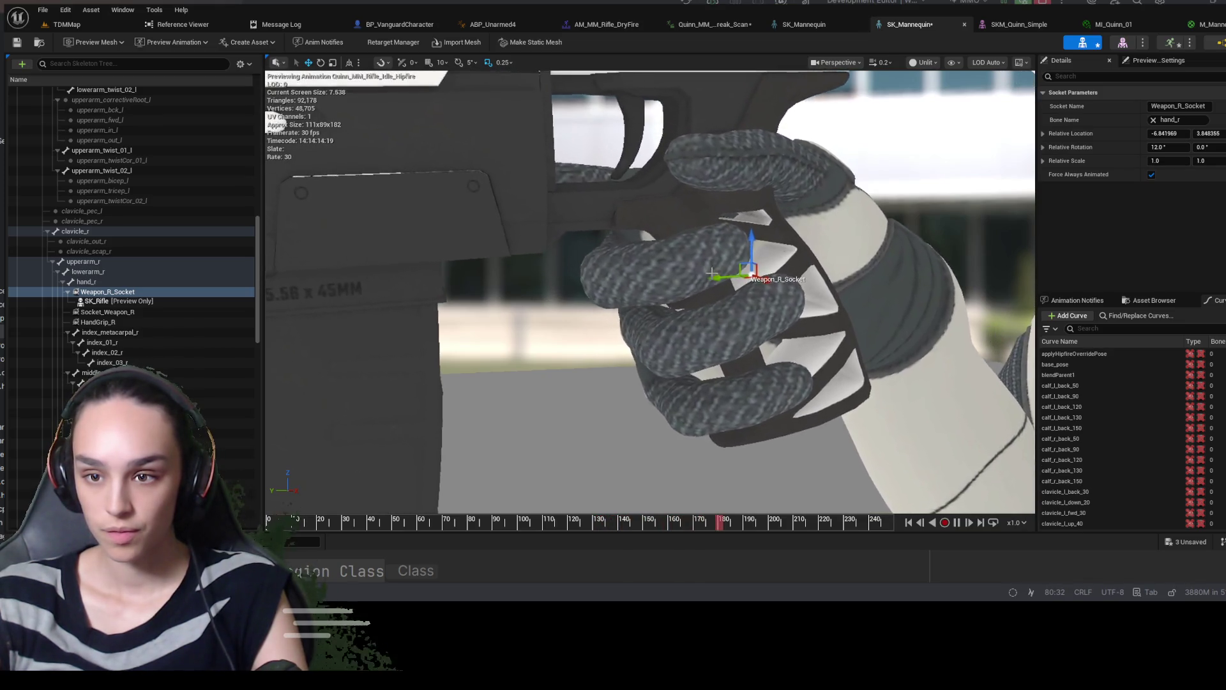
{"action": "mouse_move", "coordinate": [728, 272]}
{"action": "left_mouse_down"}
{"action": "mouse_move", "coordinate": [697, 287]}
{"action": "mouse_move", "coordinate": [682, 276]}
{"action": "mouse_move", "coordinate": [696, 256]}
{"action": "mouse_move", "coordinate": [704, 263]}
{"action": "mouse_move", "coordinate": [651, 281]}
{"action": "mouse_move", "coordinate": [542, 304]}
{"action": "mouse_move", "coordinate": [576, 409]}
{"action": "left_mouse_up"}
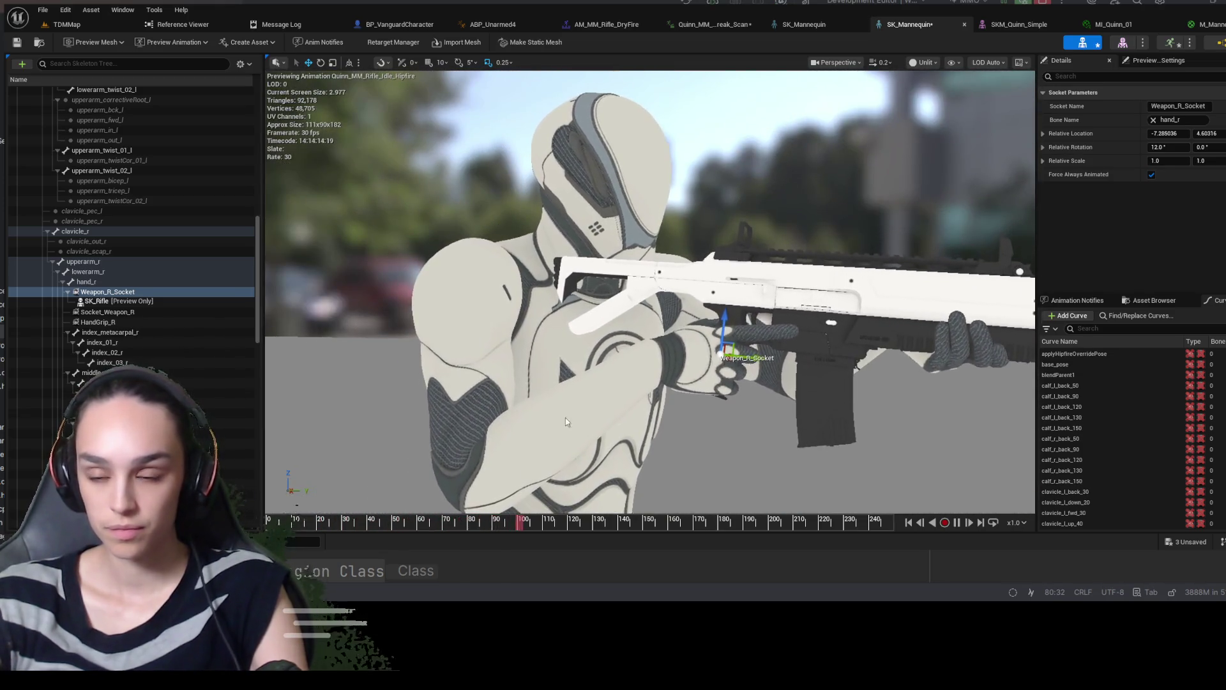
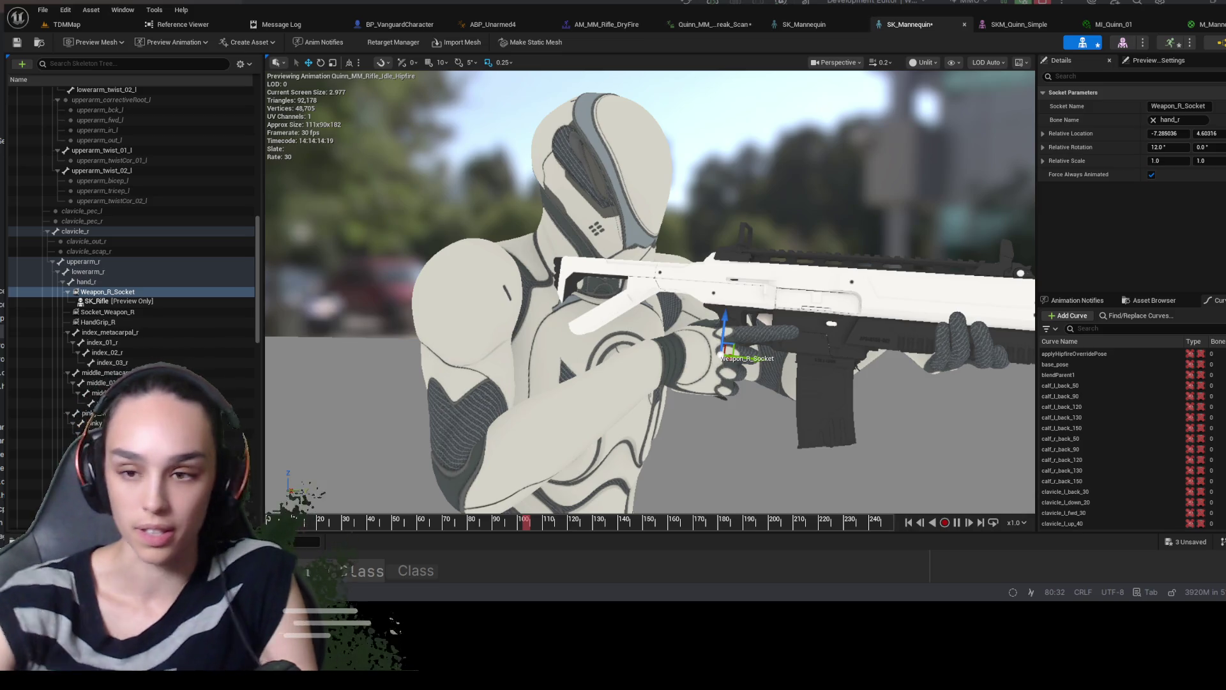
Set Weapon_R_Socket relative location to X -7.3 and Y 4.6, then save the skeleton
{"action": "left_click", "coordinate": [17, 42]}
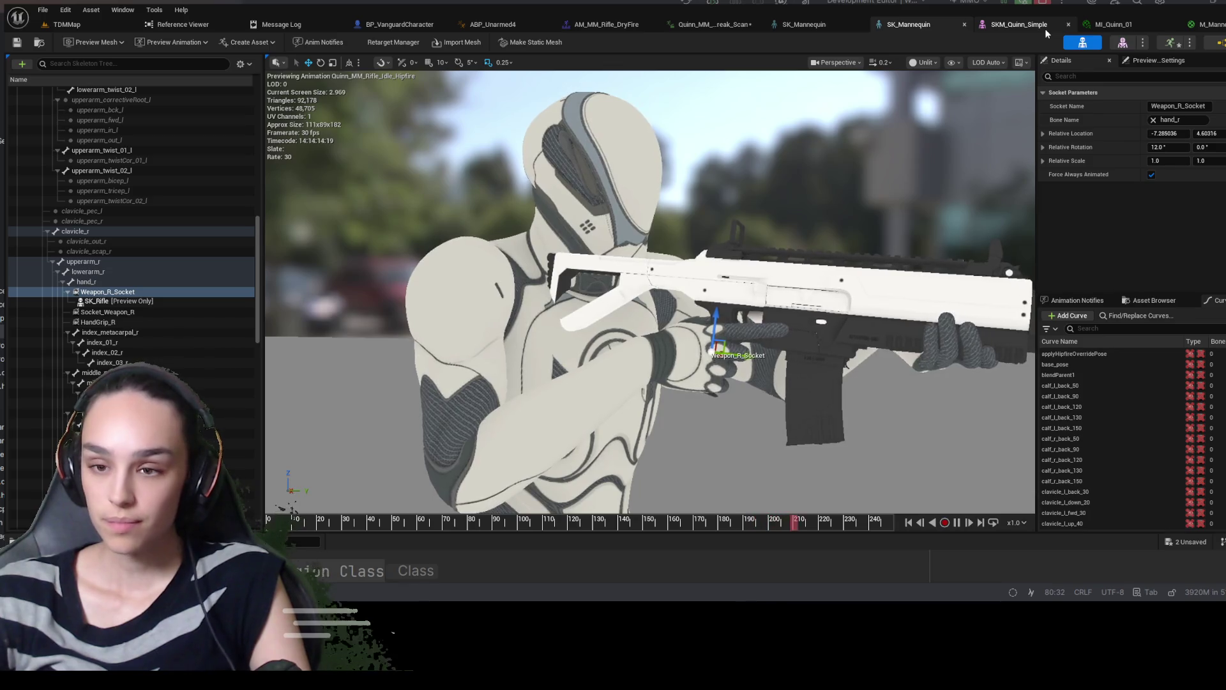
{"action": "left_click", "coordinate": [1186, 136]}
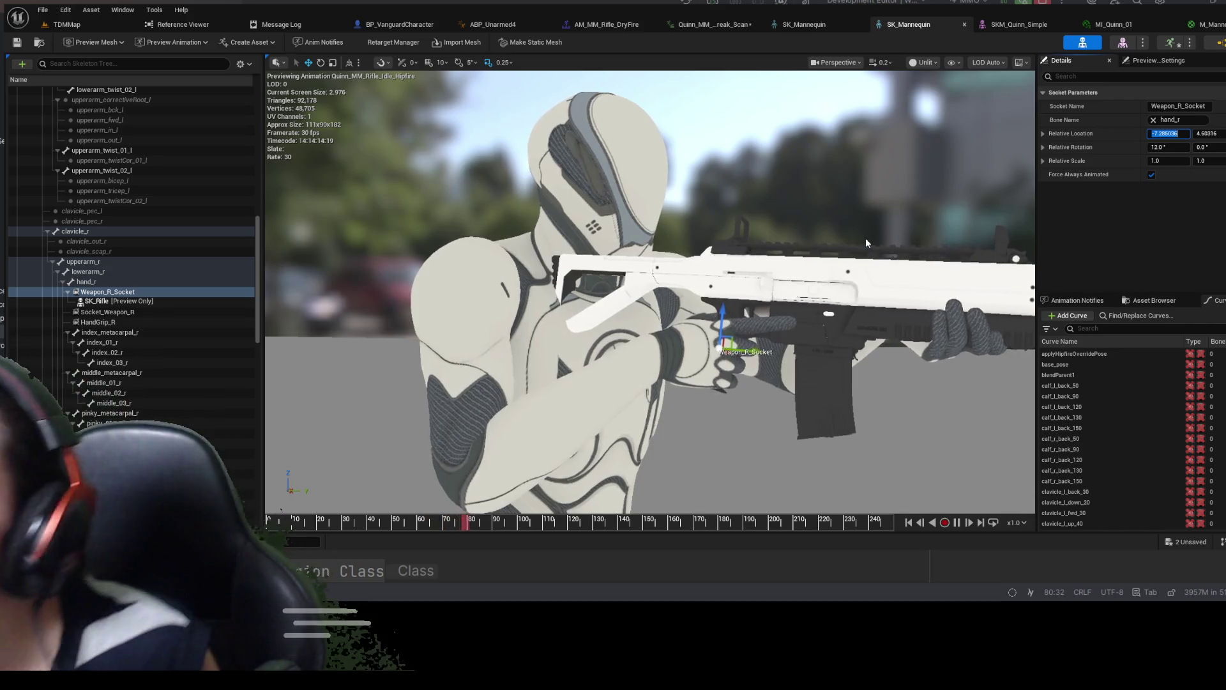
{"action": "type", "text": "-"}
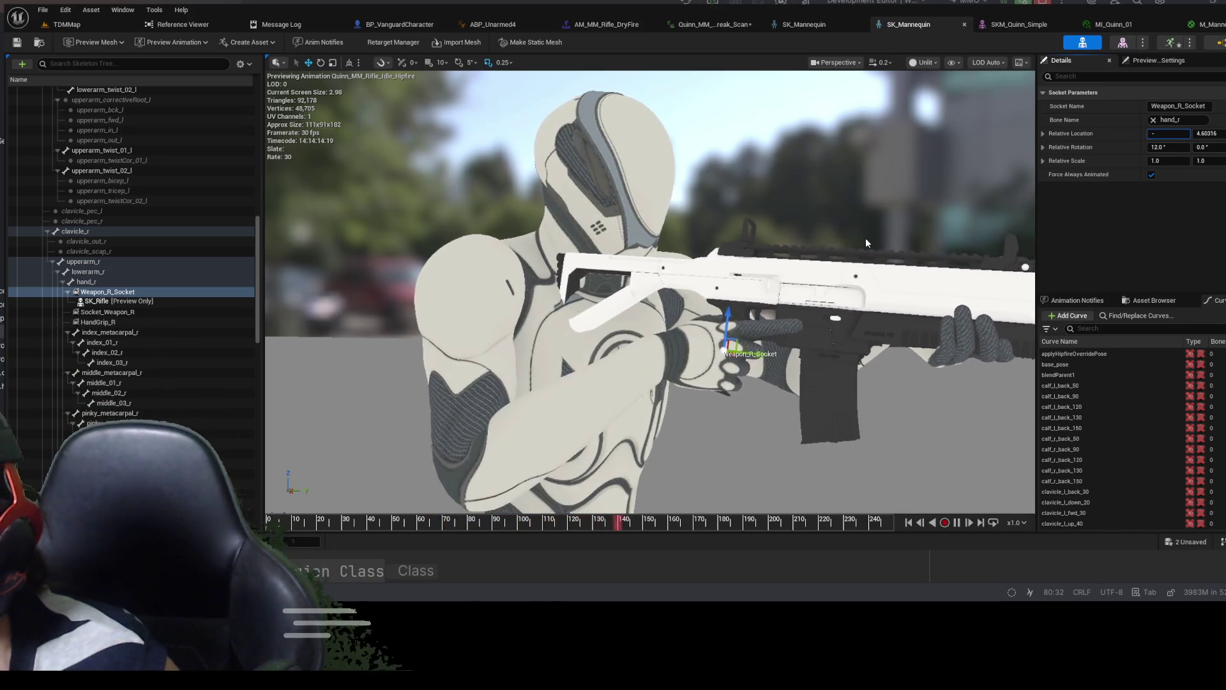
{"action": "type", "text": "7.3"}
{"action": "key", "text": "Return"}
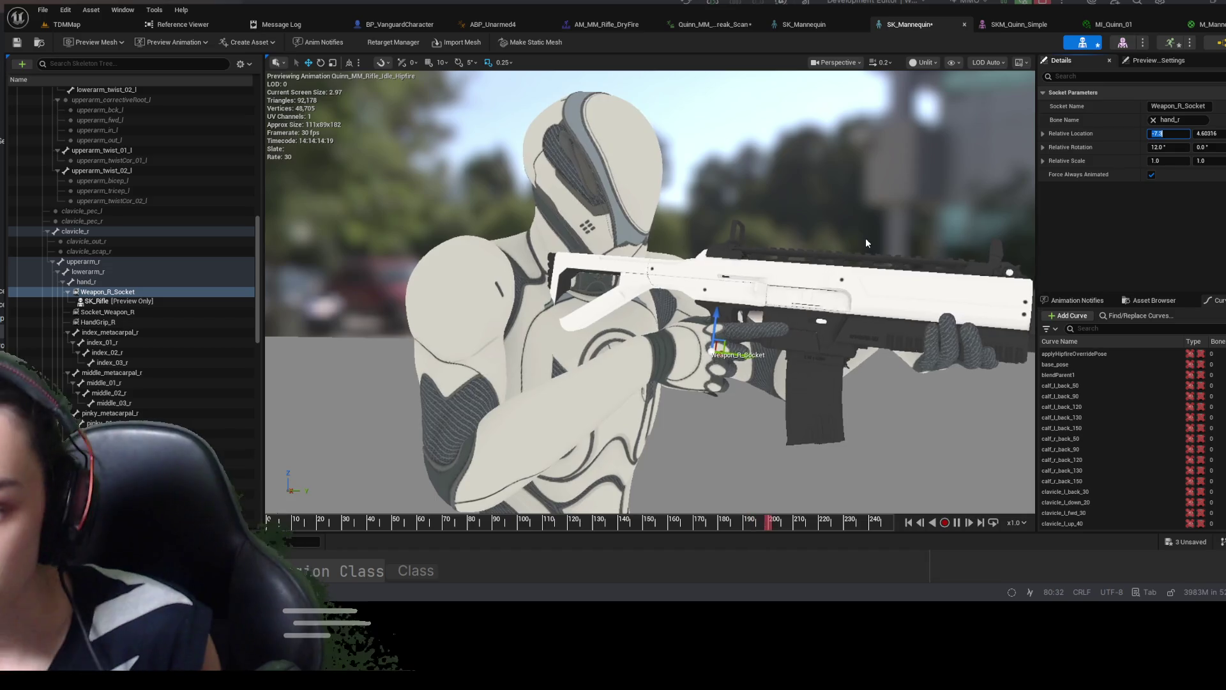
{"action": "left_click", "coordinate": [1193, 132]}
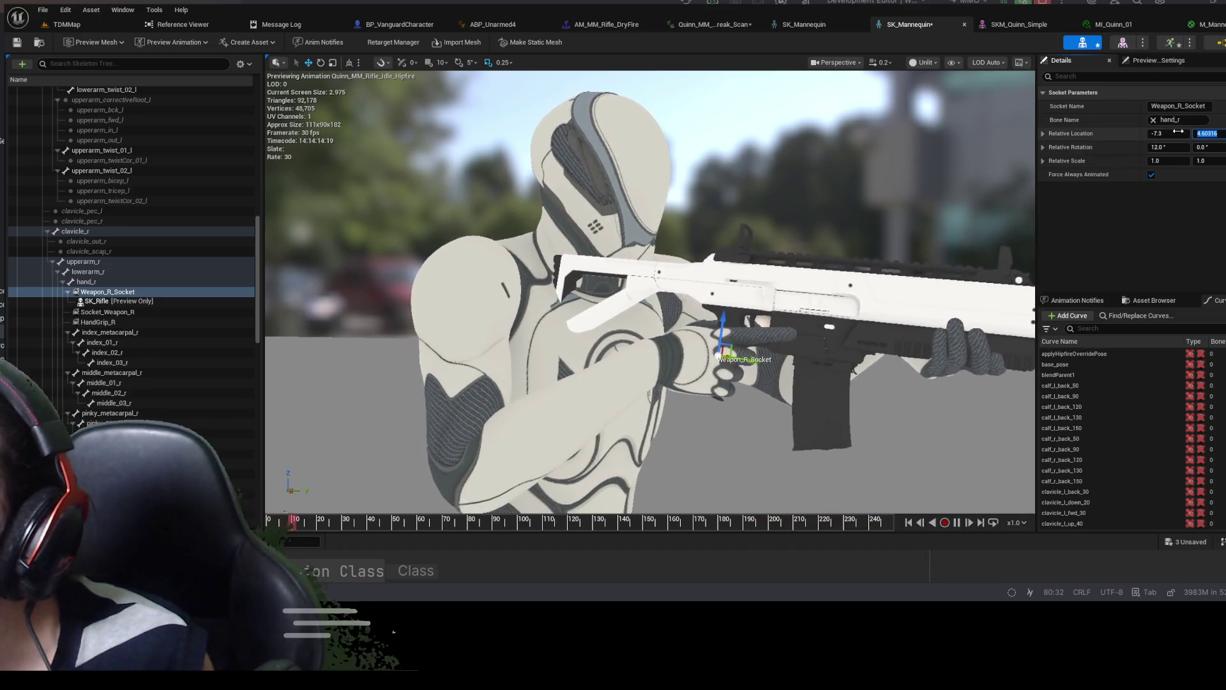
{"action": "type", "text": "4.6"}
{"action": "key", "text": "Return"}
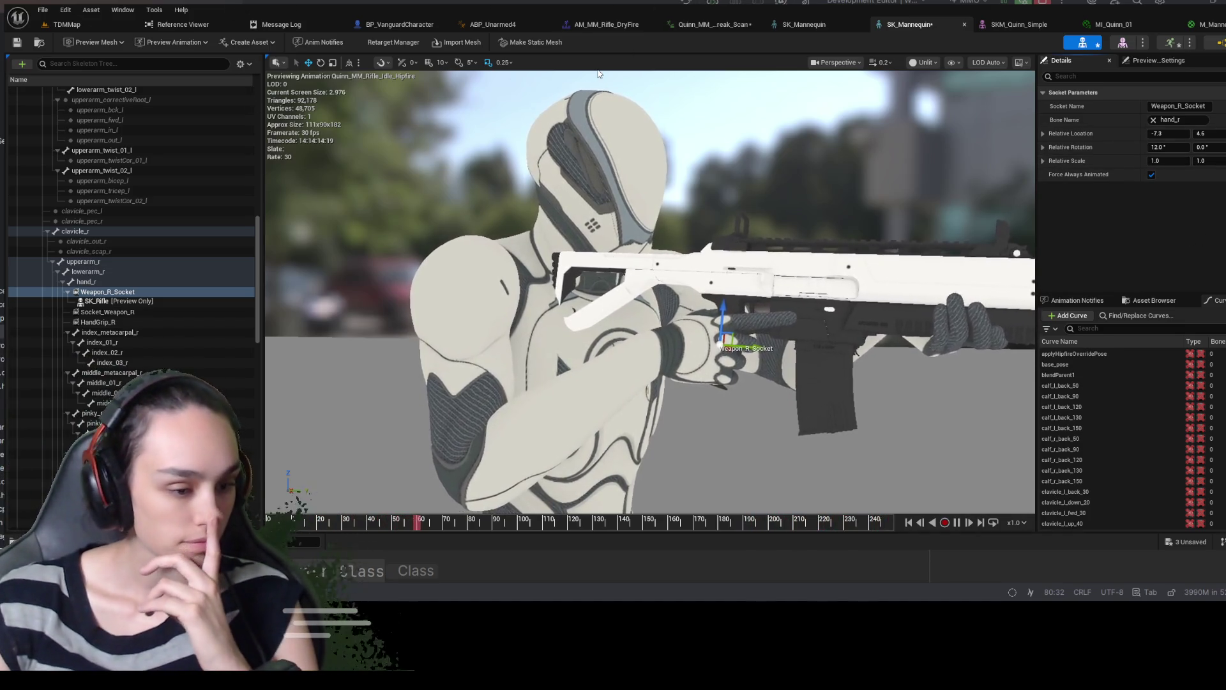
{"action": "left_click", "coordinate": [18, 42]}
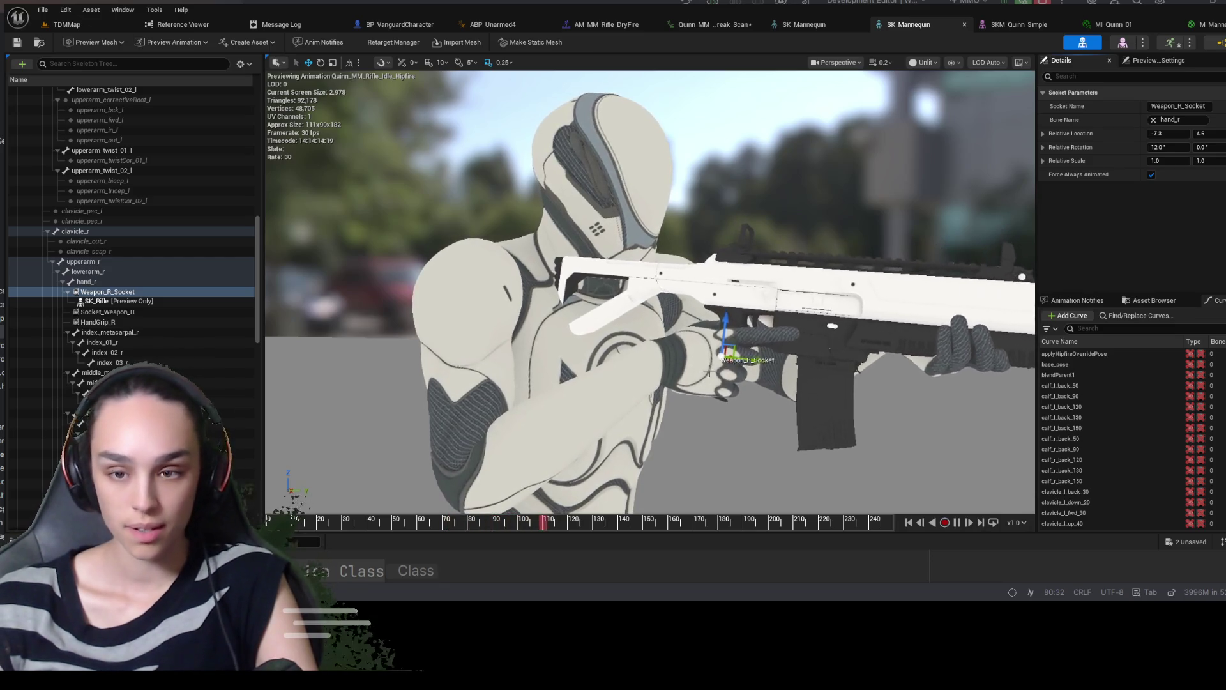
{"action": "mouse_move", "coordinate": [709, 373]}
{"action": "left_mouse_down"}
{"action": "mouse_move", "coordinate": [582, 335]}
{"action": "mouse_move", "coordinate": [459, 253]}
{"action": "left_mouse_up"}
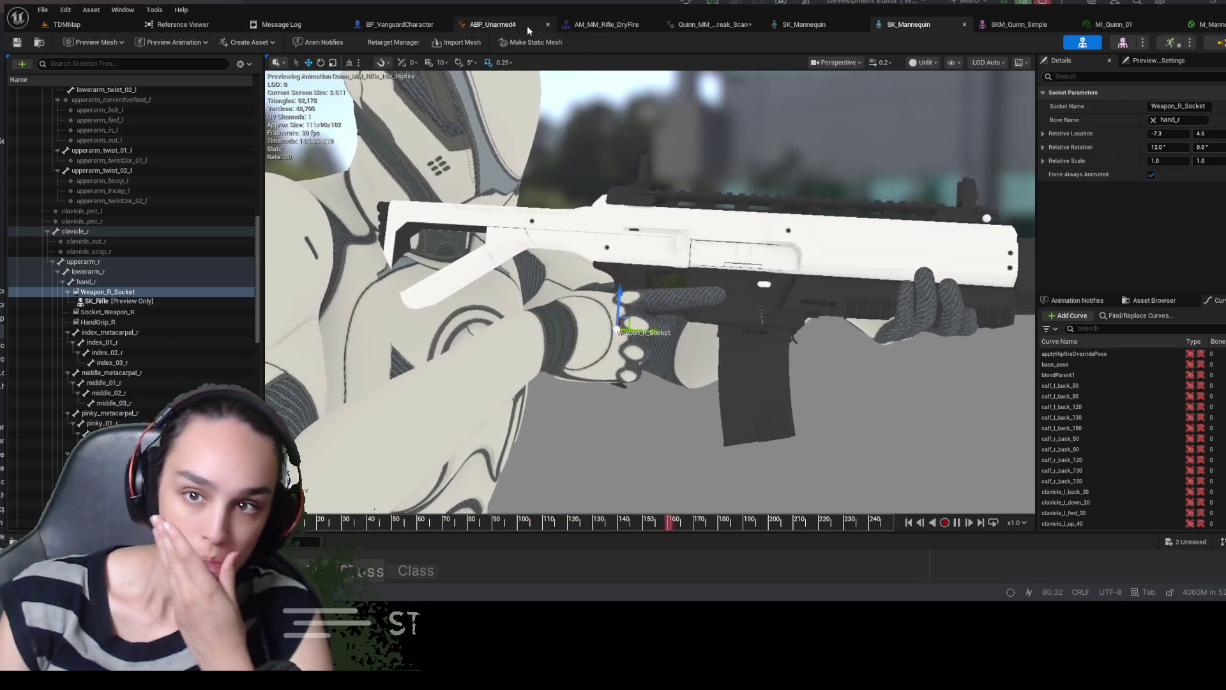
In ABP_Unarmed4, replace the IdleBreak_Scan node with Quinn_MM_Rifle_Idle_Hipfire from the Content Drawer
{"action": "left_click", "coordinate": [527, 26]}
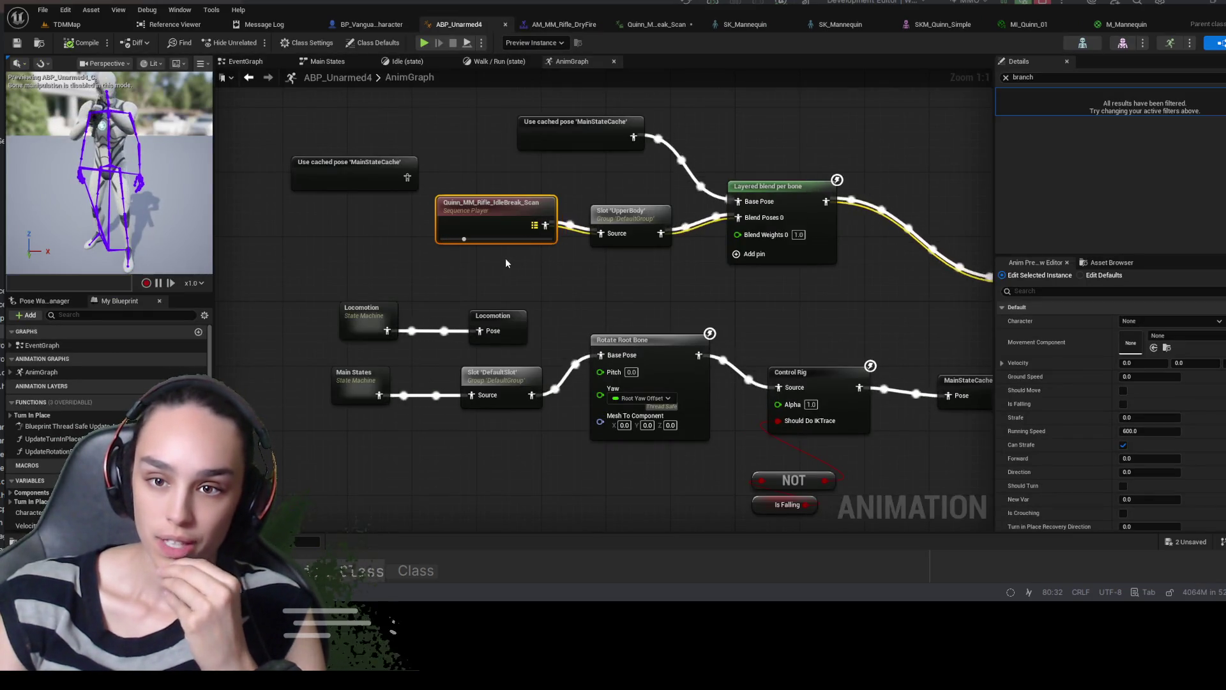
{"action": "key", "text": "Delete"}
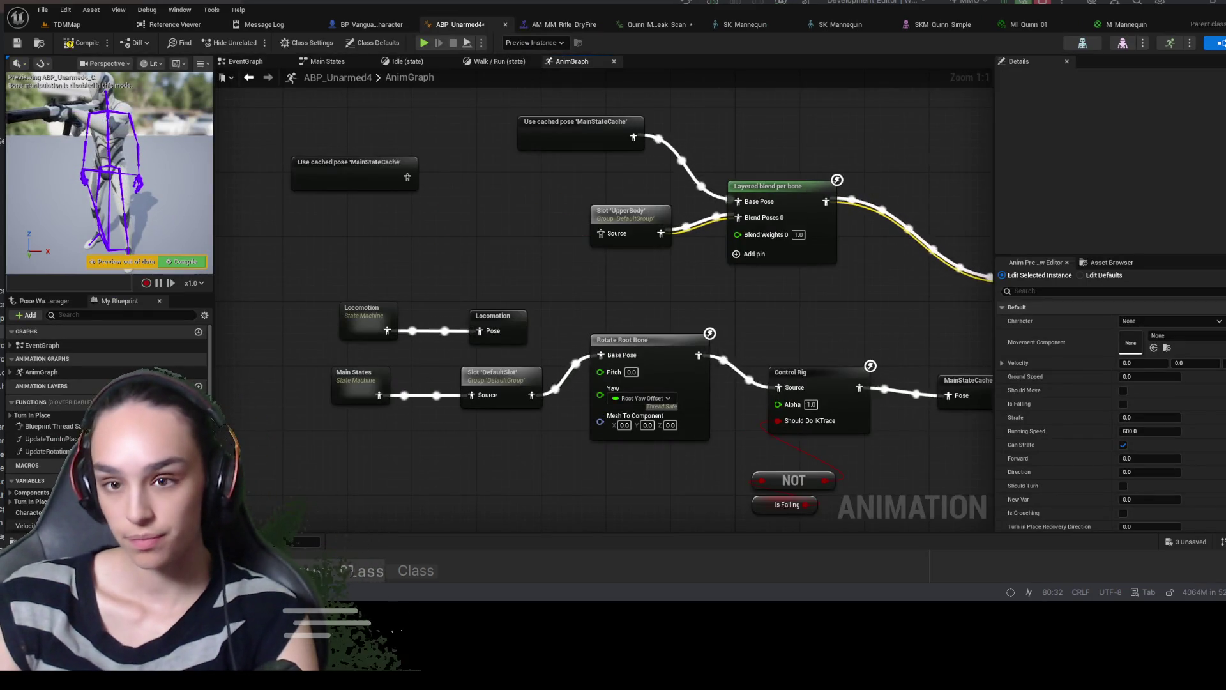
{"action": "key", "text": "ctrl+space"}
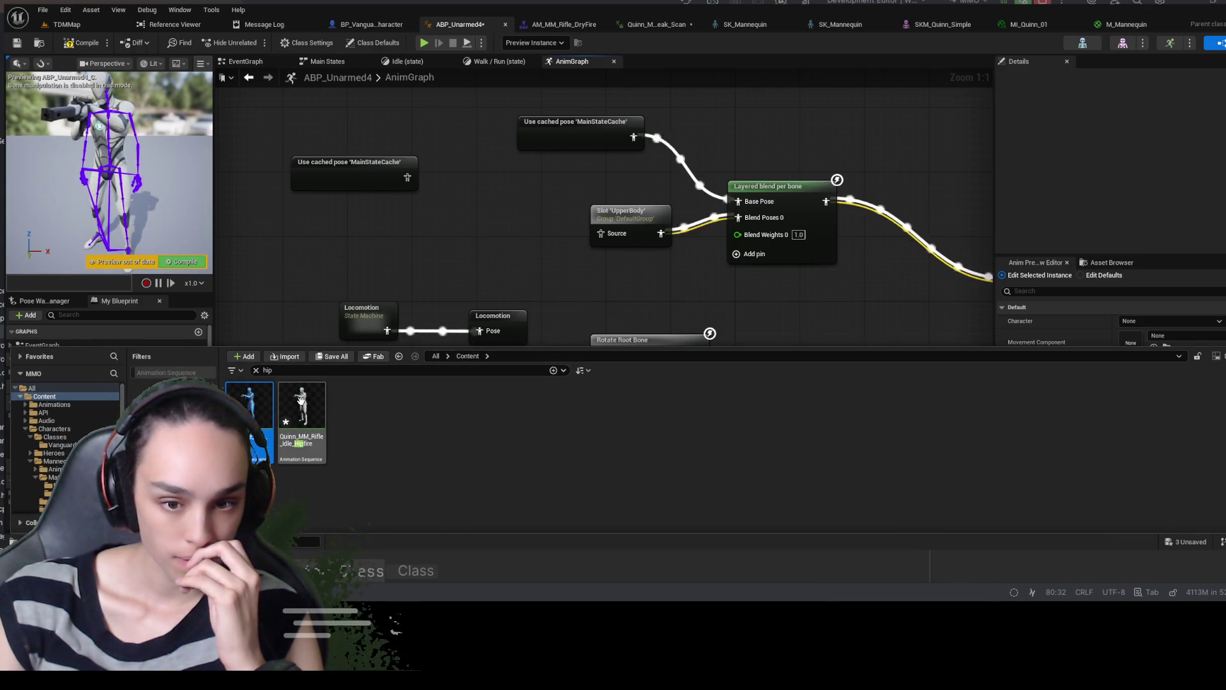
{"action": "left_click_drag", "start_coordinate": [480, 298], "coordinate": [483, 231]}
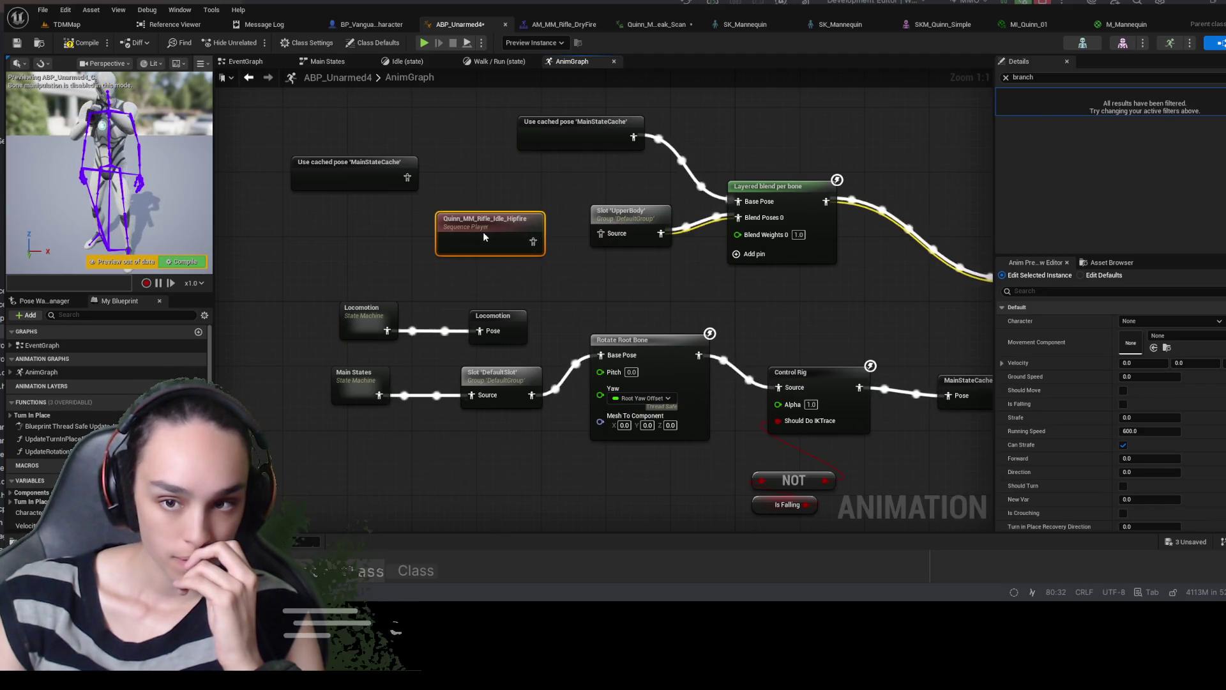
Compile and save ABP_Unarmed4, then return to the TDMMap level
{"action": "left_click", "coordinate": [81, 43]}
{"action": "left_click", "coordinate": [16, 44]}
{"action": "left_click", "coordinate": [68, 24]}
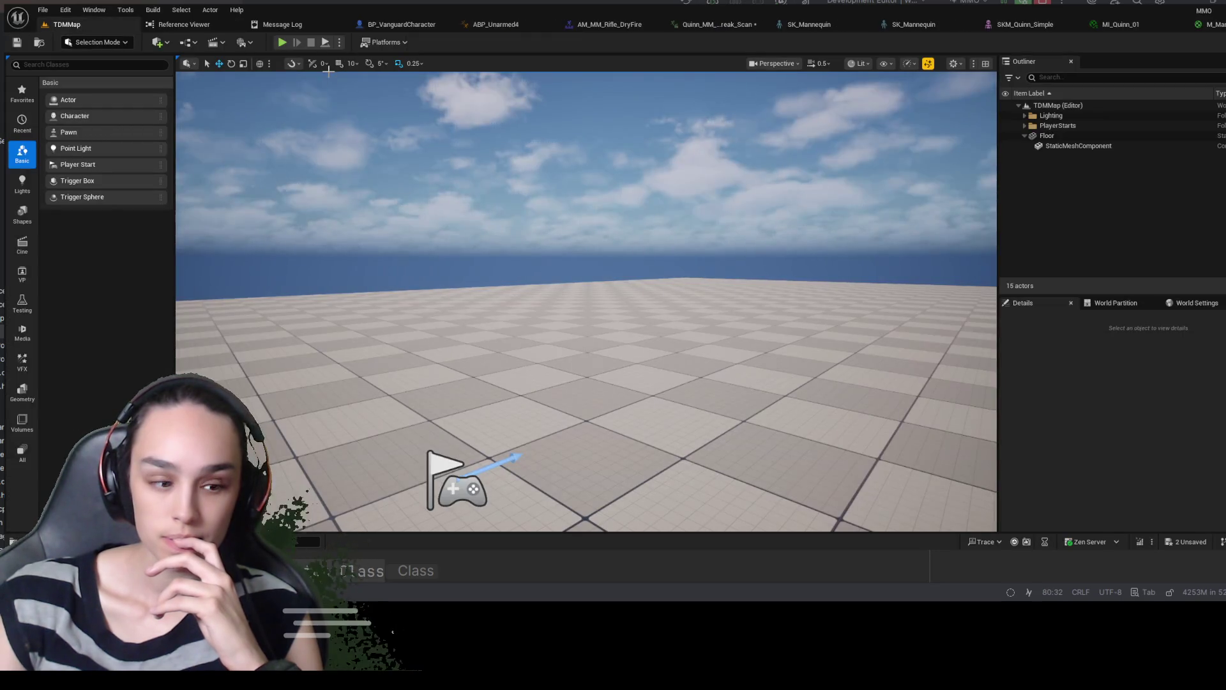
Play the level, walk forward, eject with F8 to zoom in on the rifle grip, then stop
{"action": "left_click", "coordinate": [281, 43]}
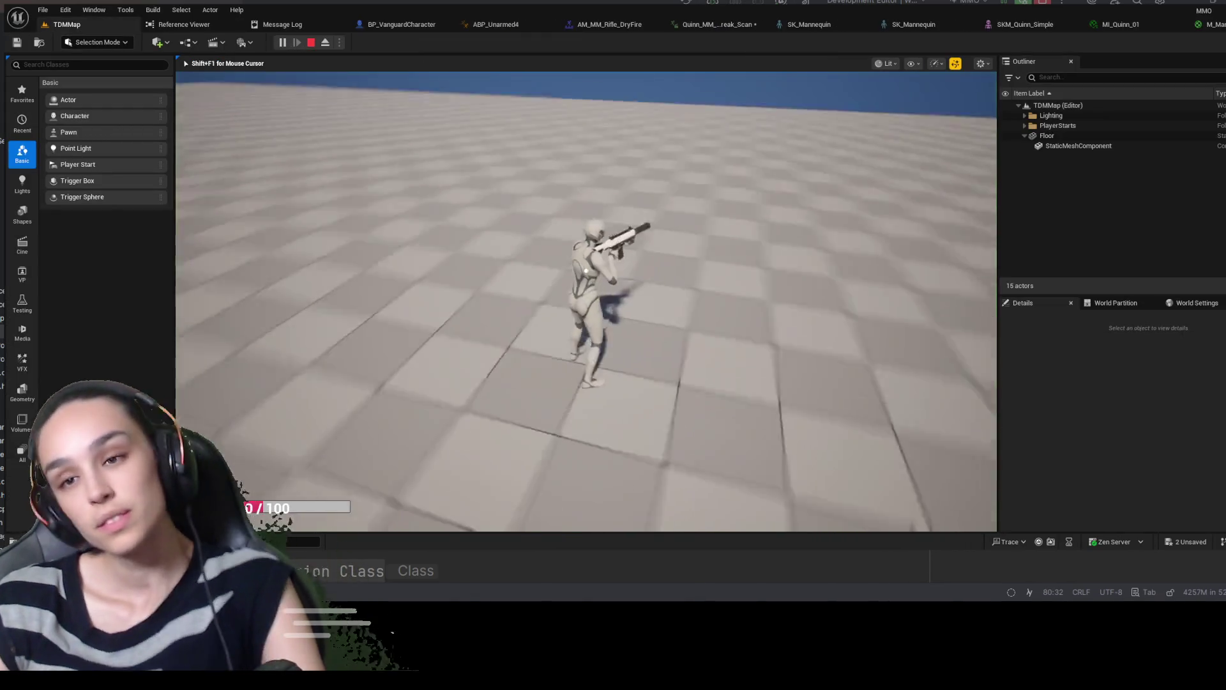
{"action": "key", "text": "w"}
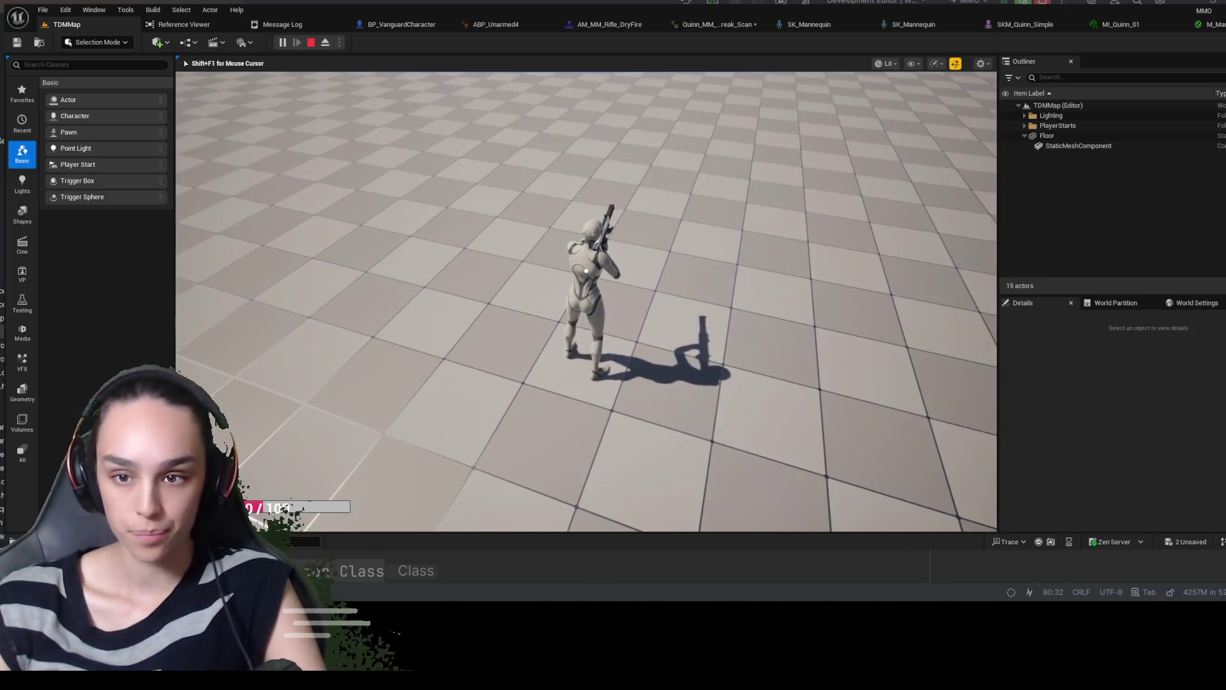
{"action": "key", "text": "w"}
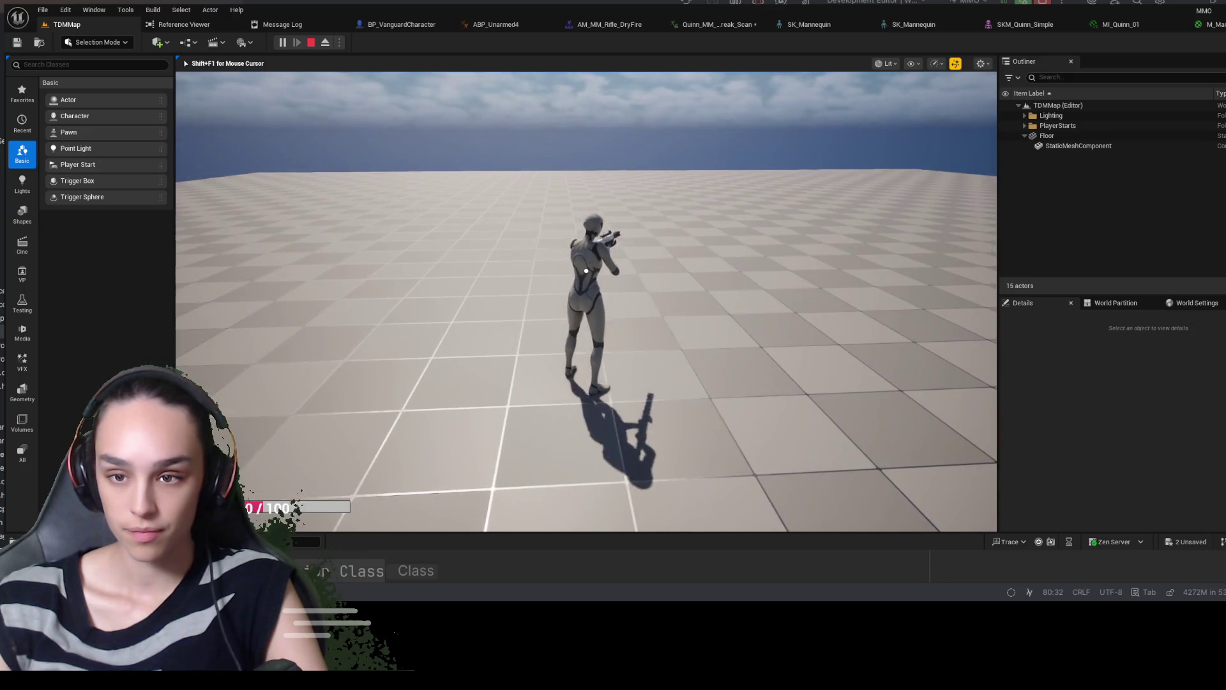
{"action": "key", "text": "F8"}
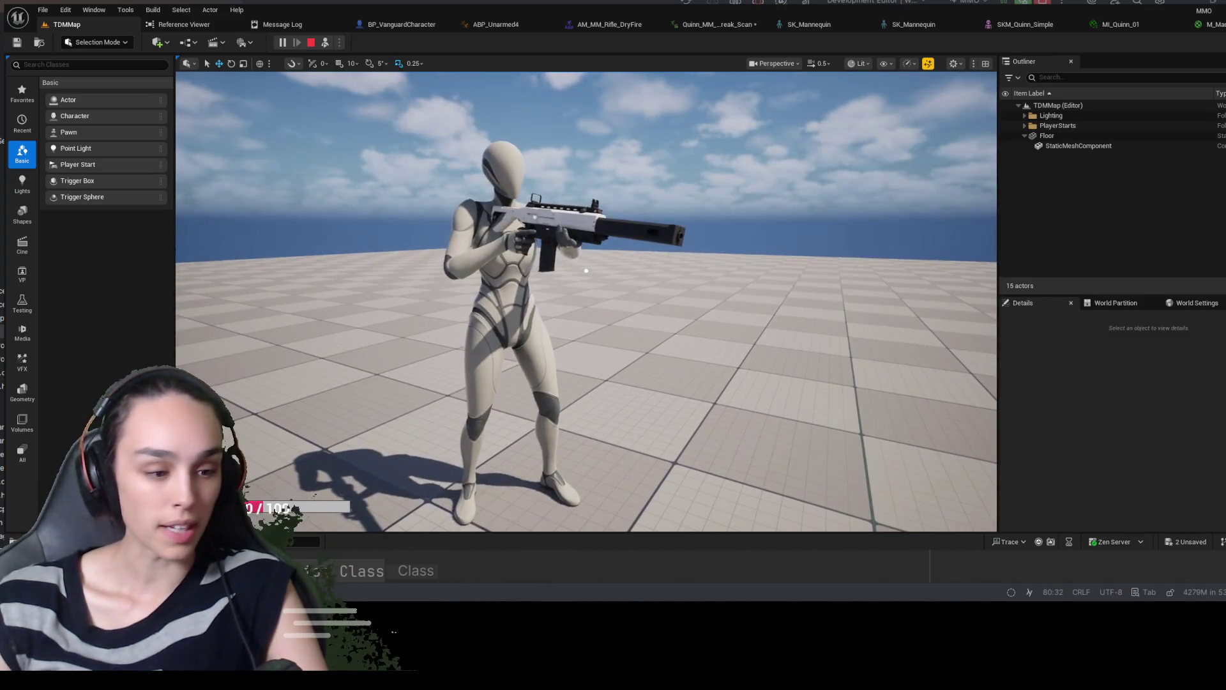
{"action": "scroll", "coordinate": [586, 271], "scroll_direction": "up", "scroll_amount": 8}
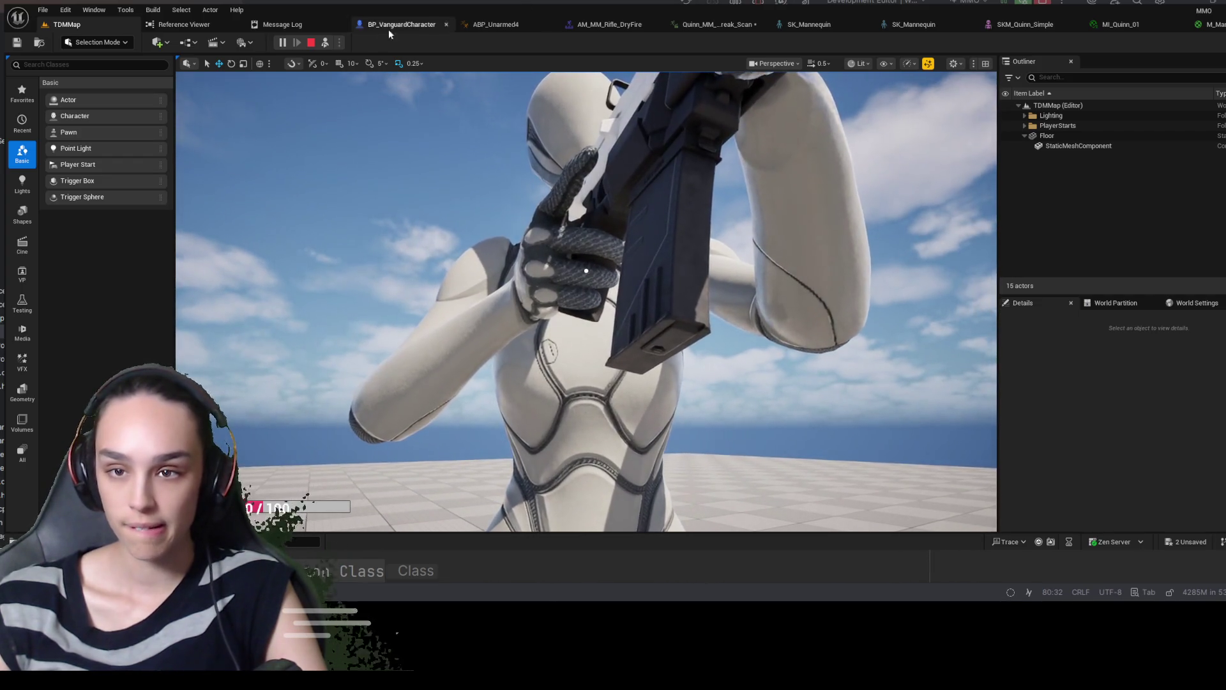
{"action": "left_click", "coordinate": [311, 42]}
Close the duplicate SK_Mannequin tab, recheck the socket, then play TDMMap again
{"action": "left_click", "coordinate": [599, 25]}
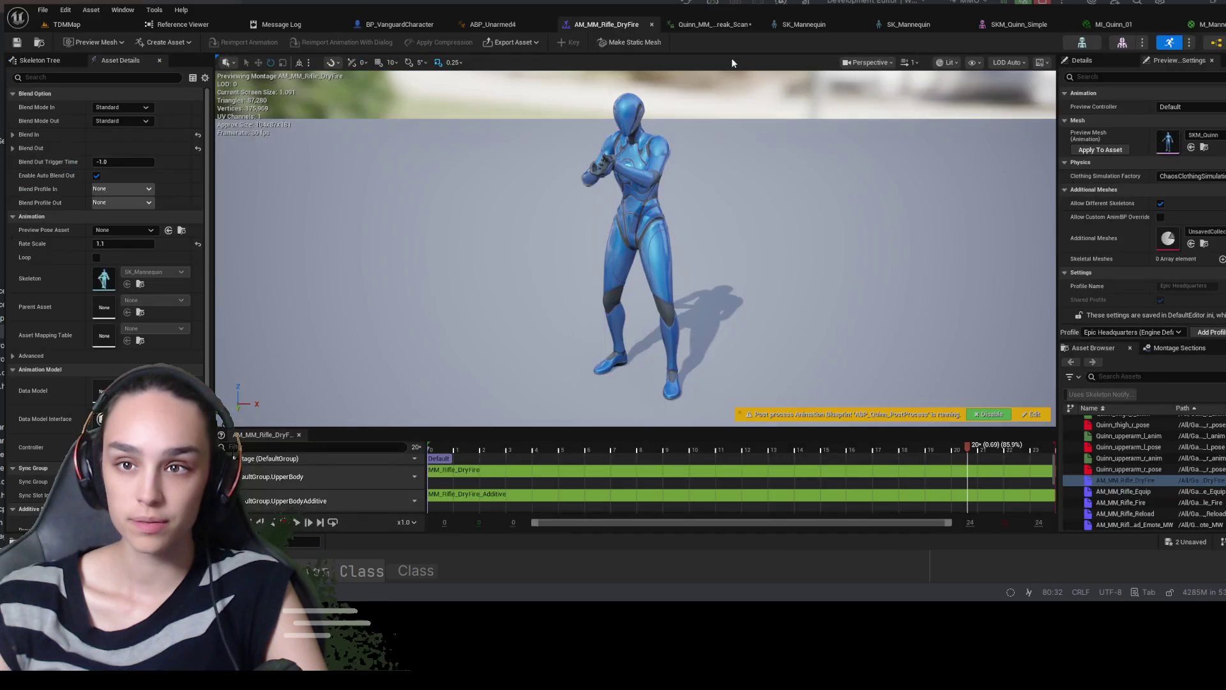
{"action": "left_click", "coordinate": [826, 26]}
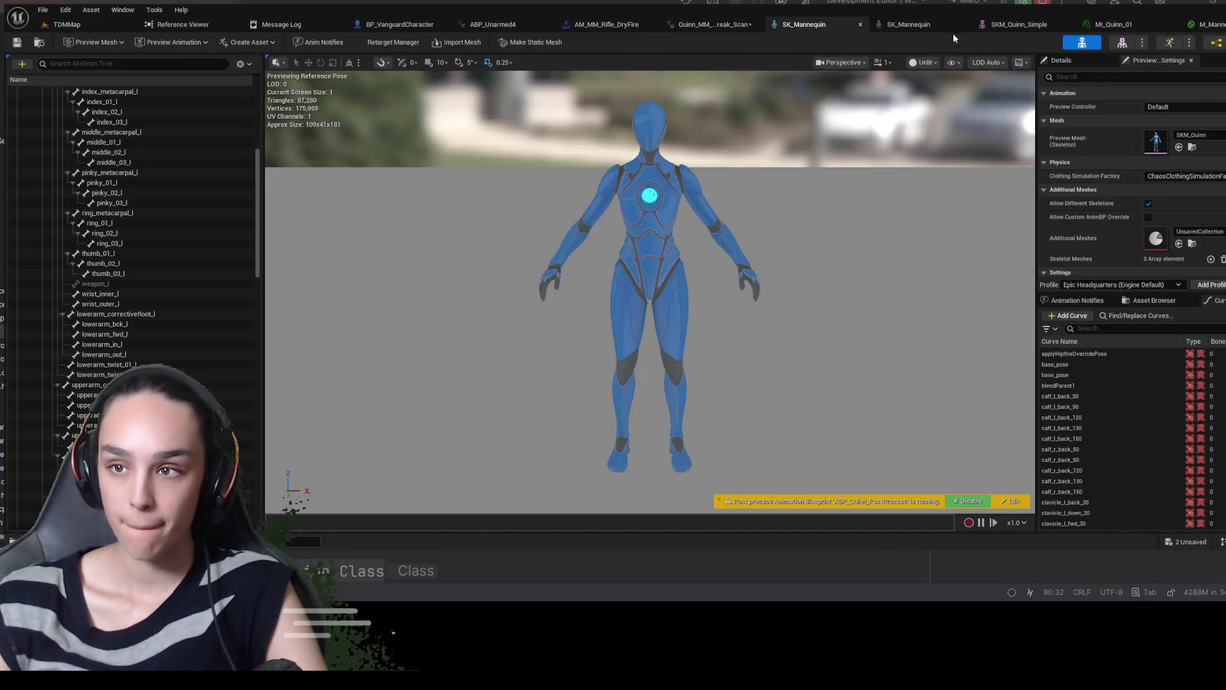
{"action": "left_click", "coordinate": [860, 24]}
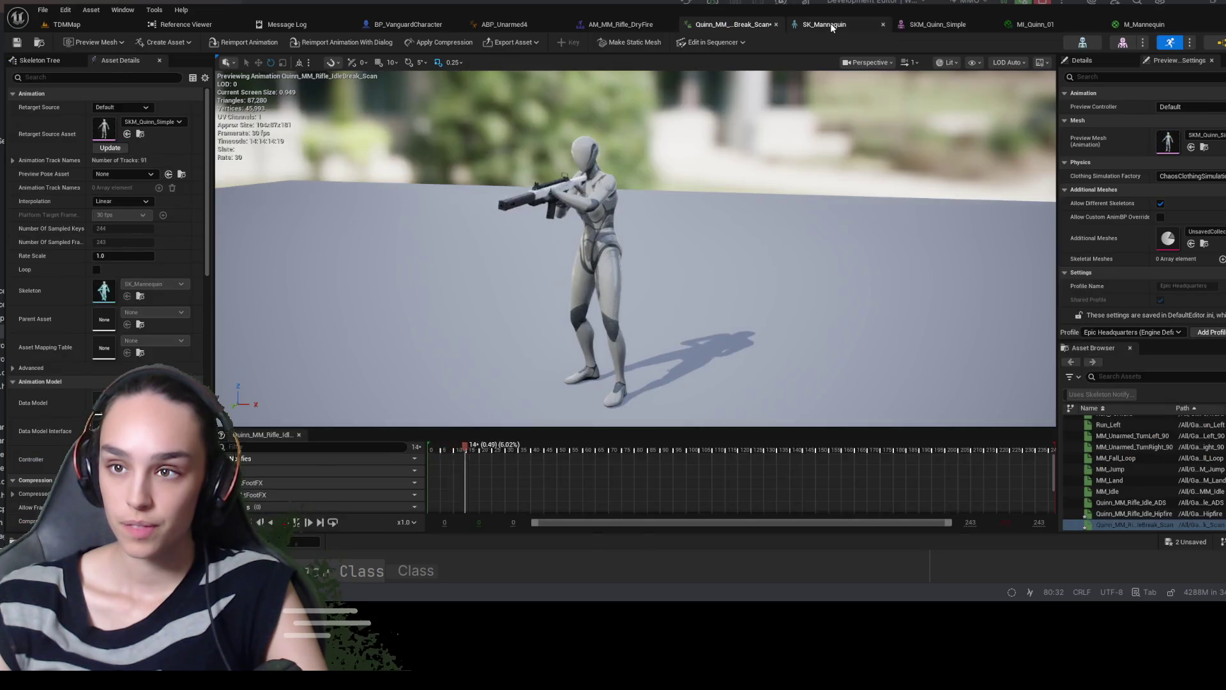
{"action": "left_click", "coordinate": [830, 23]}
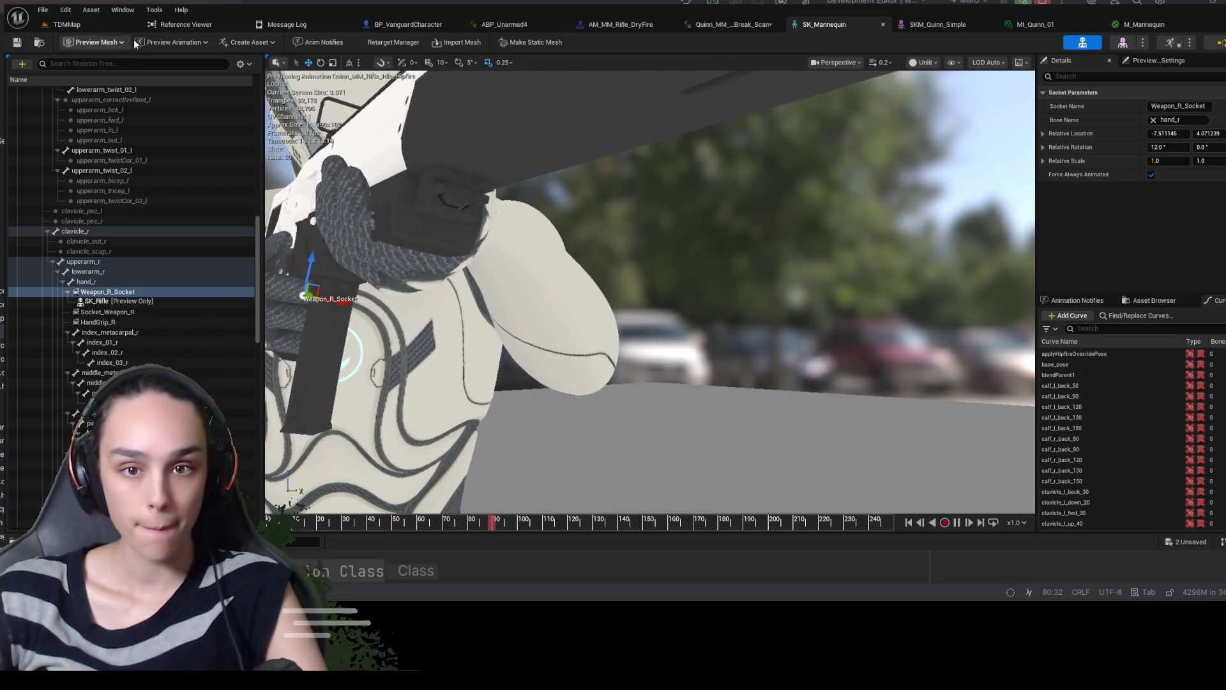
{"action": "left_click", "coordinate": [110, 26]}
{"action": "left_click", "coordinate": [283, 43]}
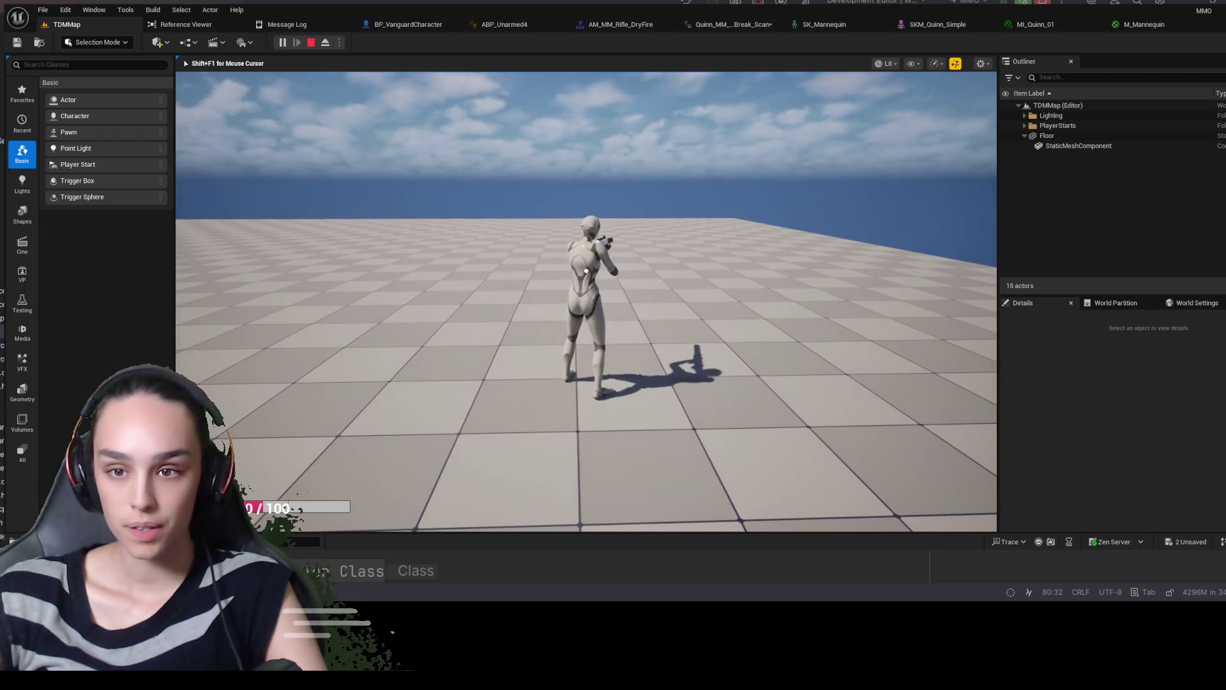
Eject with F8 to inspect the rifle grip, stop play, and reopen SK_Mannequin
{"action": "key", "text": "F8"}
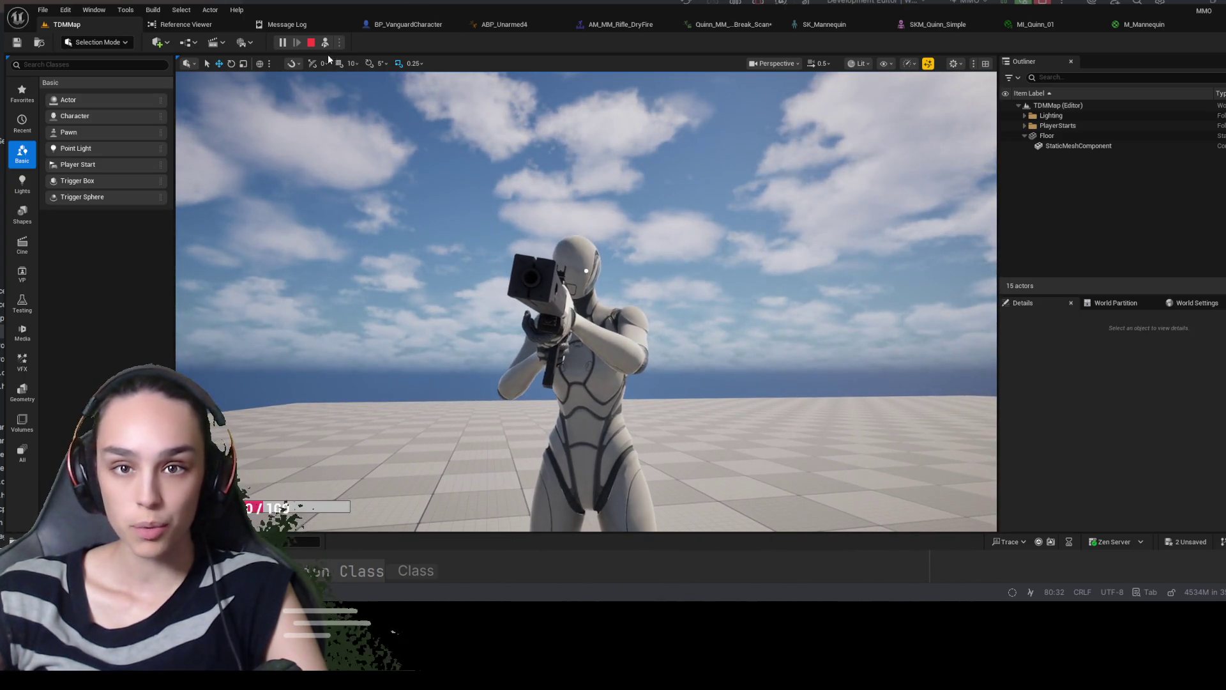
{"action": "left_click", "coordinate": [311, 43]}
{"action": "left_click", "coordinate": [853, 28]}
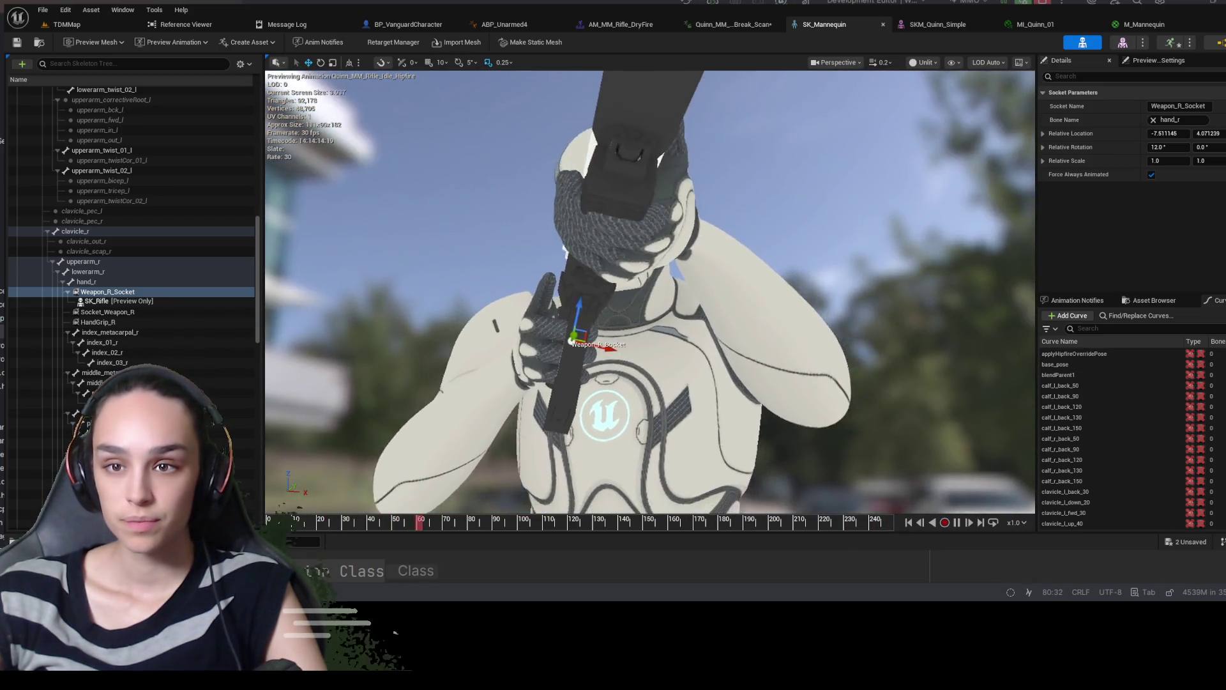
Drag Weapon_R_Socket toward the hand, save the skeleton, and briefly test it in TDMMap
{"action": "mouse_move", "coordinate": [591, 350]}
{"action": "left_mouse_down"}
{"action": "mouse_move", "coordinate": [602, 352]}
{"action": "mouse_move", "coordinate": [455, 314]}
{"action": "left_mouse_up"}
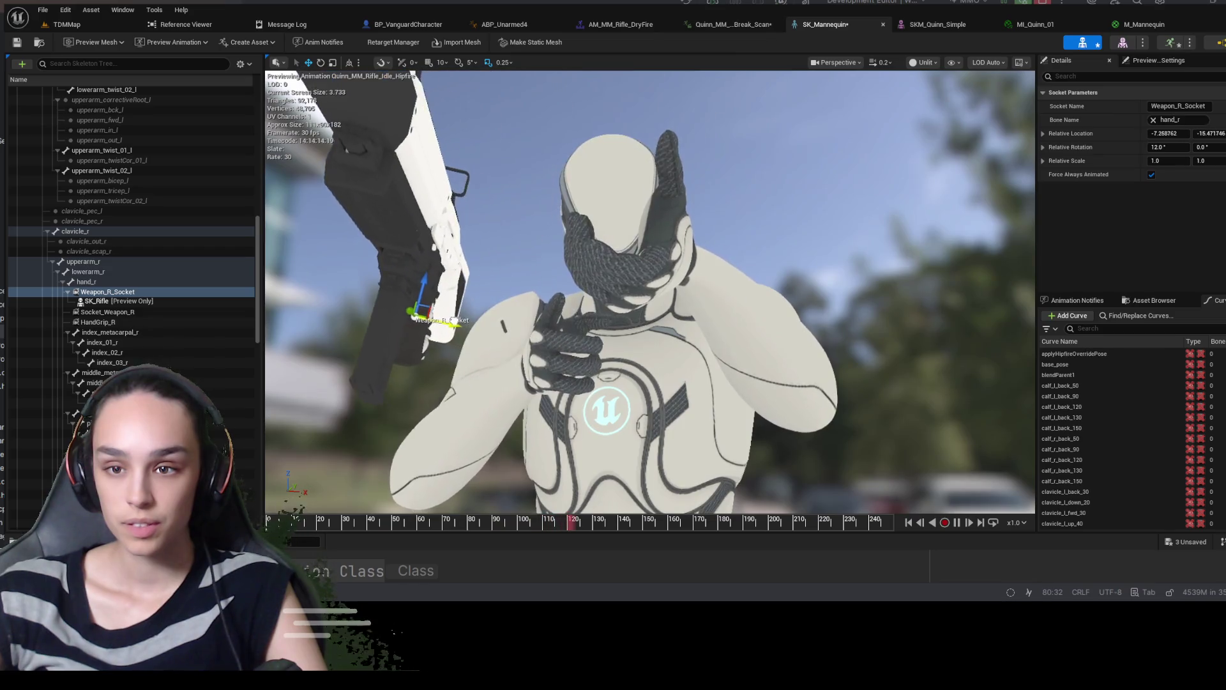
{"action": "key", "text": "ctrl+s"}
{"action": "left_click", "coordinate": [66, 25]}
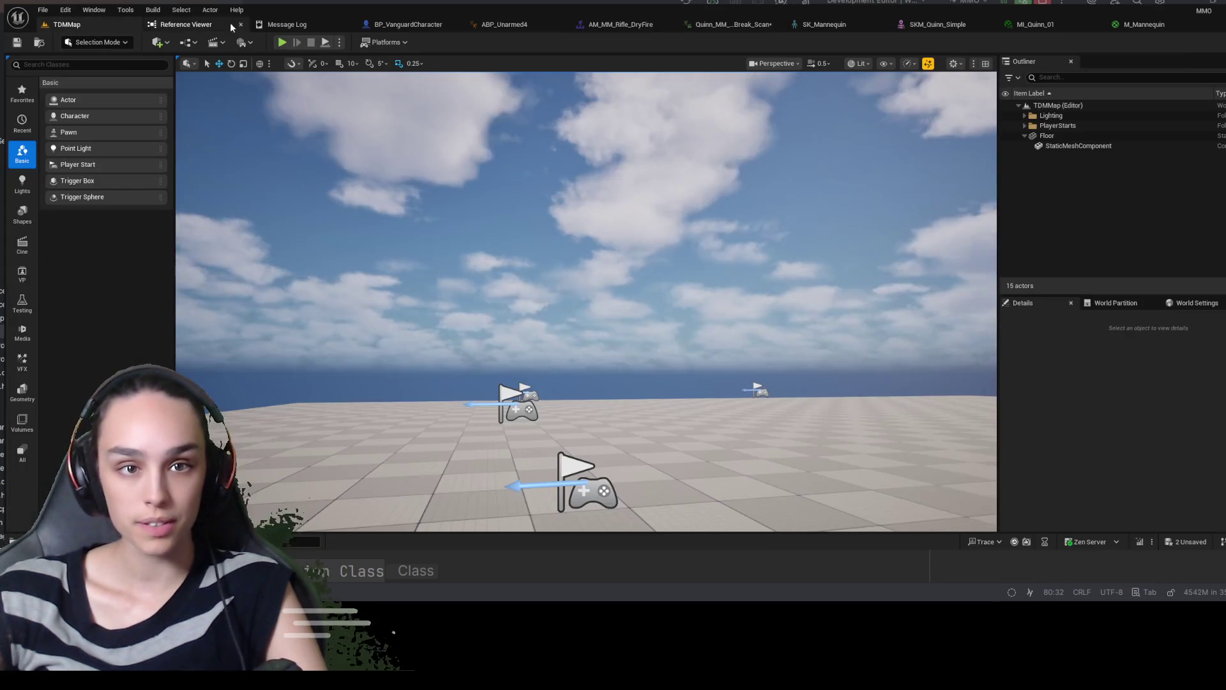
{"action": "left_click", "coordinate": [281, 42]}
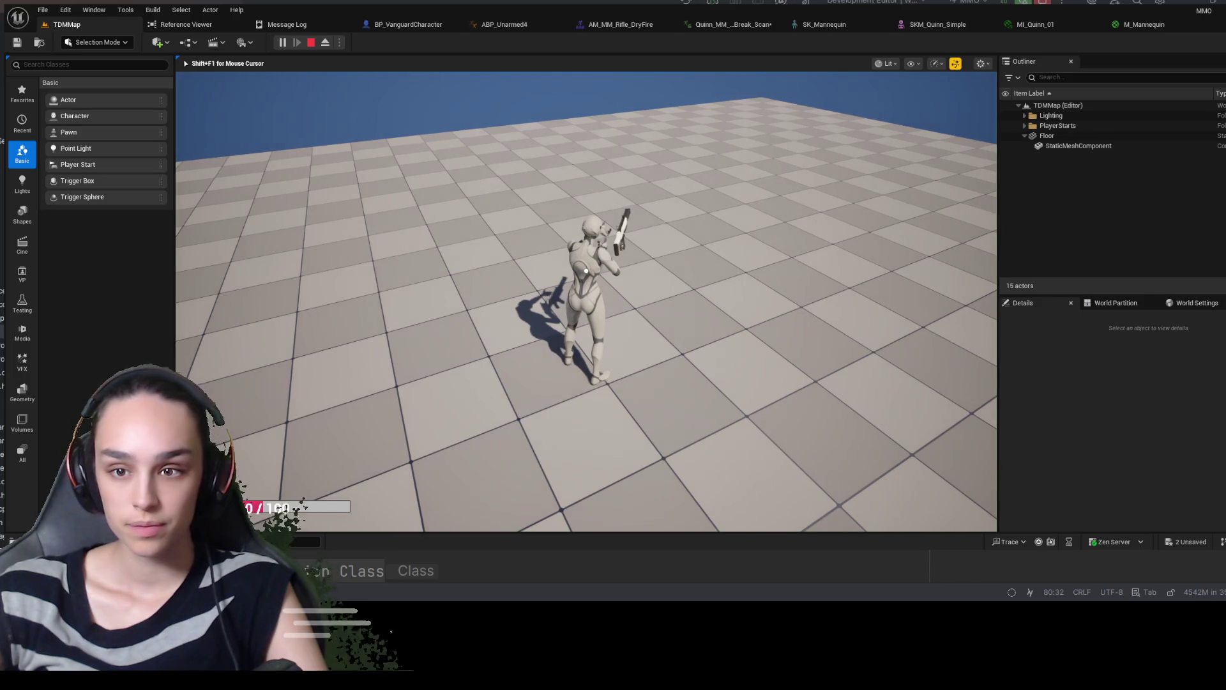
{"action": "left_click", "coordinate": [313, 42]}
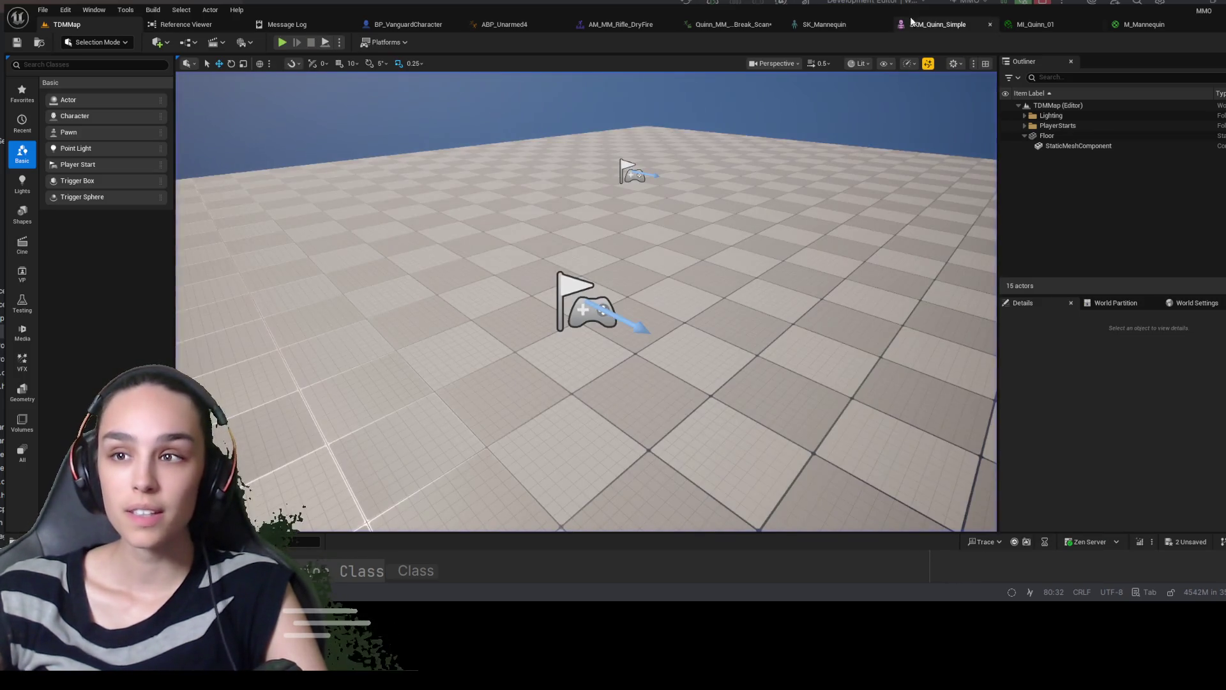
Move Weapon_R_Socket to the hand at chest level, then return to TDMMap
{"action": "left_click", "coordinate": [830, 24]}
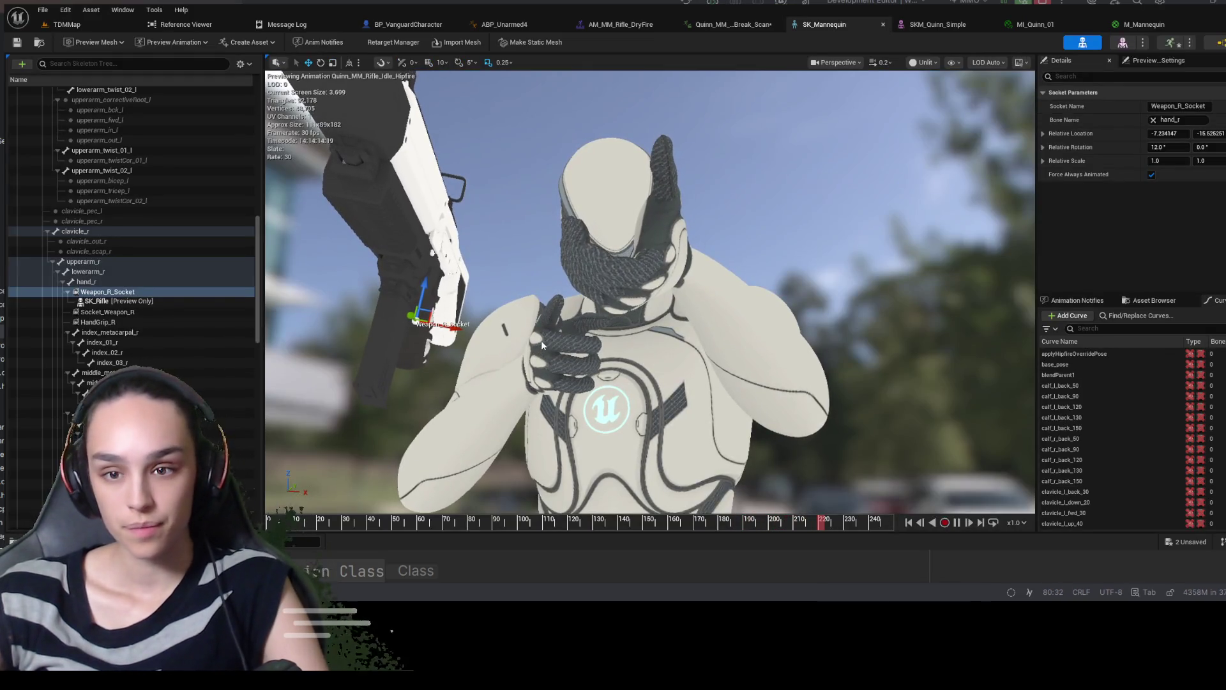
{"action": "left_click_drag", "start_coordinate": [418, 316], "coordinate": [588, 342]}
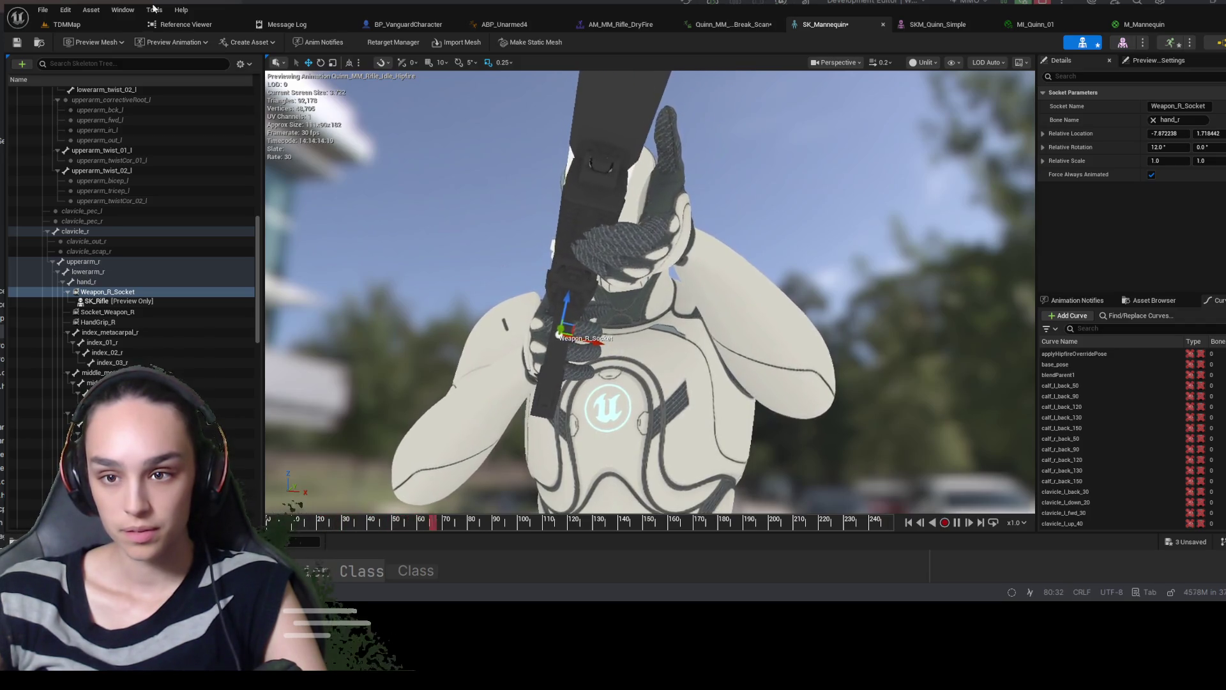
{"action": "left_click", "coordinate": [97, 25]}
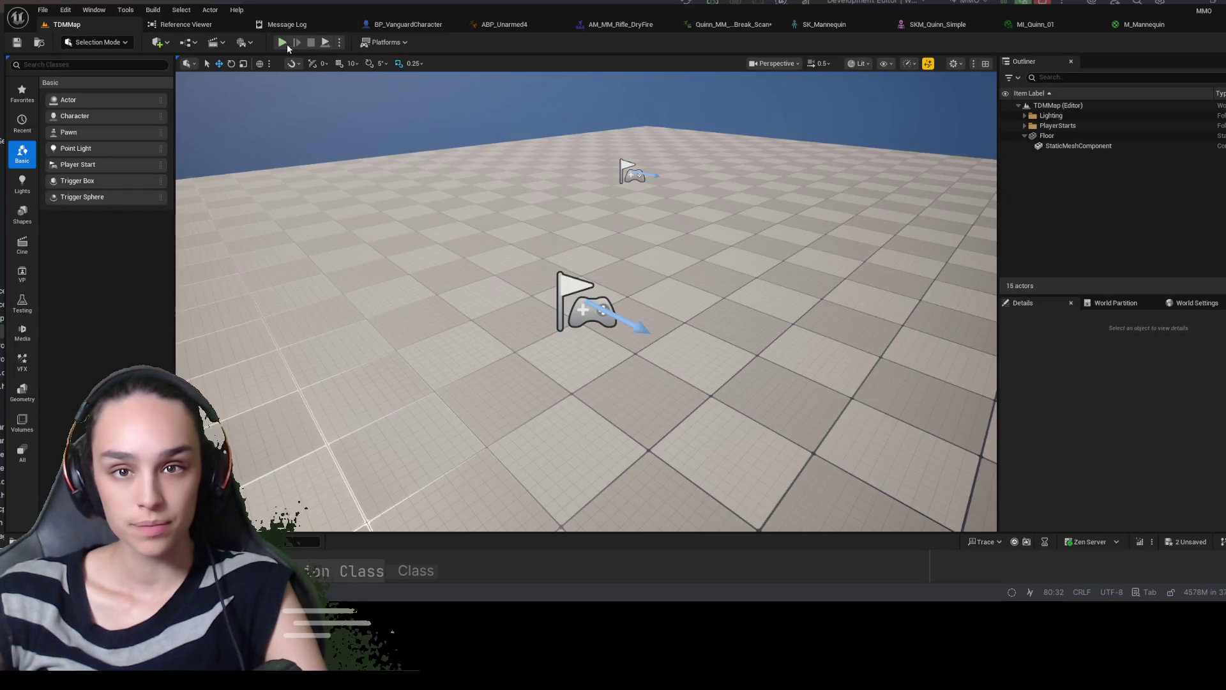
Play-test the level with the character aiming the rifle, then return to SK_Mannequin
{"action": "key", "text": "alt+p"}
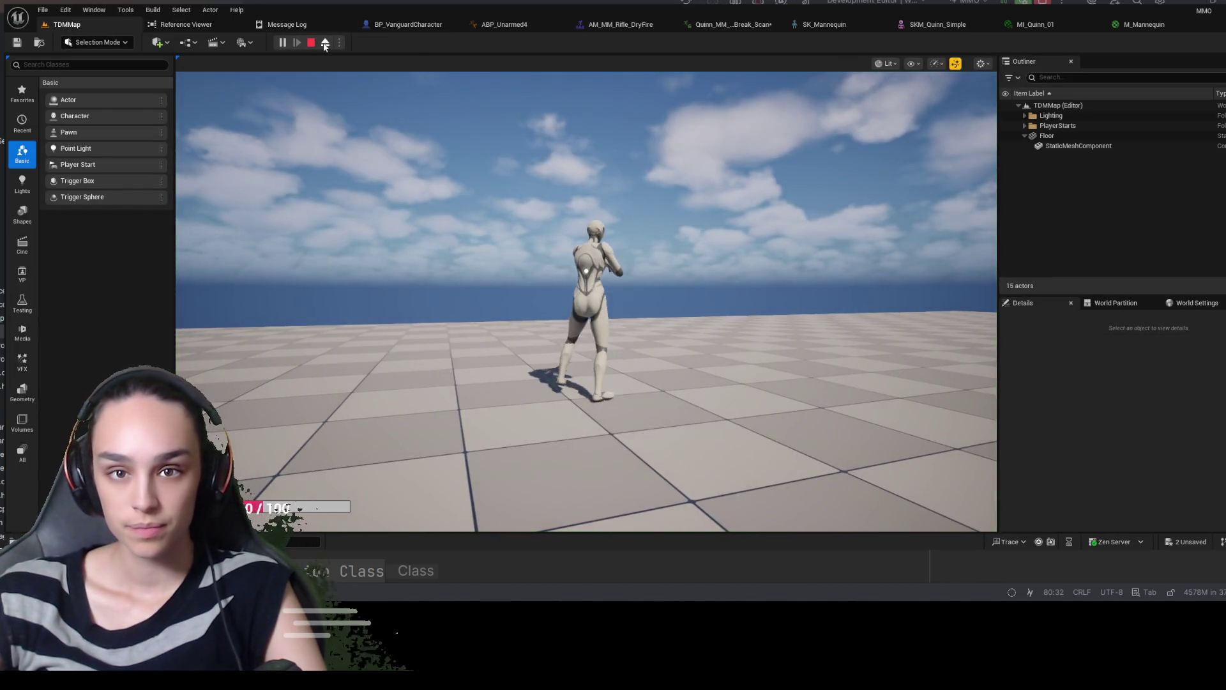
{"action": "right_click", "coordinate": [586, 271]}
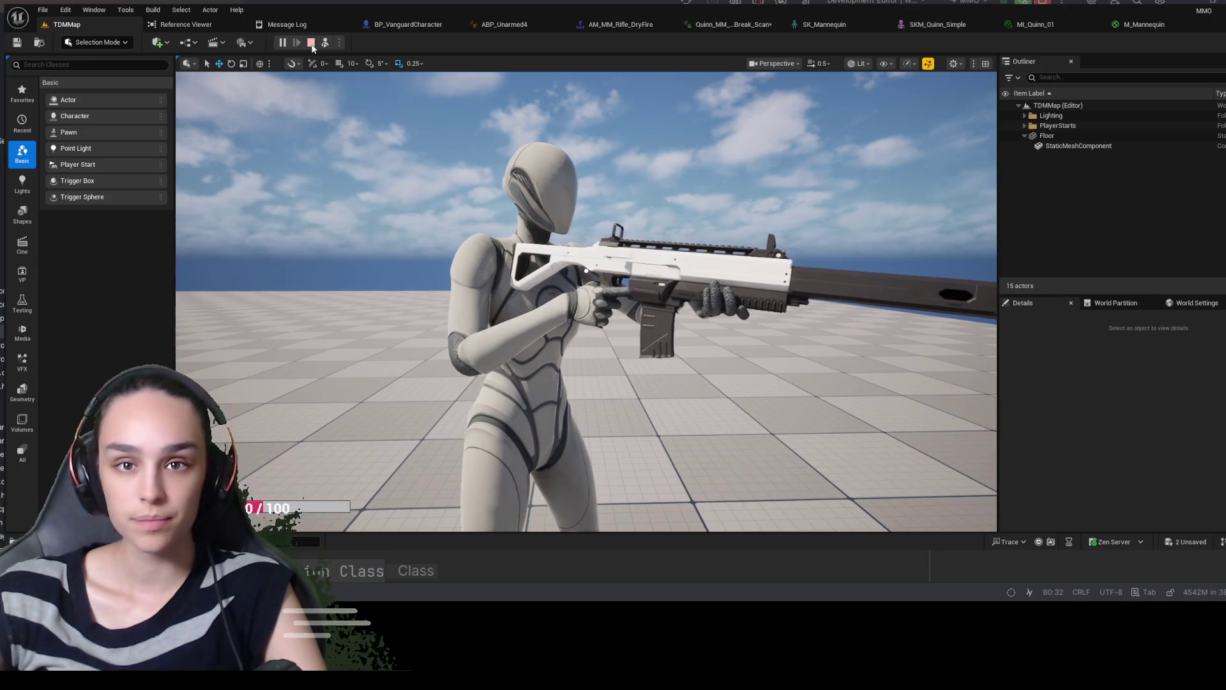
{"action": "left_click", "coordinate": [311, 44]}
{"action": "left_click", "coordinate": [830, 24]}
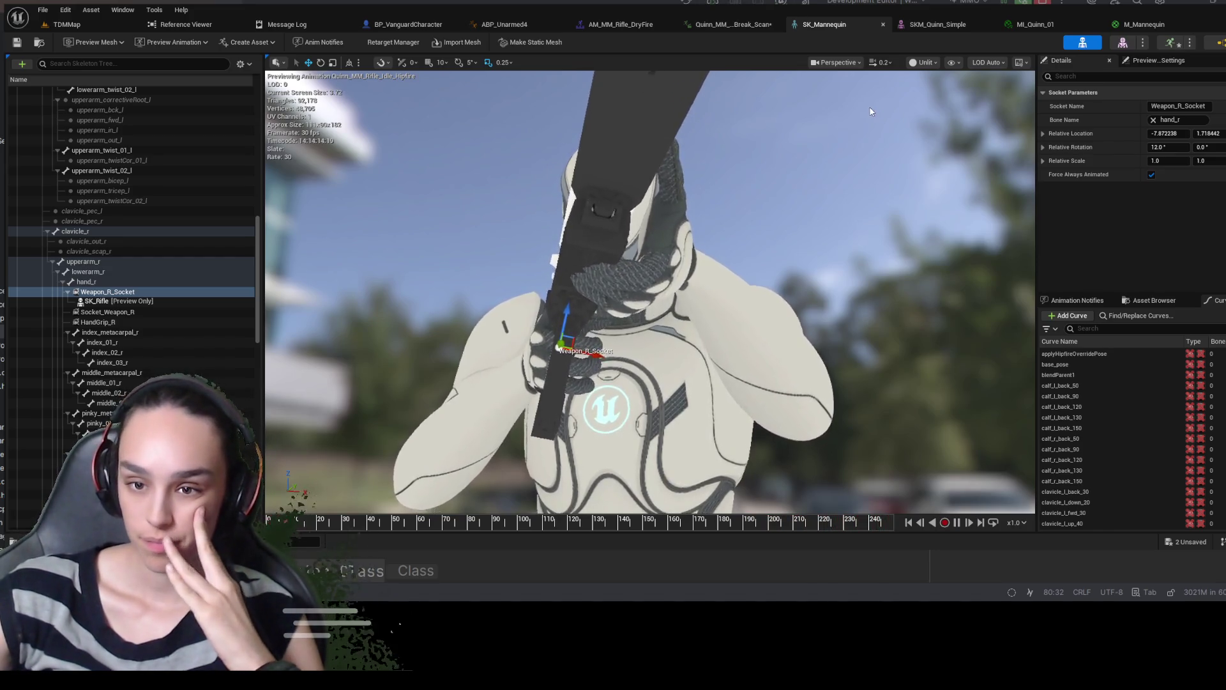
{"action": "left_click_drag", "start_coordinate": [686, 309], "coordinate": [607, 425]}
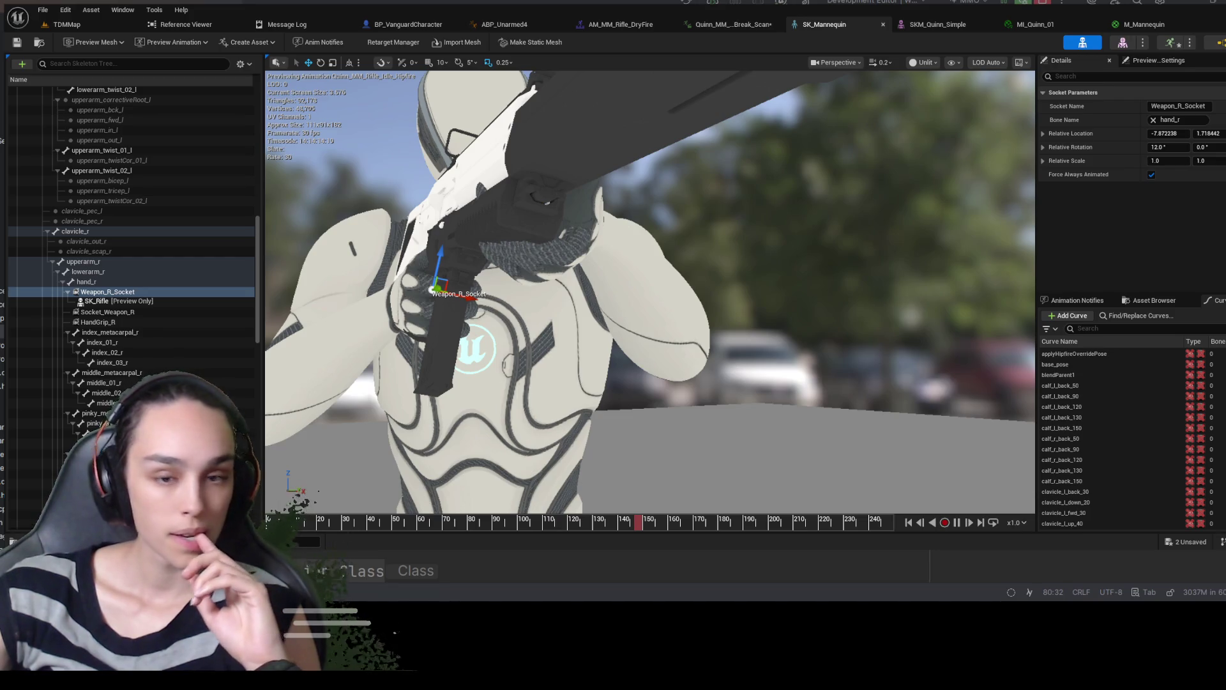
{"action": "left_click", "coordinate": [712, 277]}
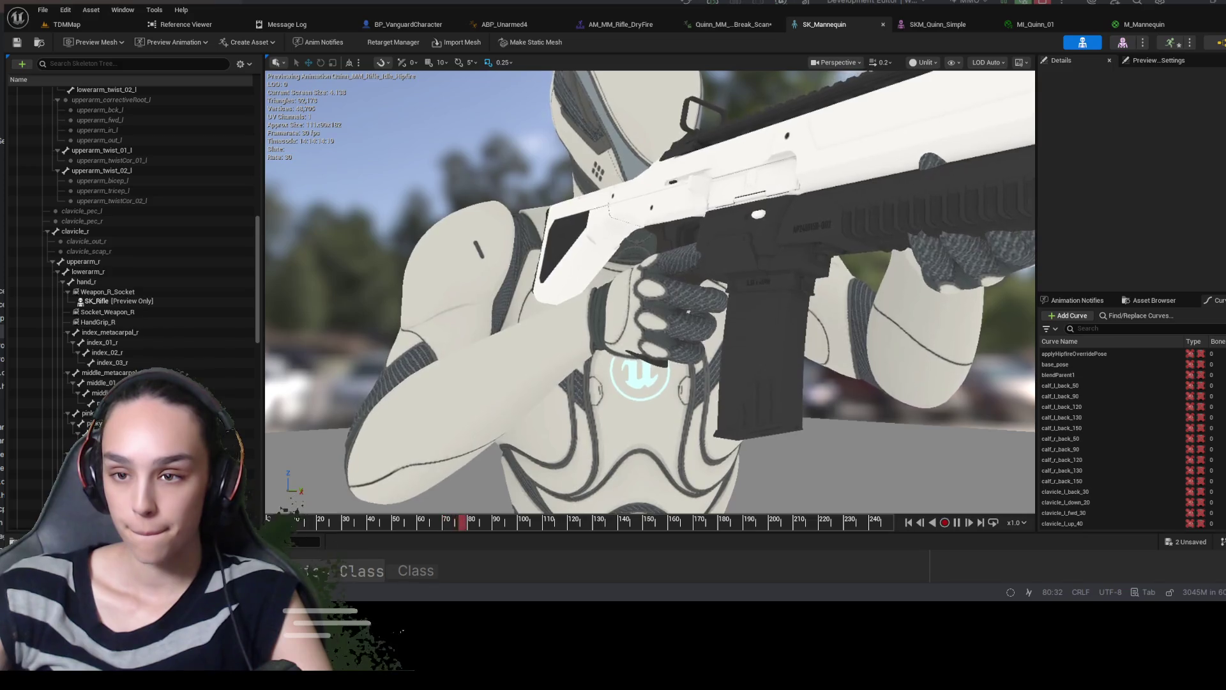
{"action": "scroll", "coordinate": [71, 301], "scroll_direction": "down", "scroll_amount": 10}
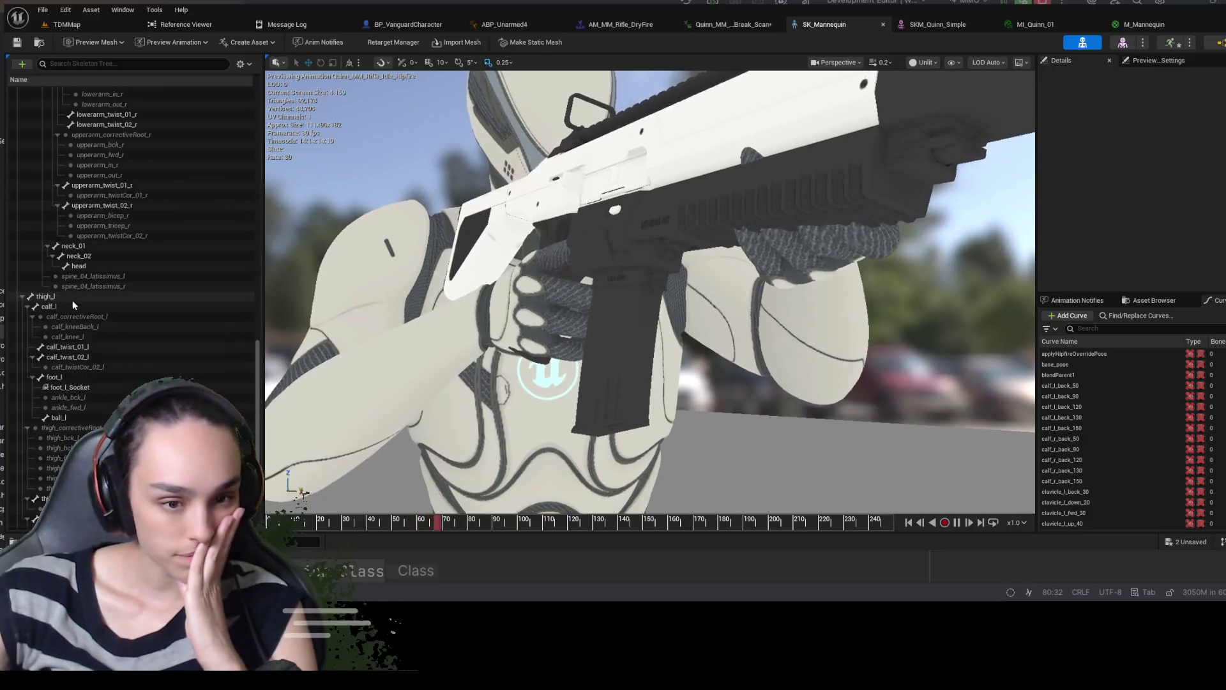
{"action": "scroll", "coordinate": [70, 297], "scroll_direction": "up", "scroll_amount": 5}
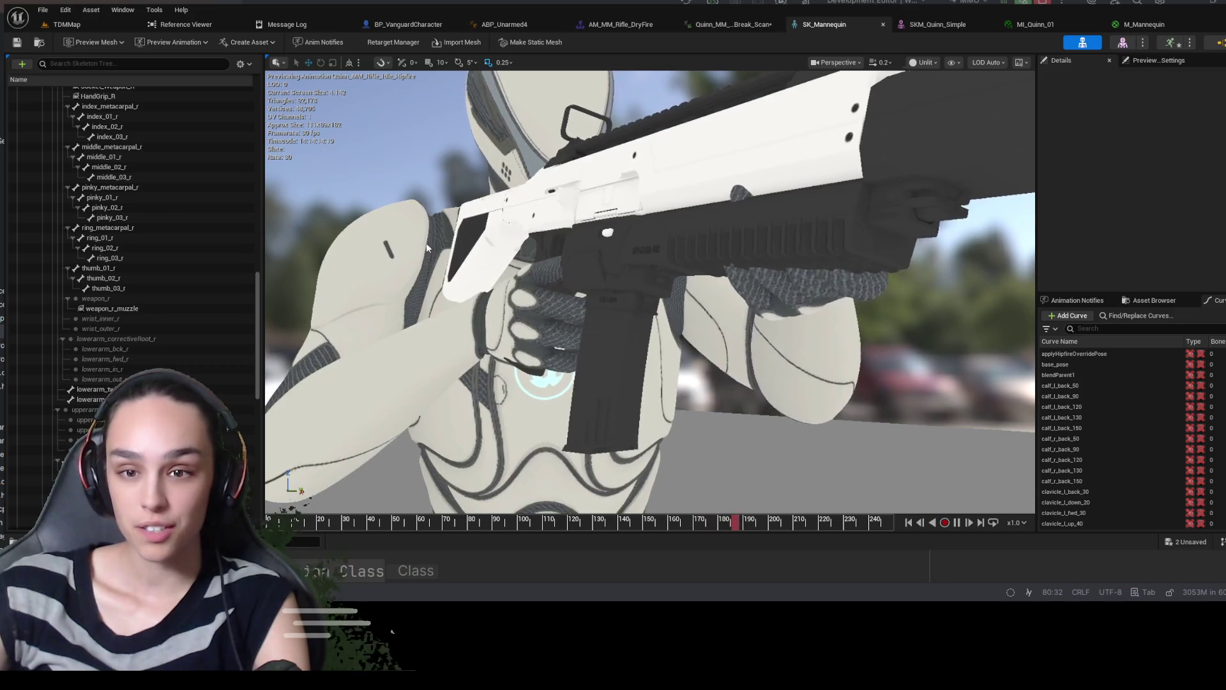
{"action": "scroll", "coordinate": [132, 296], "scroll_direction": "up", "scroll_amount": 6}
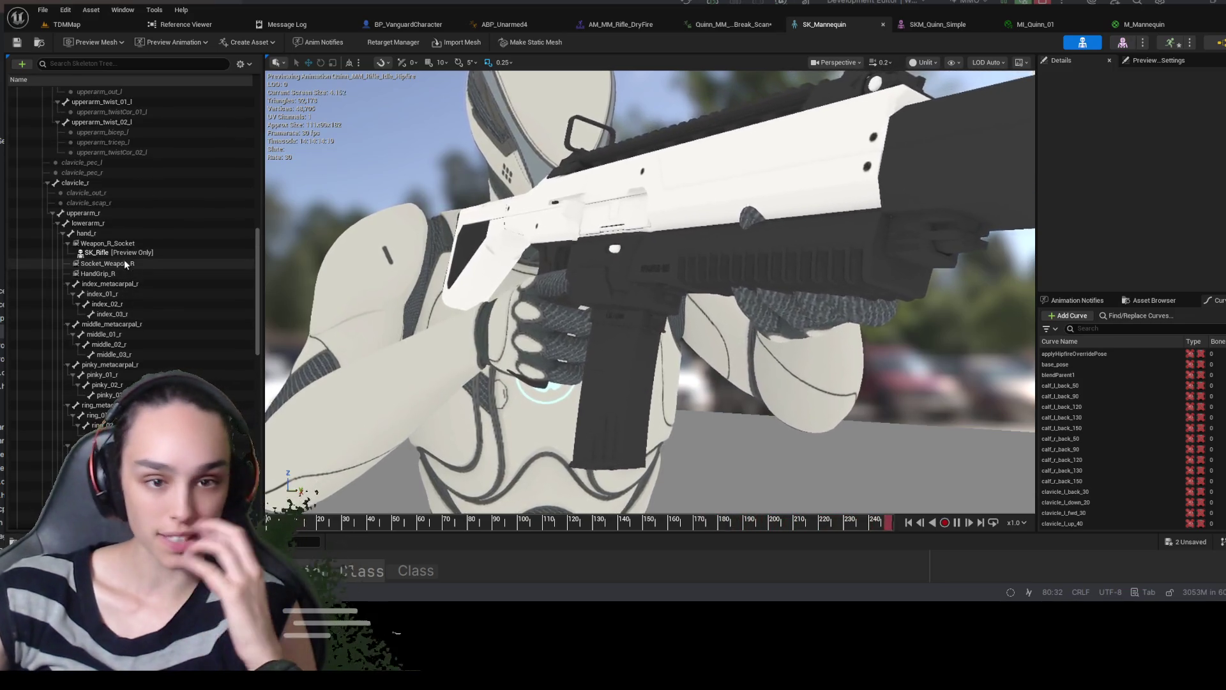
{"action": "left_click", "coordinate": [124, 242]}
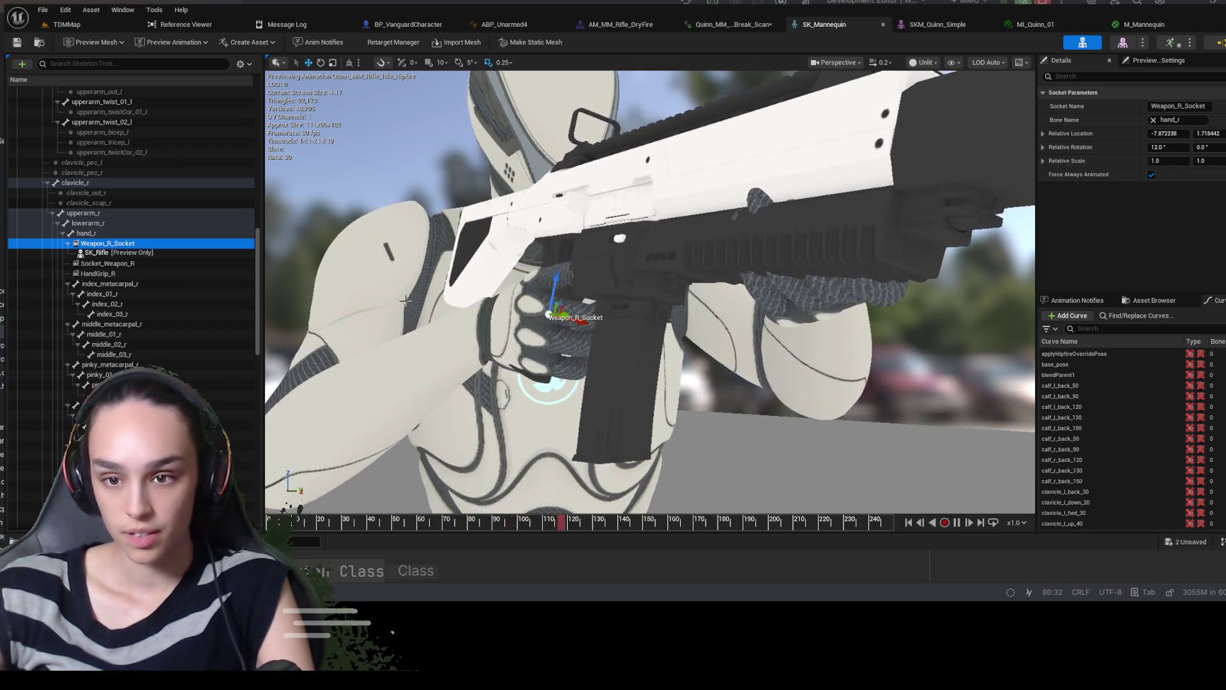
Rotate Weapon_R_Socket to re-angle the rifle, to about 11.97 and 0.98
{"action": "left_click", "coordinate": [133, 234]}
{"action": "left_click", "coordinate": [133, 244]}
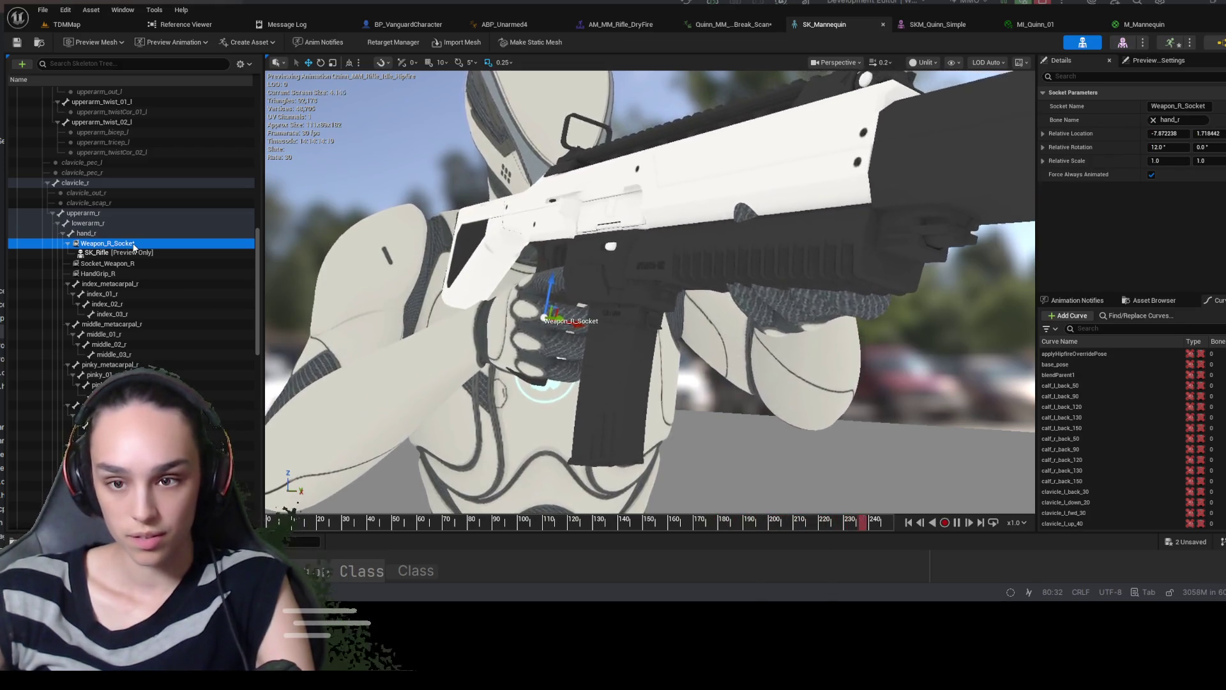
{"action": "scroll", "coordinate": [422, 255], "scroll_direction": "up", "scroll_amount": 5}
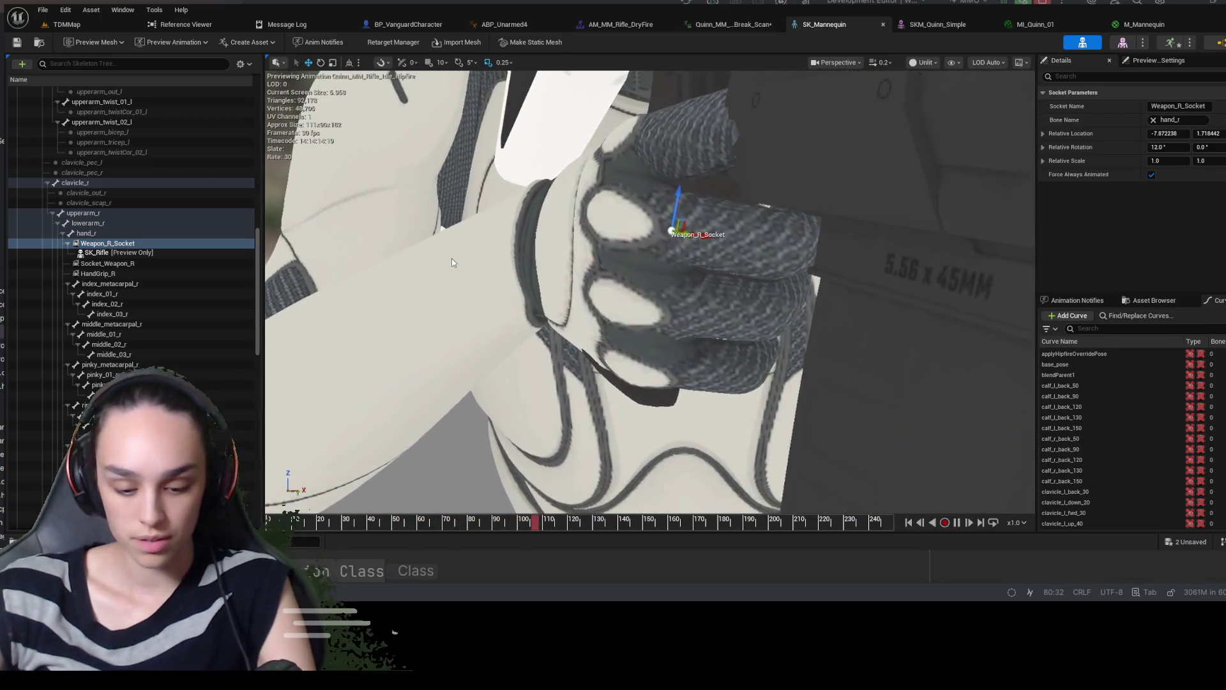
{"action": "key", "text": "e"}
{"action": "left_click_drag", "start_coordinate": [663, 252], "coordinate": [653, 265]}
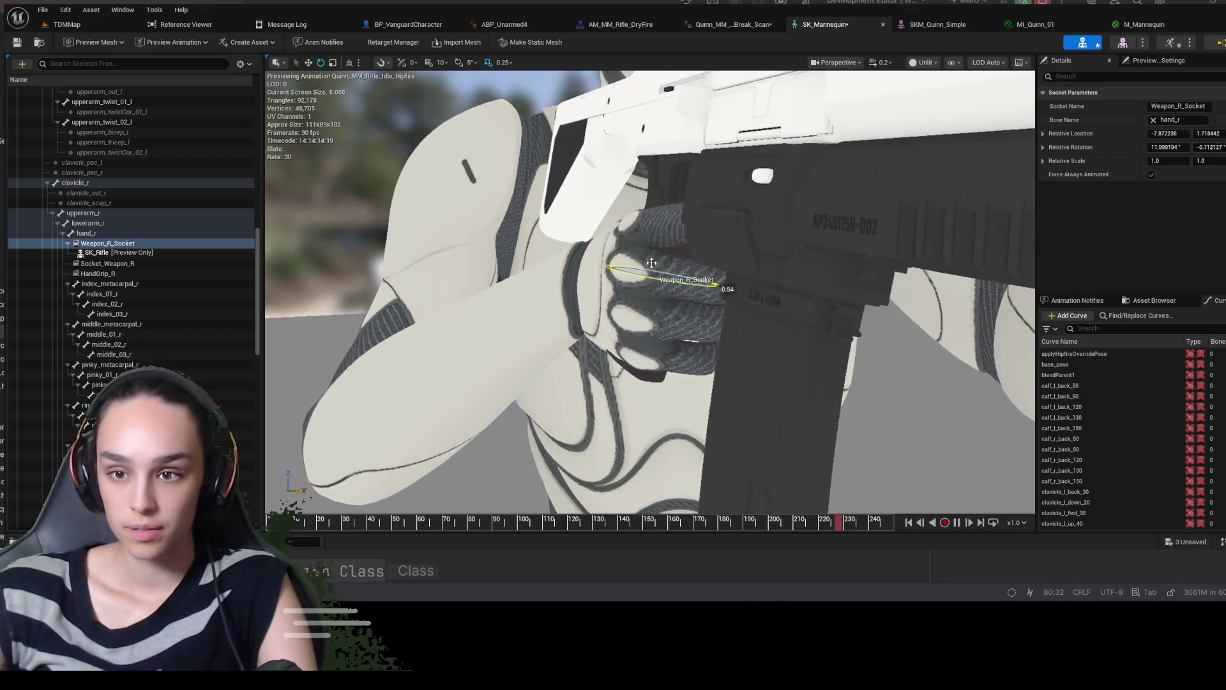
{"action": "key", "text": "Escape"}
{"action": "left_click", "coordinate": [124, 244]}
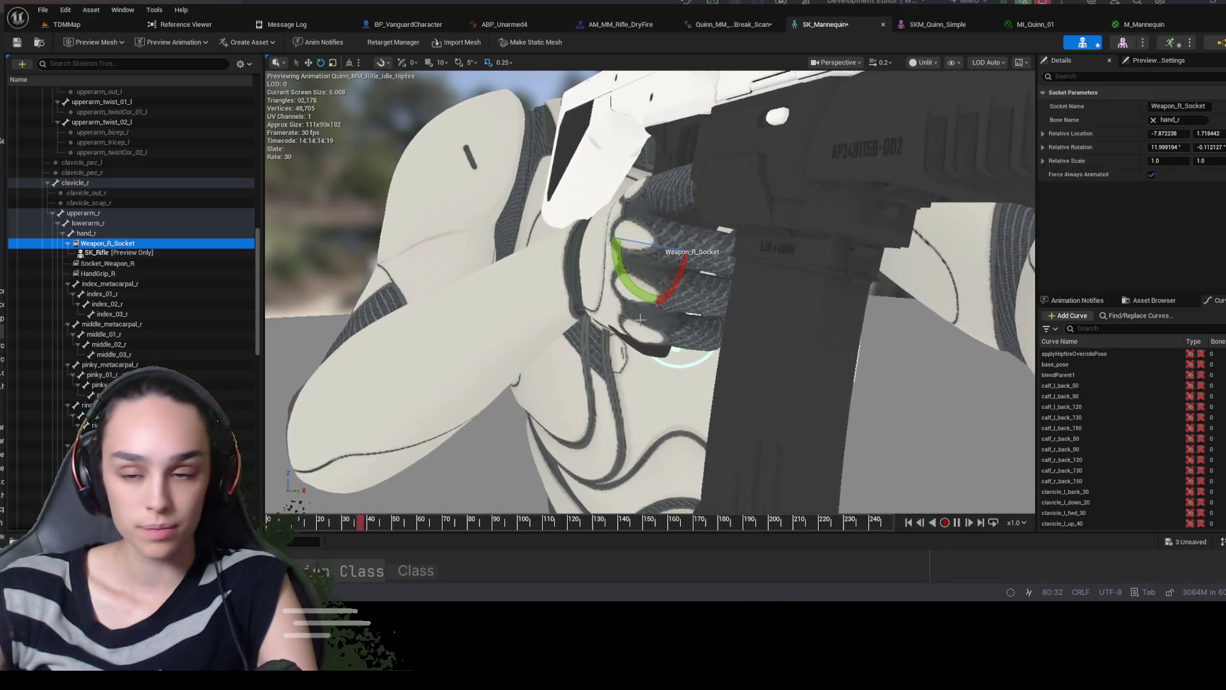
{"action": "mouse_move", "coordinate": [650, 255]}
{"action": "left_mouse_down"}
{"action": "mouse_move", "coordinate": [725, 276]}
{"action": "mouse_move", "coordinate": [731, 242]}
{"action": "left_mouse_up"}
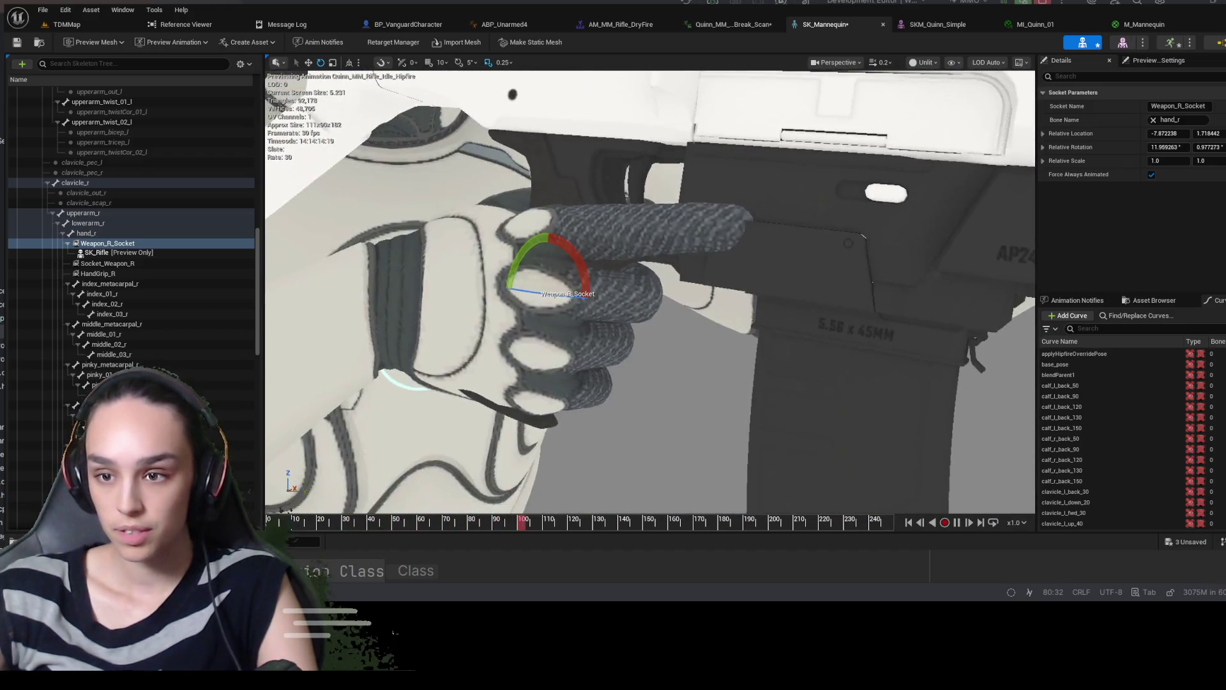
{"action": "key", "text": "w"}
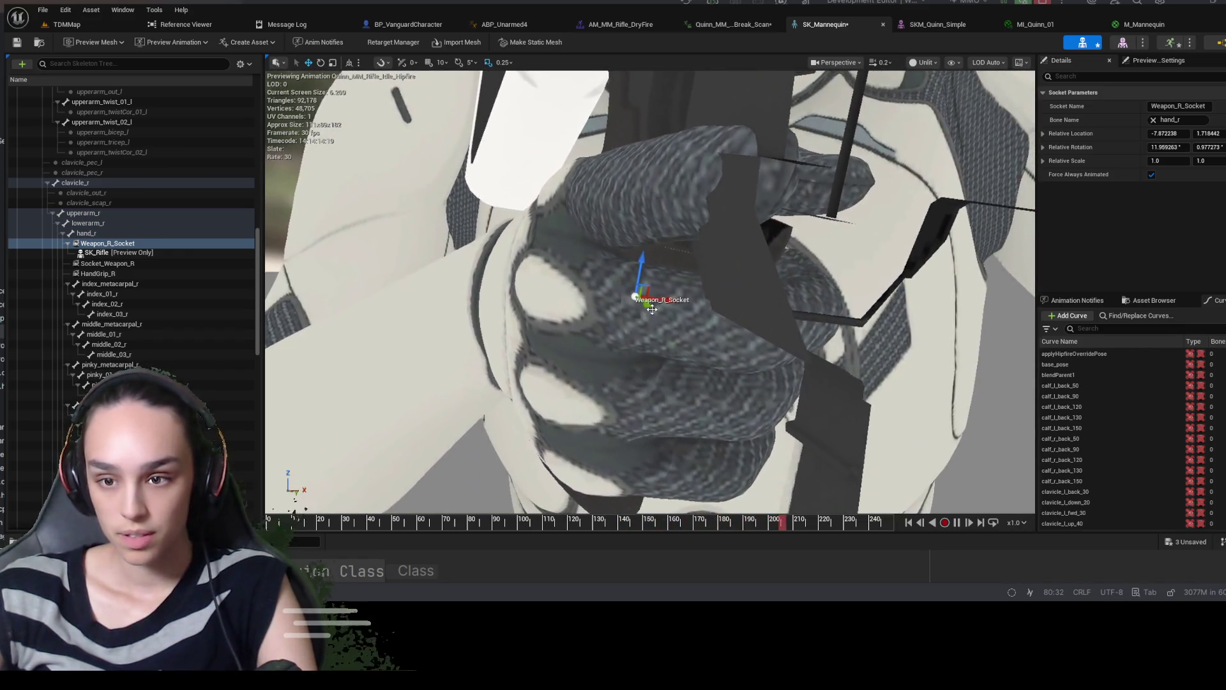
Drag Weapon_R_Socket to about -6.73, 1.74 so the grip sits in the fingers
{"action": "mouse_move", "coordinate": [652, 309]}
{"action": "left_mouse_down"}
{"action": "mouse_move", "coordinate": [659, 335]}
{"action": "mouse_move", "coordinate": [689, 306]}
{"action": "left_mouse_up"}
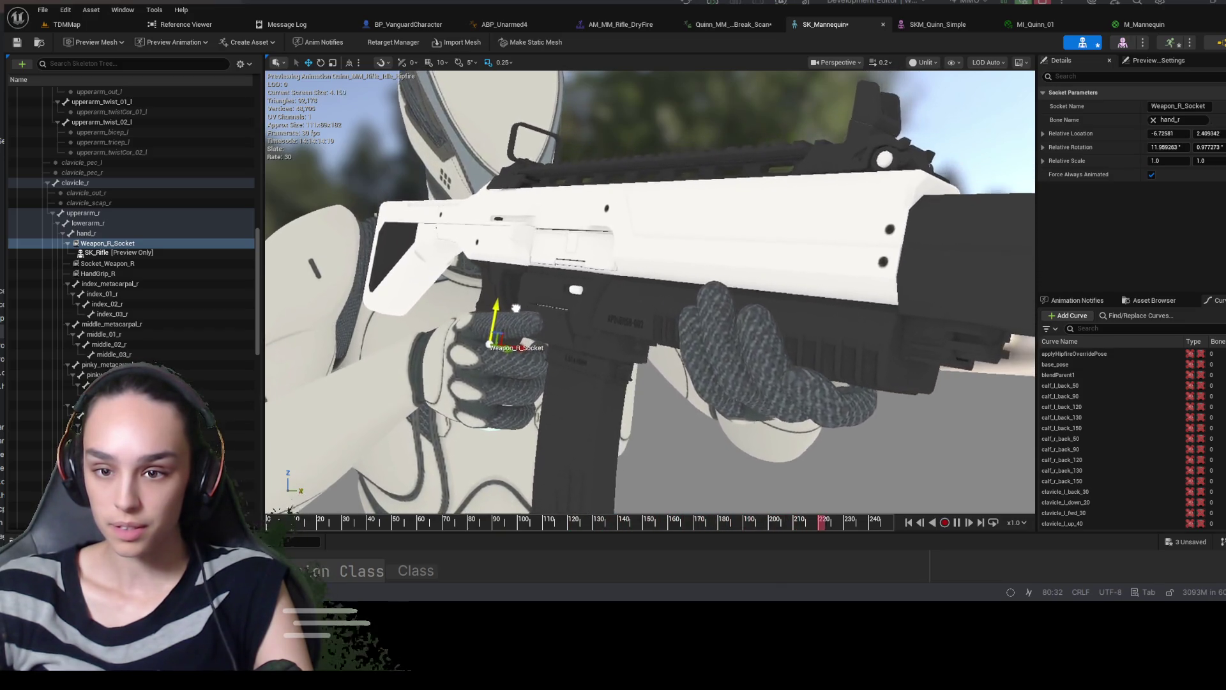
{"action": "scroll", "coordinate": [512, 320], "scroll_direction": "up", "scroll_amount": 5}
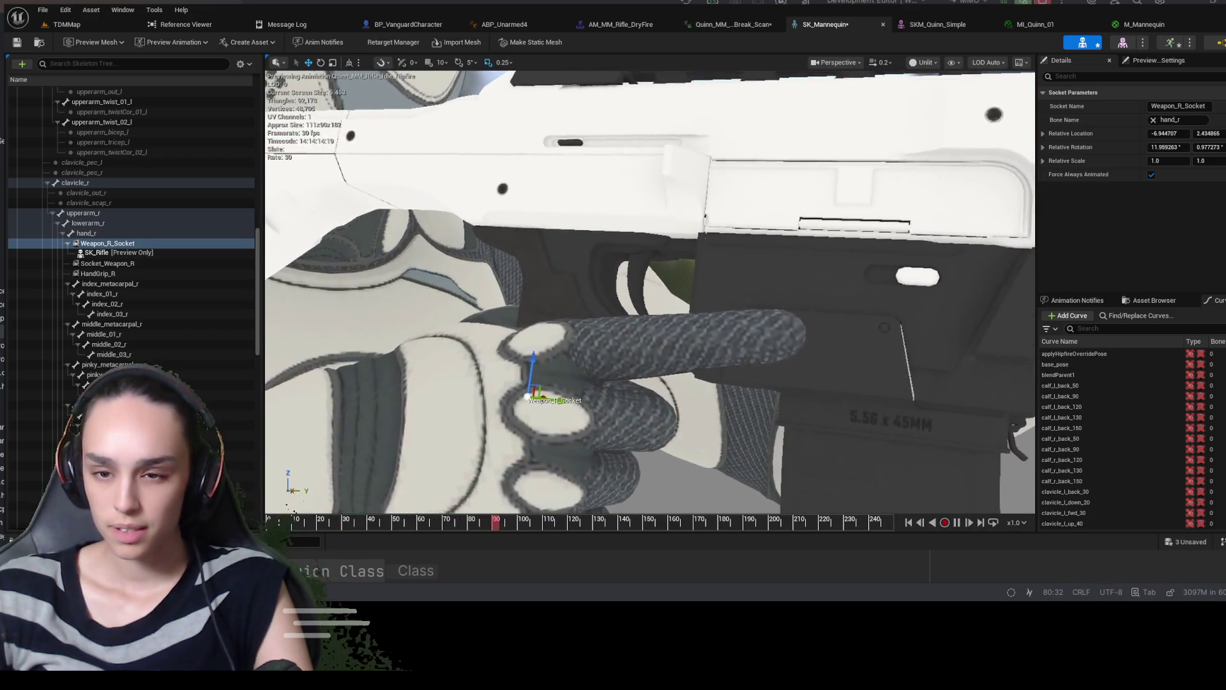
{"action": "left_click_drag", "start_coordinate": [544, 338], "coordinate": [531, 370]}
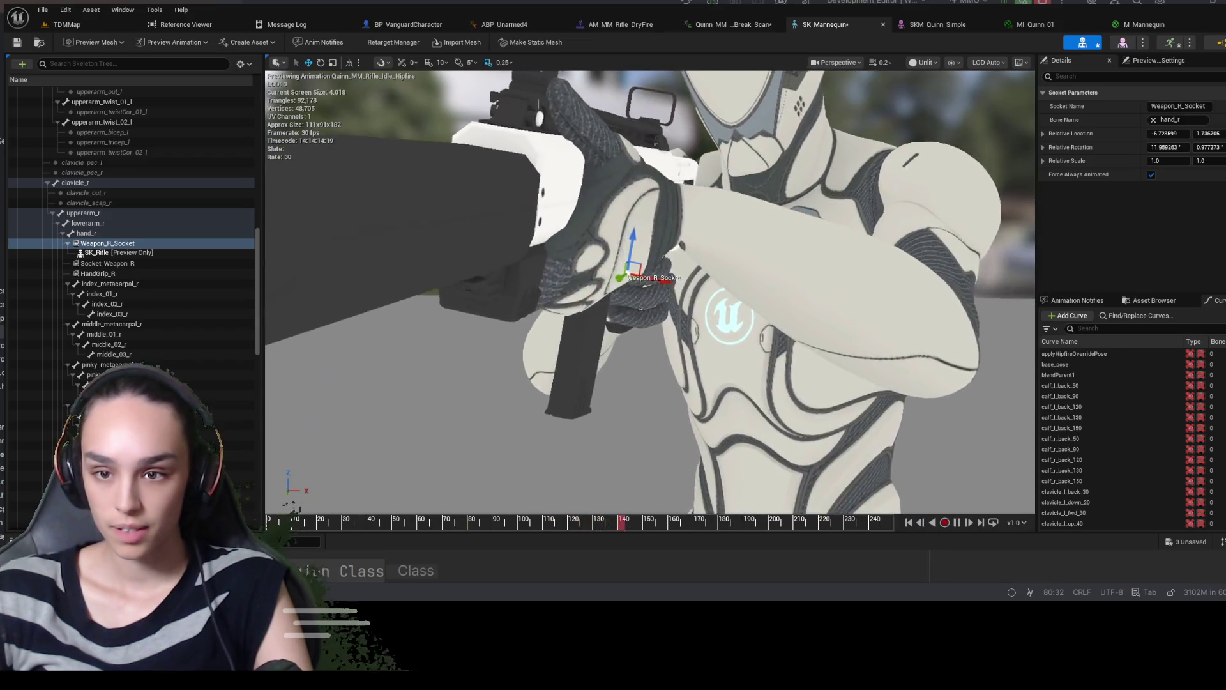
Make a slight adjustment to the Weapon_R_Socket rotation with the rotate gizmo
{"action": "key", "text": "e"}
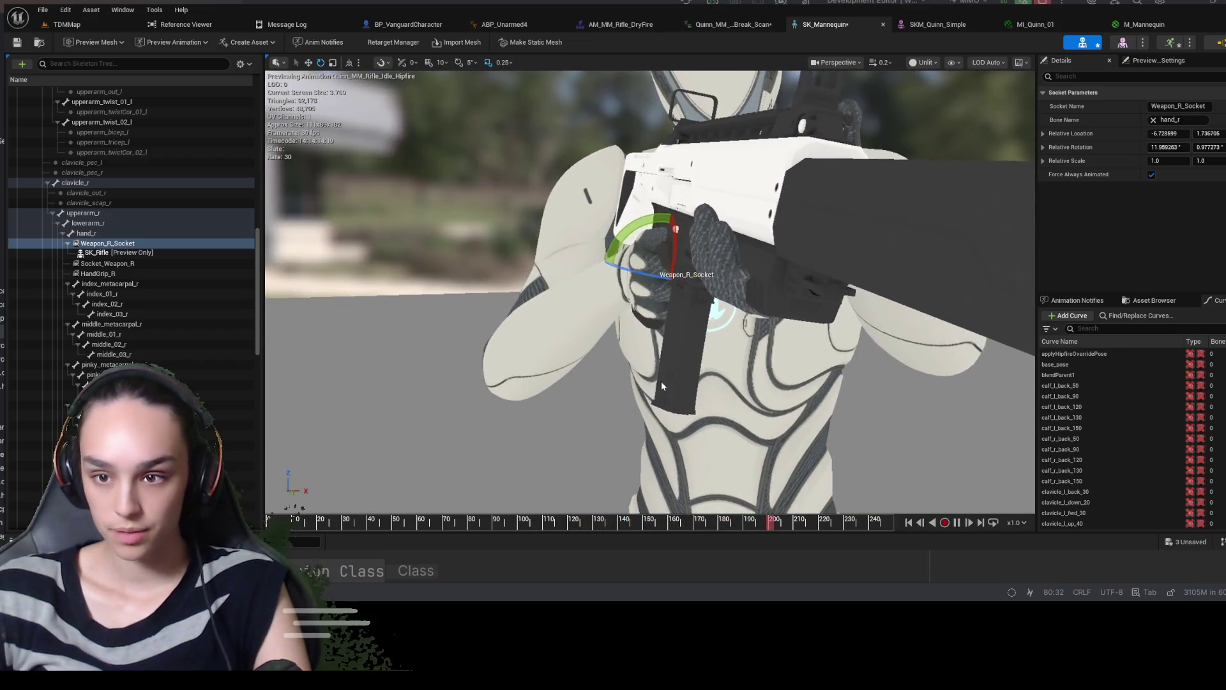
{"action": "left_click_drag", "start_coordinate": [652, 284], "coordinate": [649, 285]}
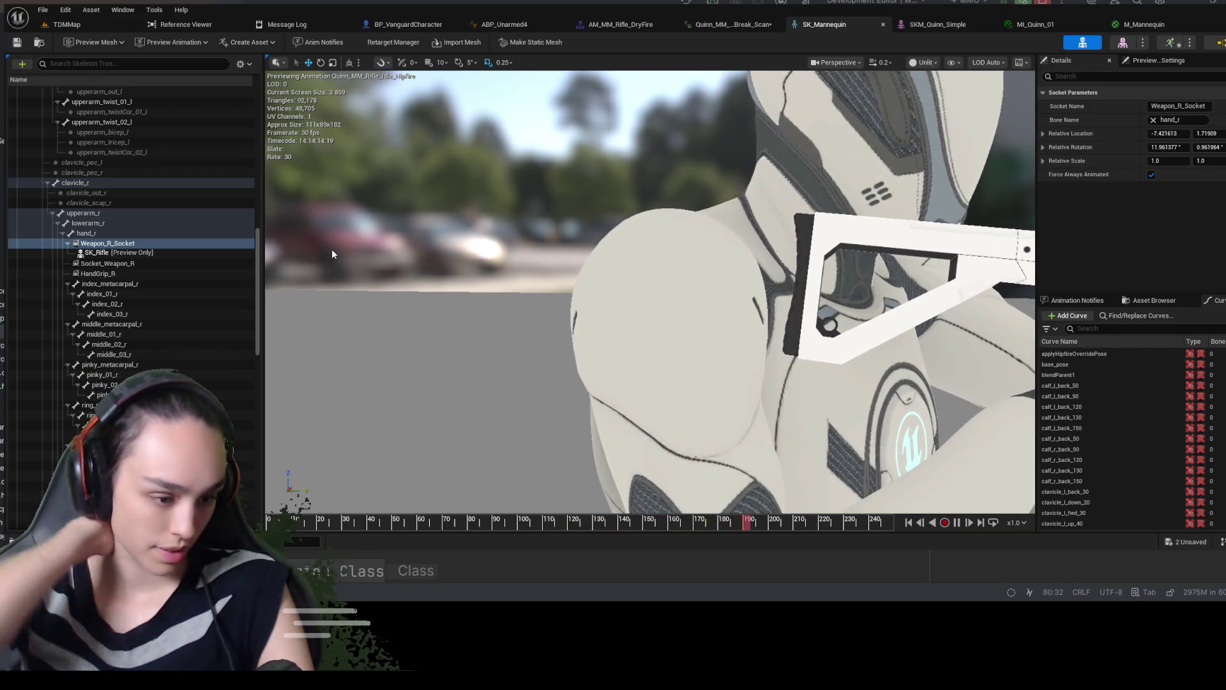
Move Weapon_R_Socket to about -6.53, 2.86 (rotation 11.98, 0.71), undoing one bad move
{"action": "key", "text": "f"}
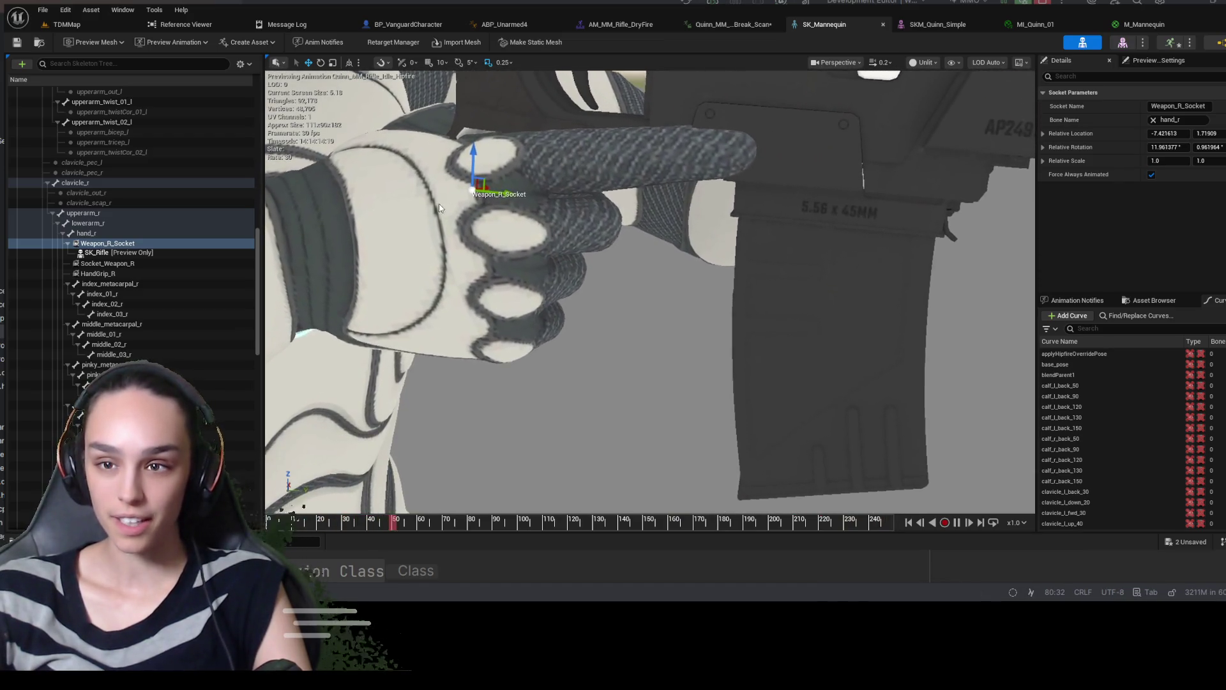
{"action": "left_click_drag", "start_coordinate": [471, 165], "coordinate": [477, 207]}
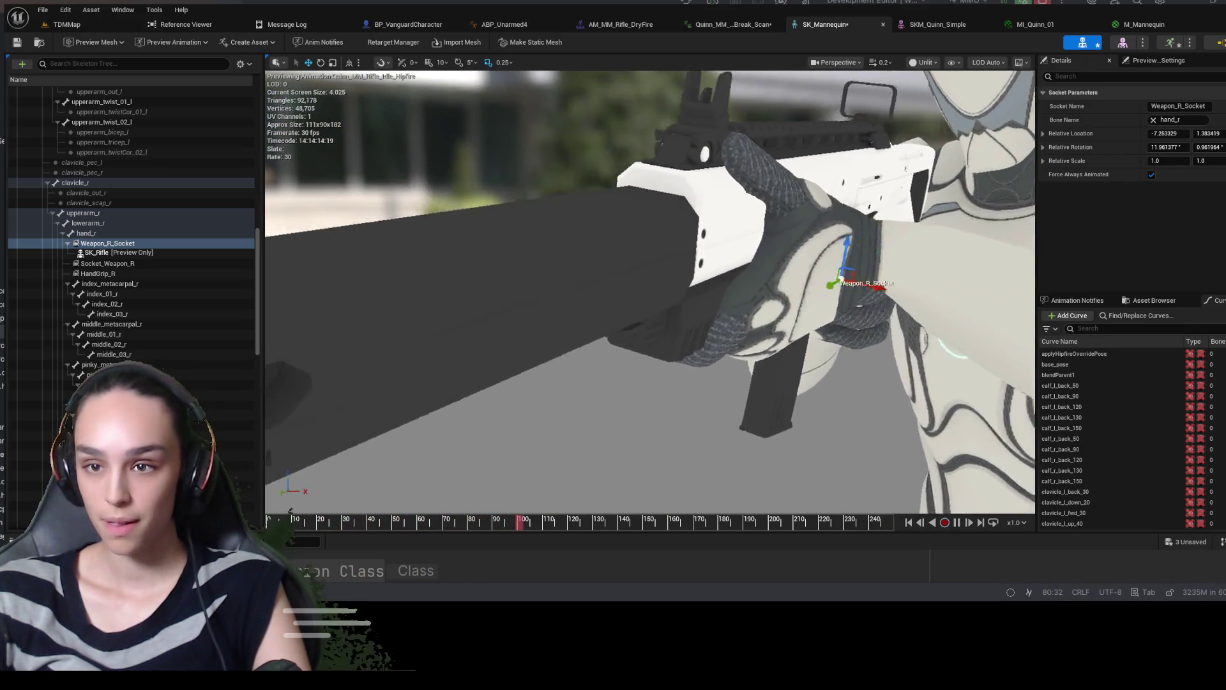
{"action": "mouse_move", "coordinate": [597, 251]}
{"action": "left_mouse_down"}
{"action": "mouse_move", "coordinate": [562, 256]}
{"action": "mouse_move", "coordinate": [597, 251]}
{"action": "left_mouse_up"}
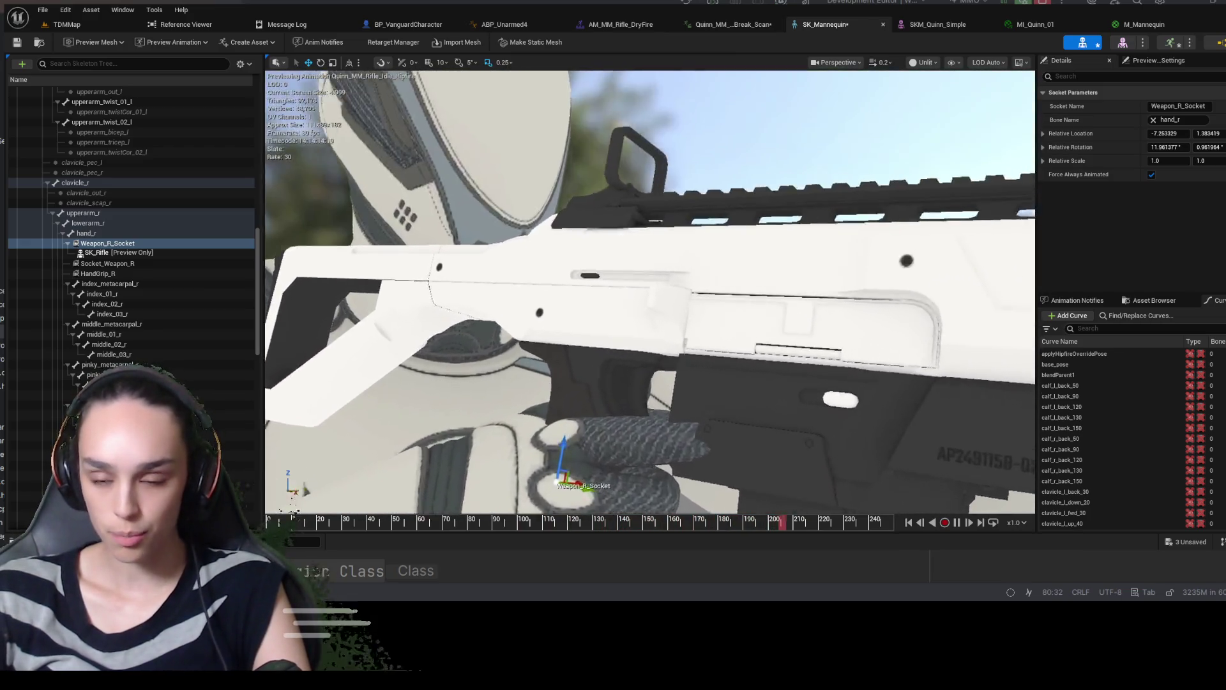
{"action": "scroll", "coordinate": [645, 345], "scroll_direction": "up", "scroll_amount": 3}
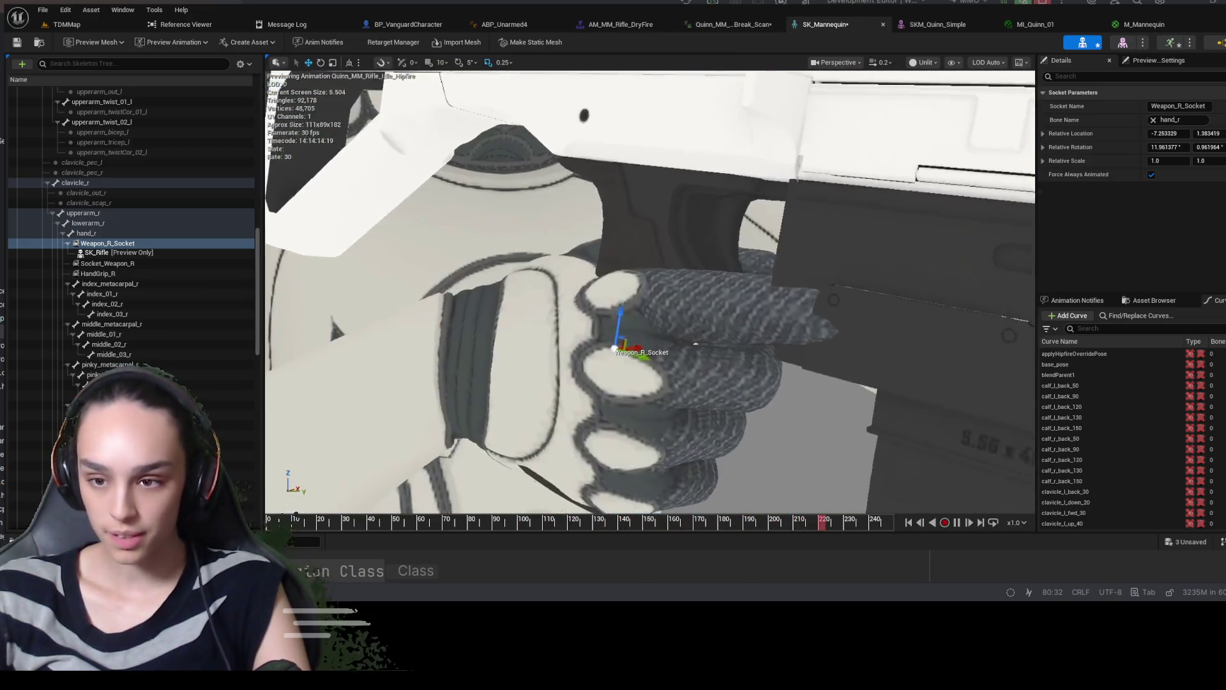
{"action": "left_click_drag", "start_coordinate": [645, 345], "coordinate": [649, 339]}
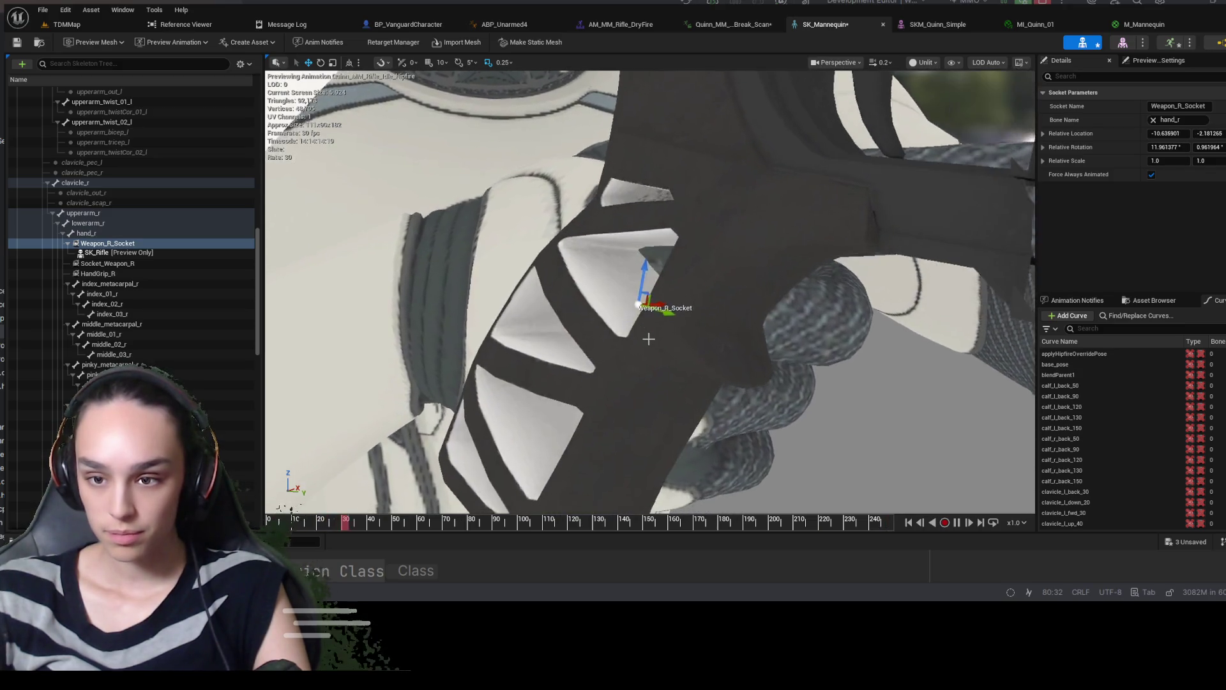
{"action": "key", "text": "ctrl+z"}
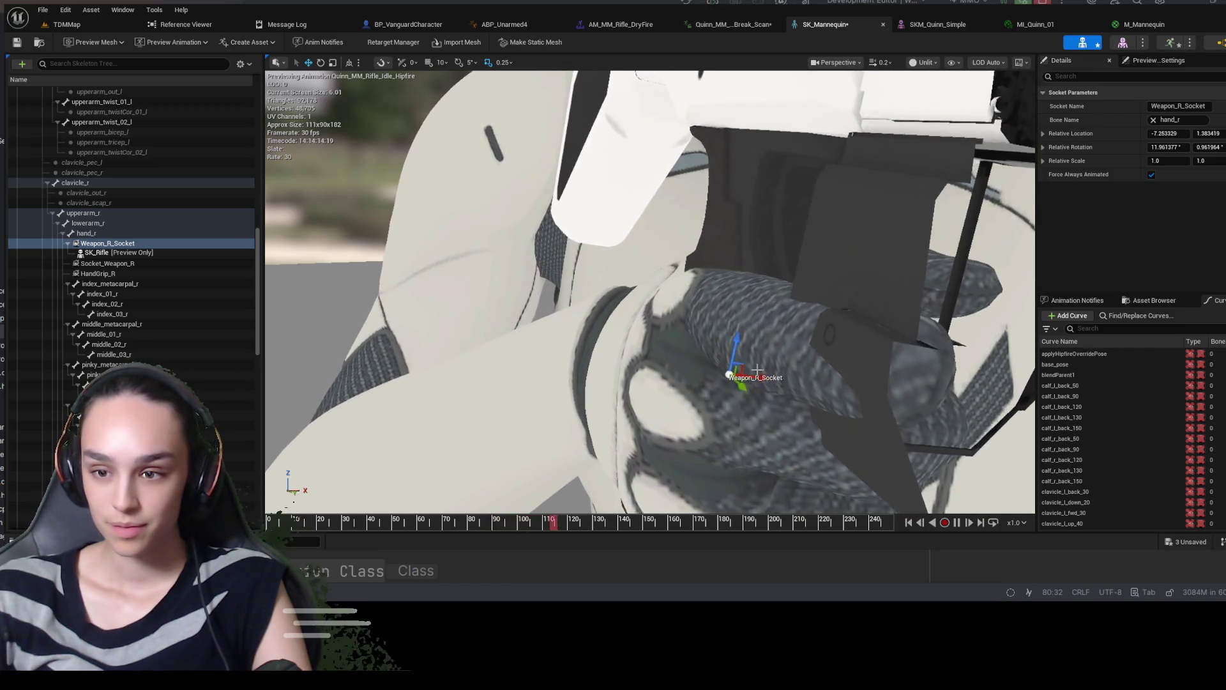
{"action": "left_click_drag", "start_coordinate": [765, 355], "coordinate": [774, 367]}
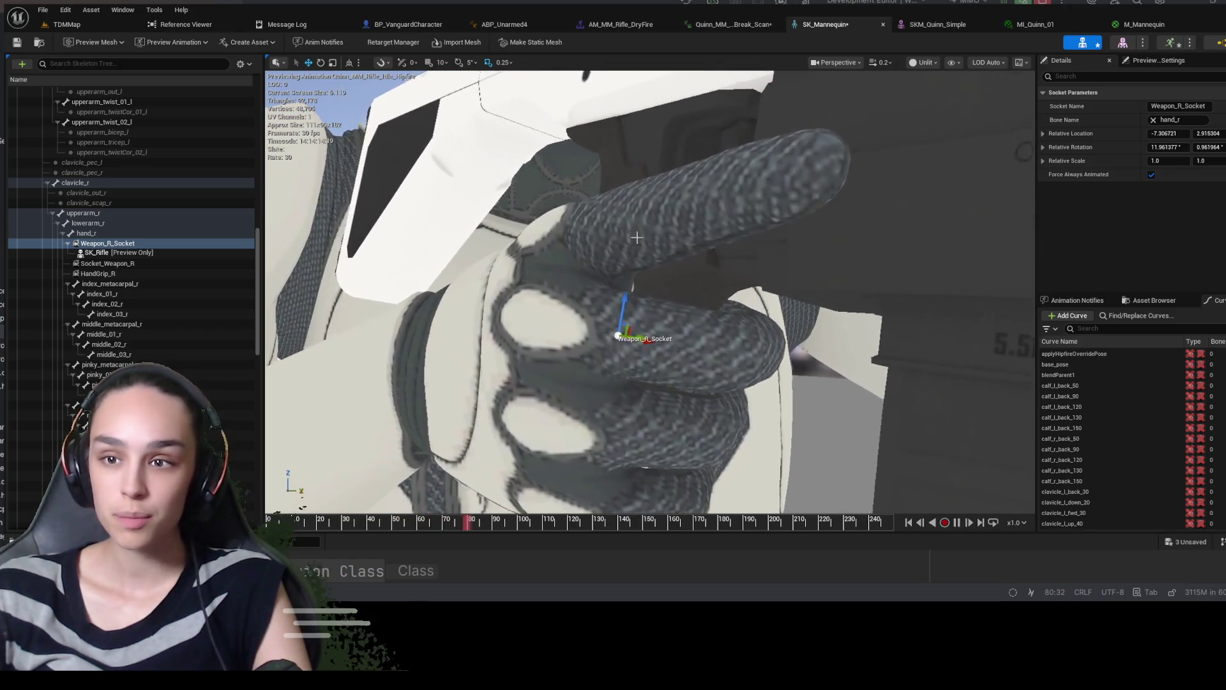
{"action": "mouse_move", "coordinate": [627, 310]}
{"action": "left_mouse_down"}
{"action": "mouse_move", "coordinate": [622, 331]}
{"action": "mouse_move", "coordinate": [622, 318]}
{"action": "left_mouse_up"}
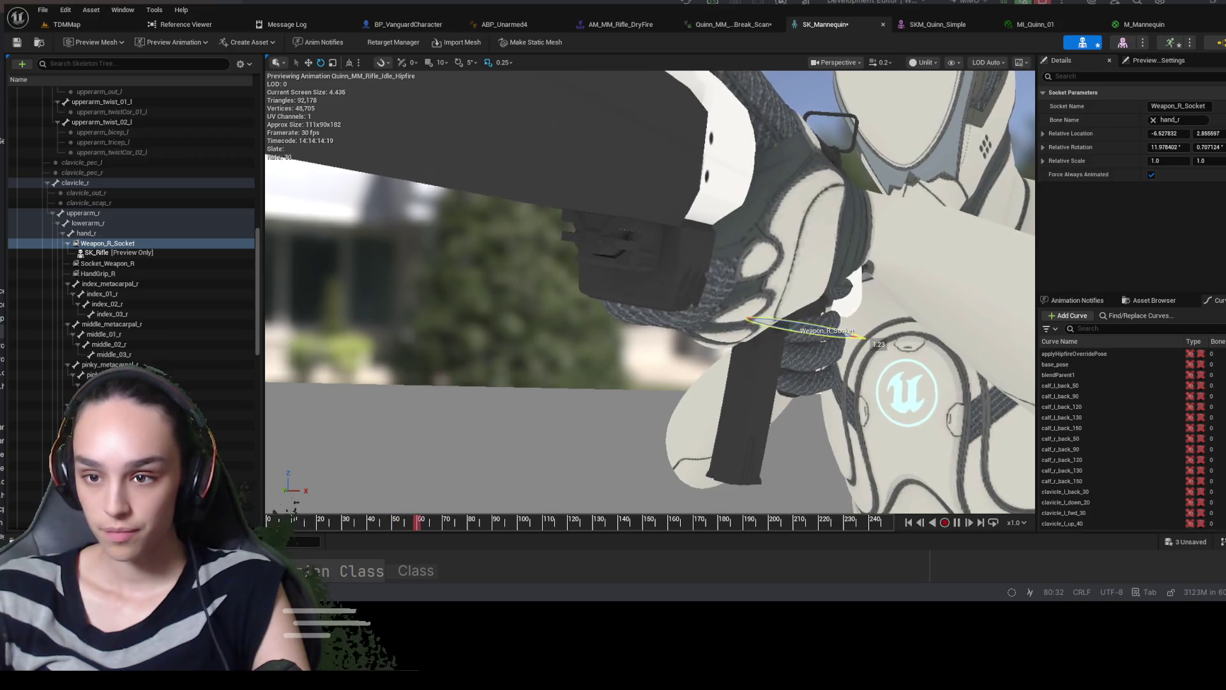
Rotate and shift Weapon_R_Socket to realign the rifle grip in the right glove
{"action": "mouse_move", "coordinate": [875, 348]}
{"action": "left_mouse_down"}
{"action": "mouse_move", "coordinate": [873, 359]}
{"action": "mouse_move", "coordinate": [664, 365]}
{"action": "mouse_move", "coordinate": [549, 392]}
{"action": "mouse_move", "coordinate": [489, 425]}
{"action": "mouse_move", "coordinate": [441, 409]}
{"action": "mouse_move", "coordinate": [419, 358]}
{"action": "mouse_move", "coordinate": [420, 321]}
{"action": "mouse_move", "coordinate": [495, 439]}
{"action": "left_mouse_up"}
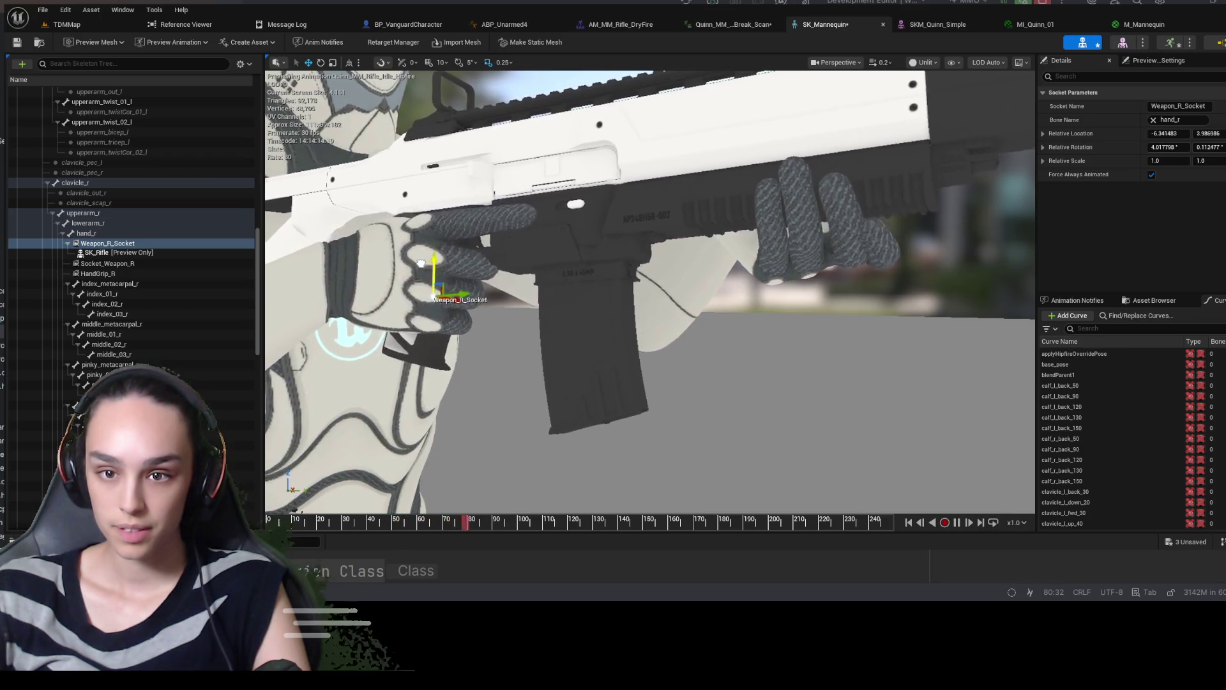
{"action": "left_click_drag", "start_coordinate": [423, 261], "coordinate": [422, 270]}
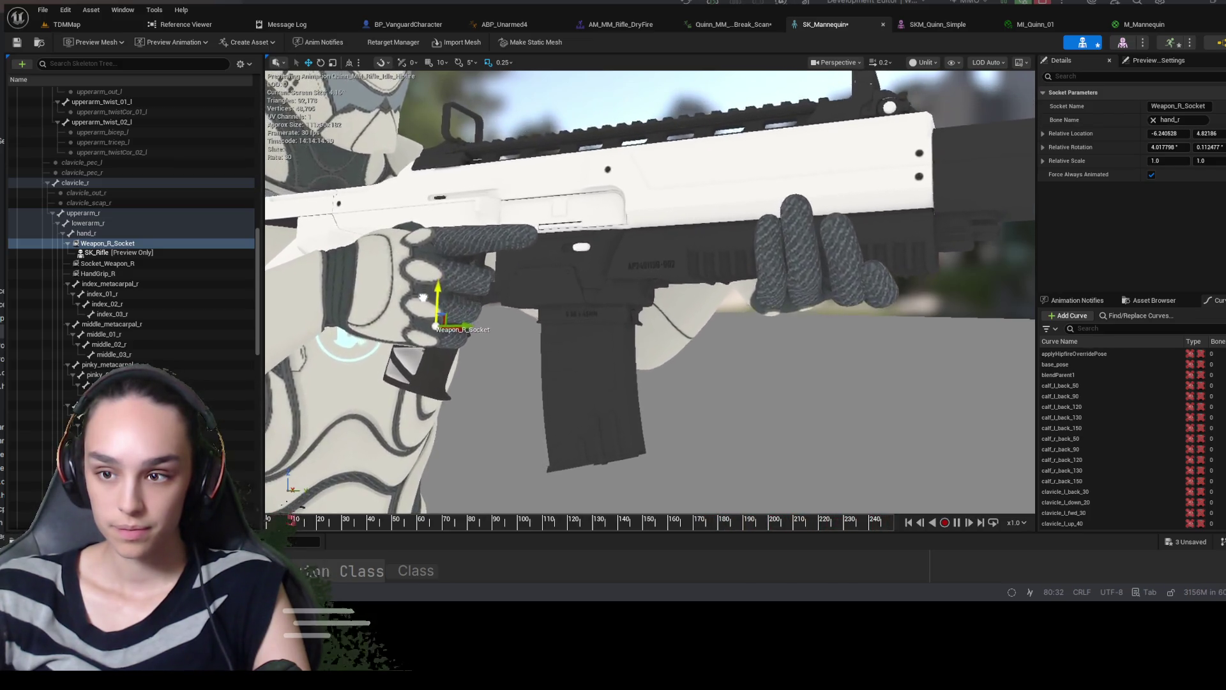
{"action": "left_click_drag", "start_coordinate": [423, 297], "coordinate": [422, 292]}
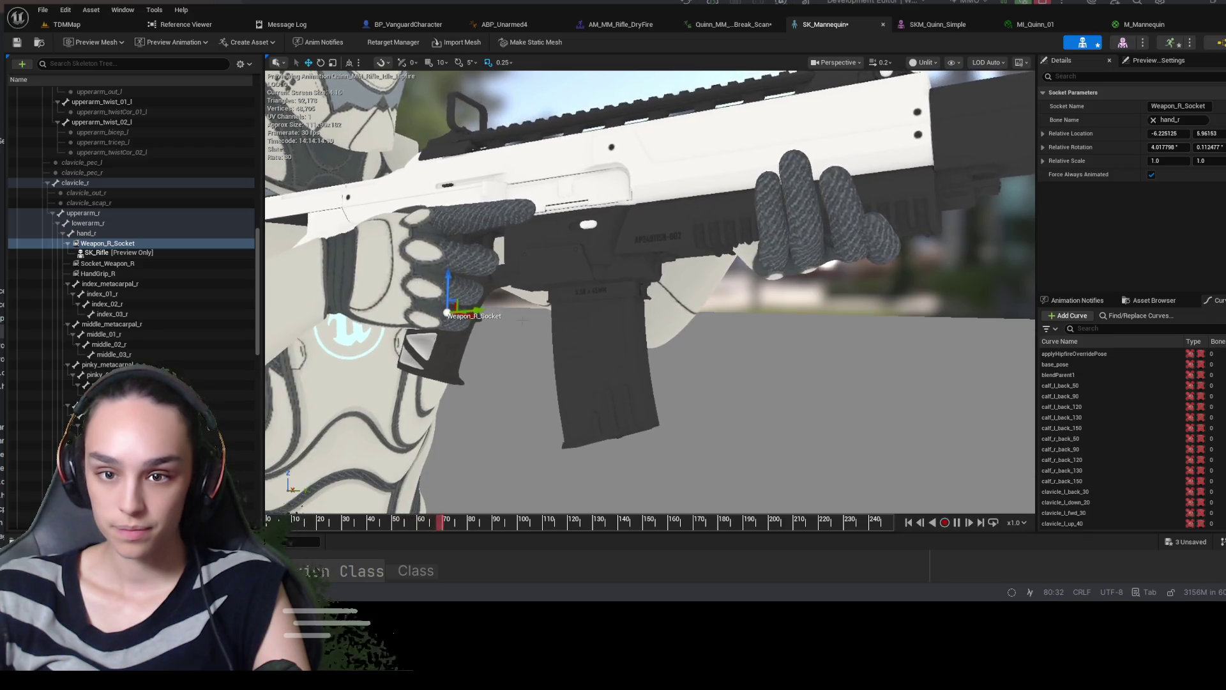
{"action": "scroll", "coordinate": [650, 292], "scroll_direction": "up", "scroll_amount": 5}
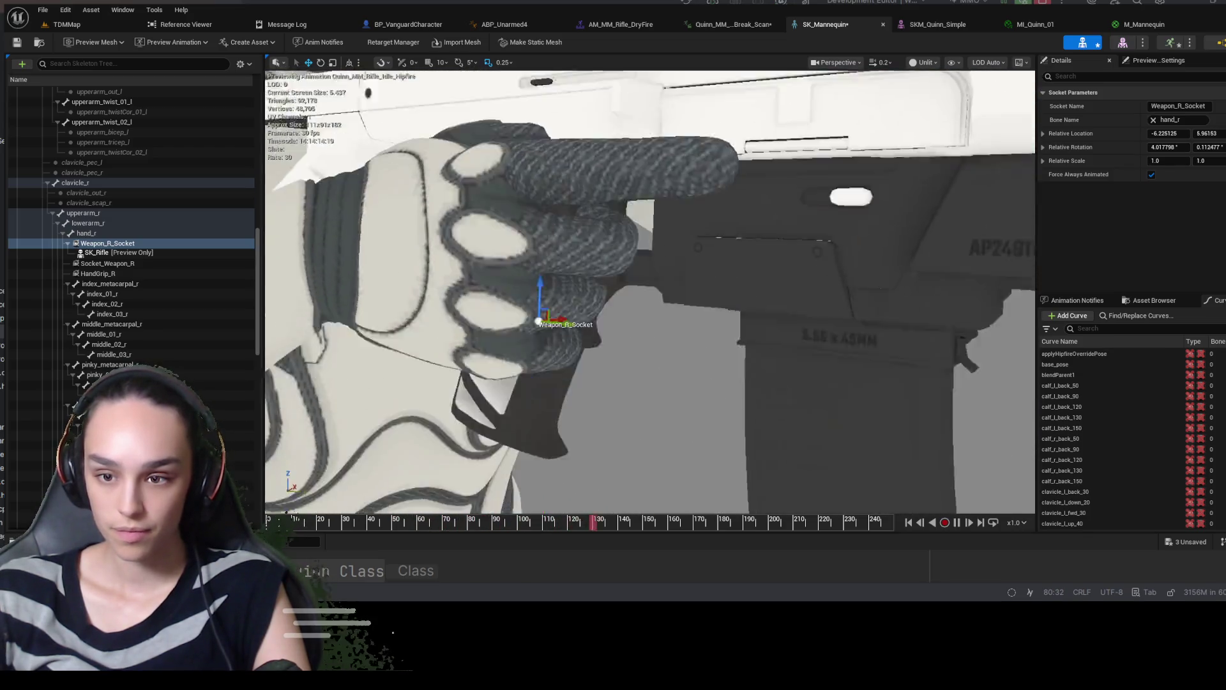
{"action": "scroll", "coordinate": [650, 292], "scroll_direction": "down", "scroll_amount": 2}
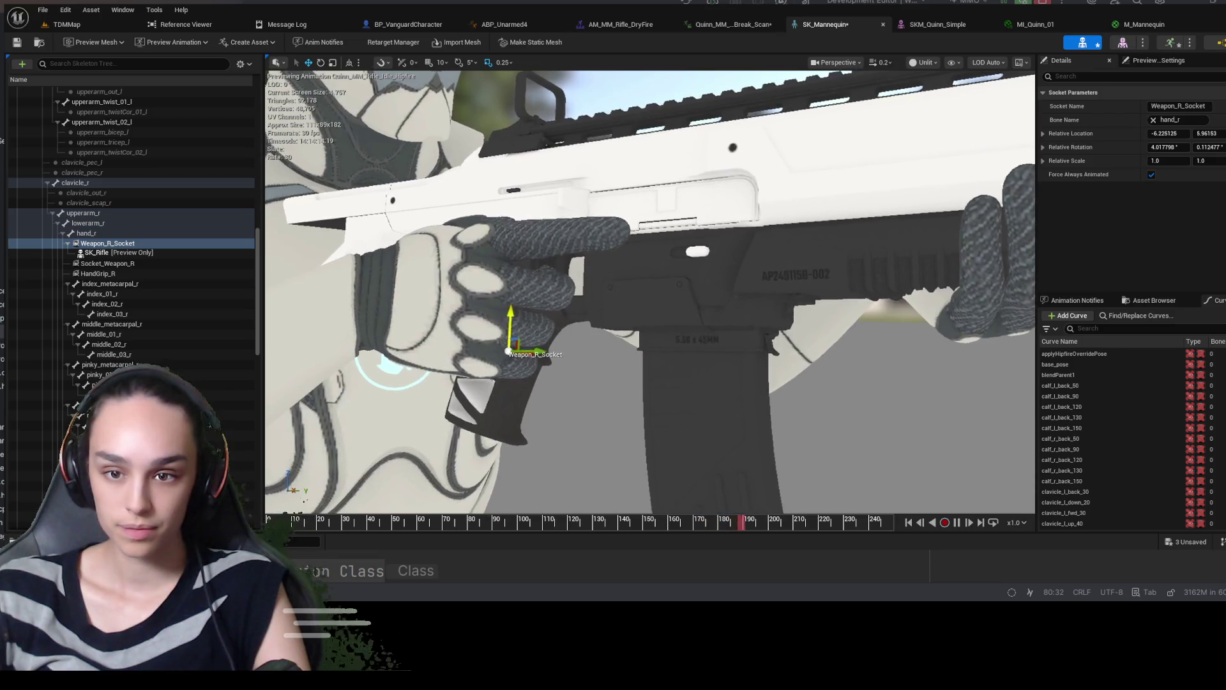
{"action": "left_click_drag", "start_coordinate": [508, 331], "coordinate": [504, 299]}
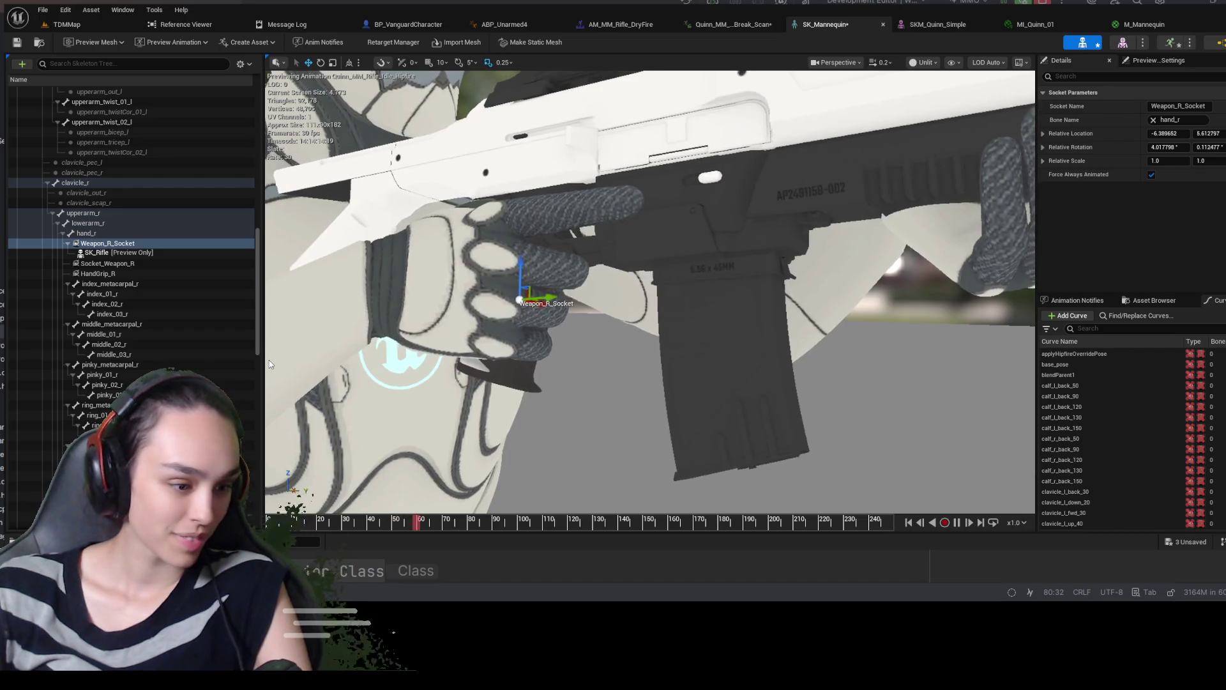
{"action": "mouse_move", "coordinate": [403, 310]}
{"action": "left_mouse_down"}
{"action": "mouse_move", "coordinate": [389, 301]}
{"action": "mouse_move", "coordinate": [412, 322]}
{"action": "mouse_move", "coordinate": [479, 300]}
{"action": "left_mouse_up"}
{"action": "mouse_move", "coordinate": [639, 306]}
{"action": "left_mouse_down"}
{"action": "mouse_move", "coordinate": [689, 323]}
{"action": "mouse_move", "coordinate": [711, 298]}
{"action": "mouse_move", "coordinate": [740, 296]}
{"action": "mouse_move", "coordinate": [689, 283]}
{"action": "left_mouse_up"}
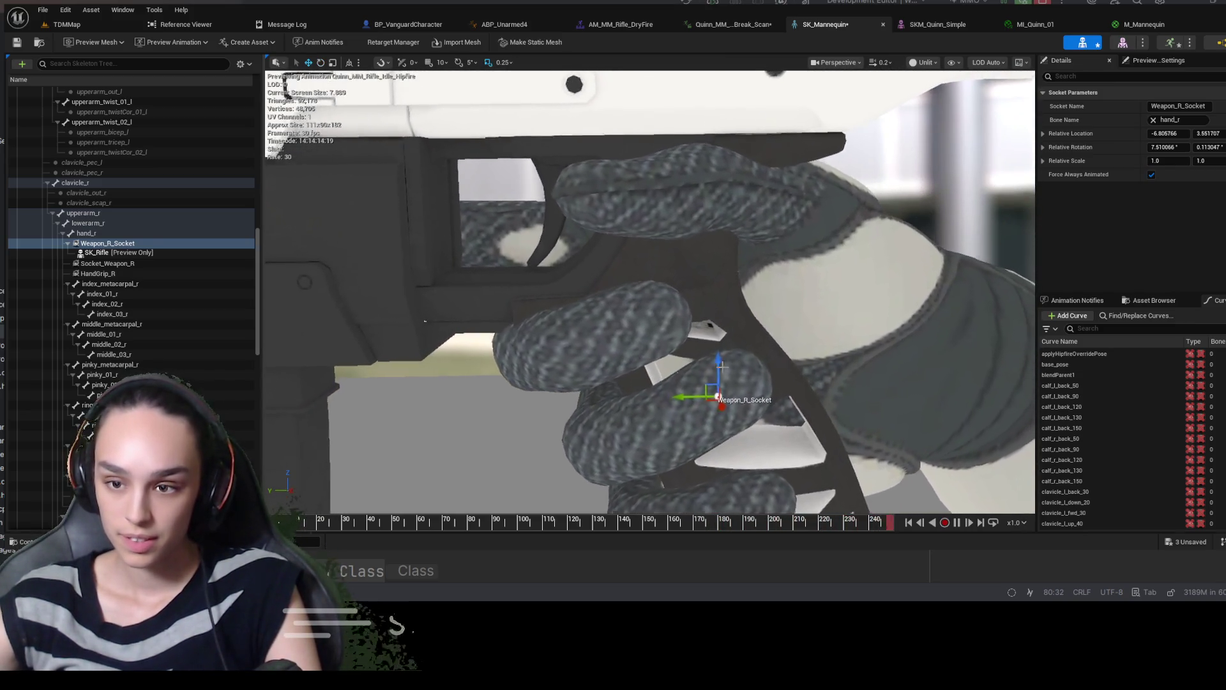
Fine-tune the socket to about -6.85, 5.99 (rotation 7.51, 0.11), save the skeleton, and return to TDMMap
{"action": "left_click", "coordinate": [688, 314]}
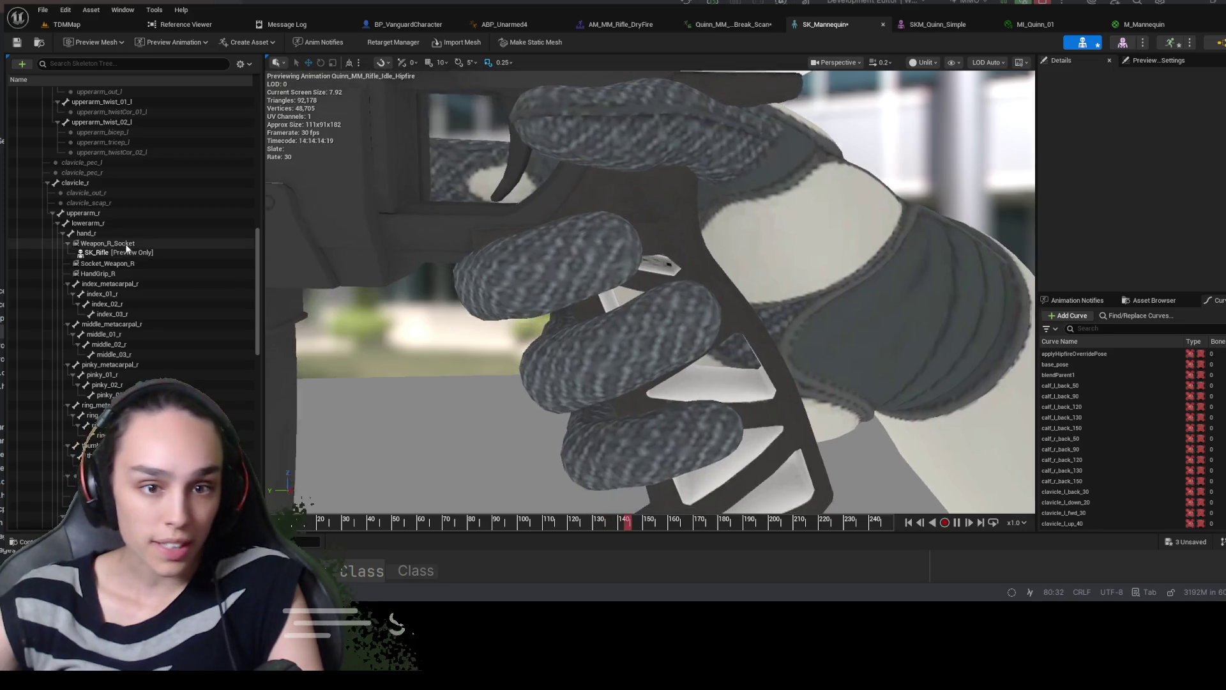
{"action": "left_click", "coordinate": [105, 244]}
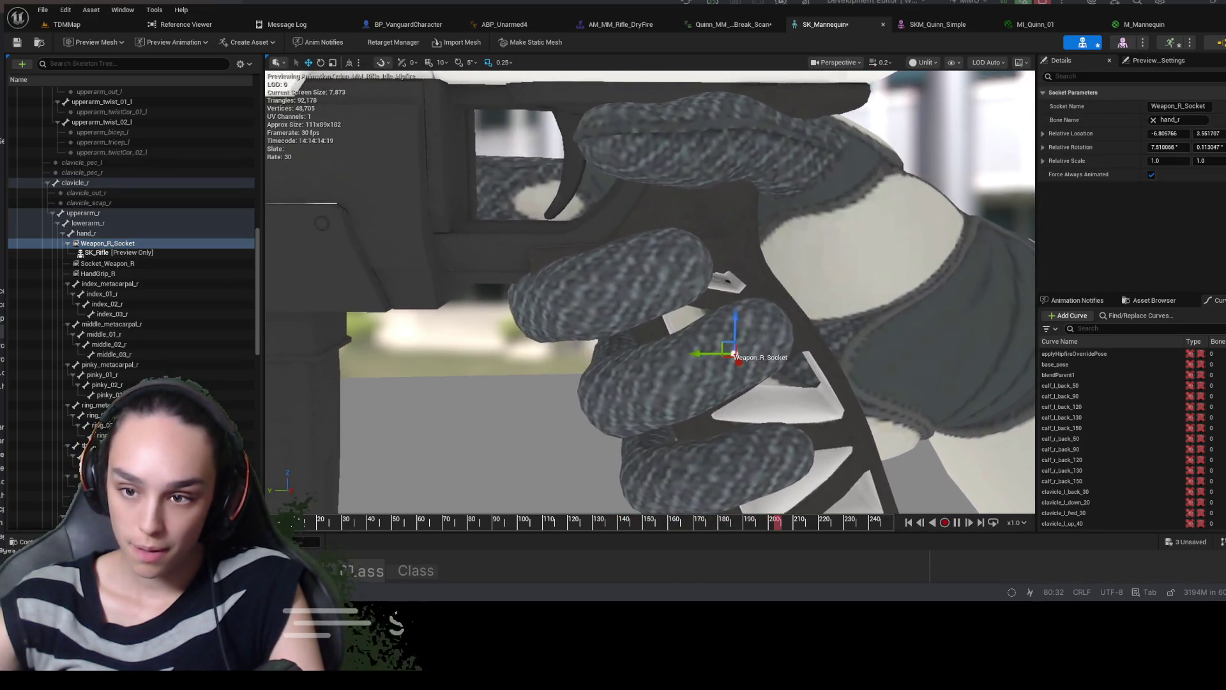
{"action": "mouse_move", "coordinate": [703, 362]}
{"action": "left_mouse_down"}
{"action": "mouse_move", "coordinate": [694, 321]}
{"action": "mouse_move", "coordinate": [434, 270]}
{"action": "left_mouse_up"}
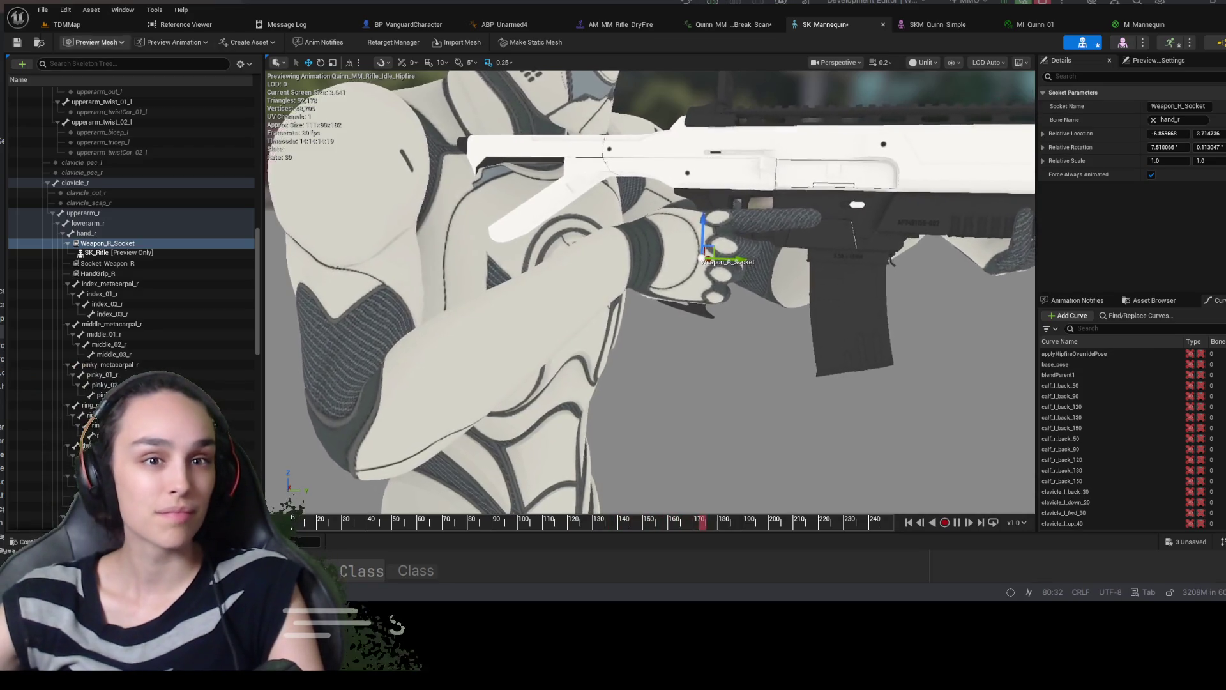
{"action": "key", "text": "ctrl+s"}
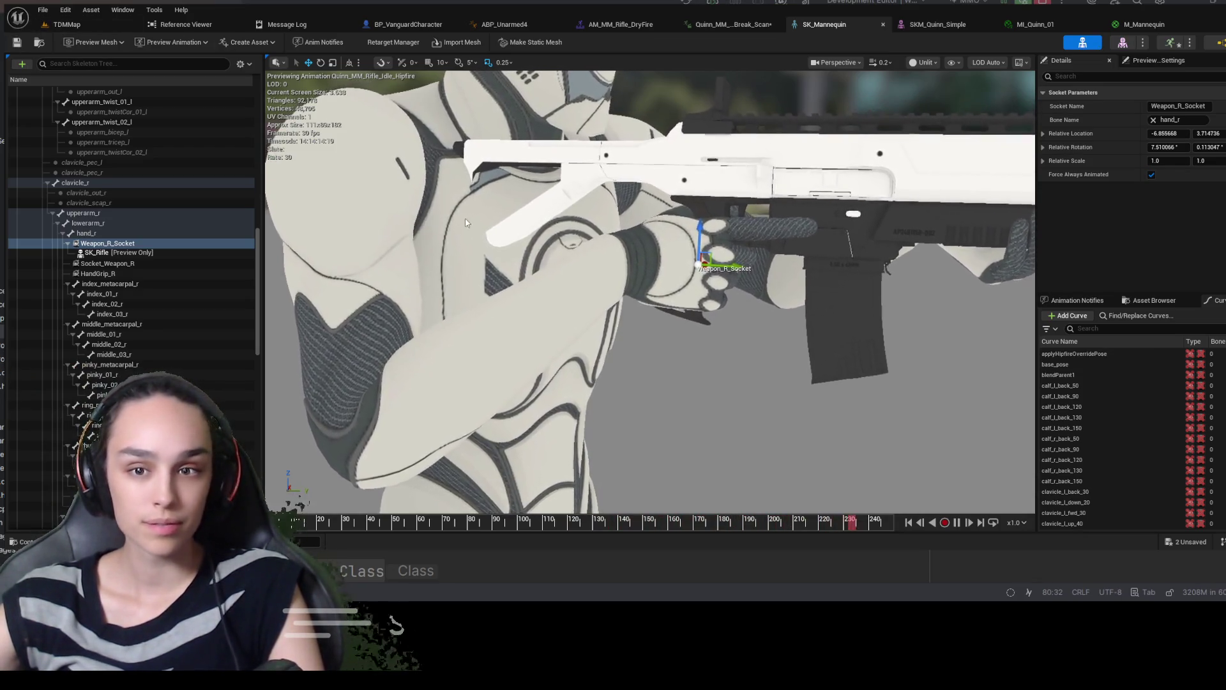
{"action": "scroll", "coordinate": [649, 291], "scroll_direction": "up", "scroll_amount": 5}
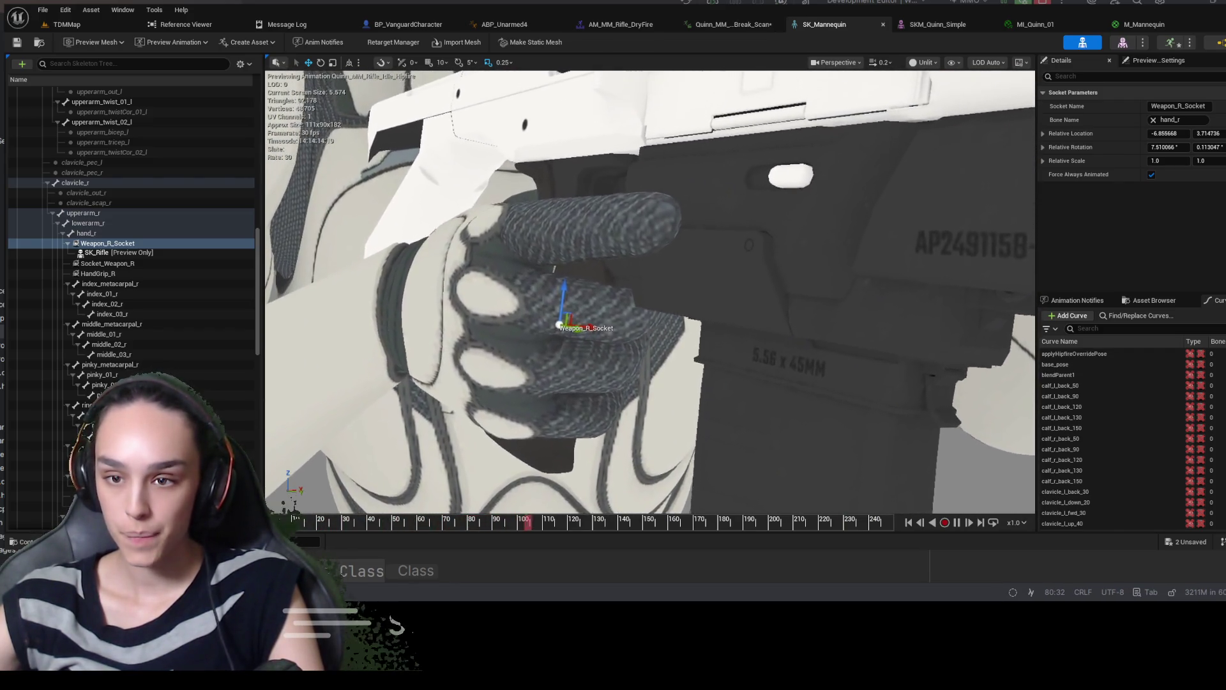
{"action": "scroll", "coordinate": [727, 285], "scroll_direction": "up", "scroll_amount": 2}
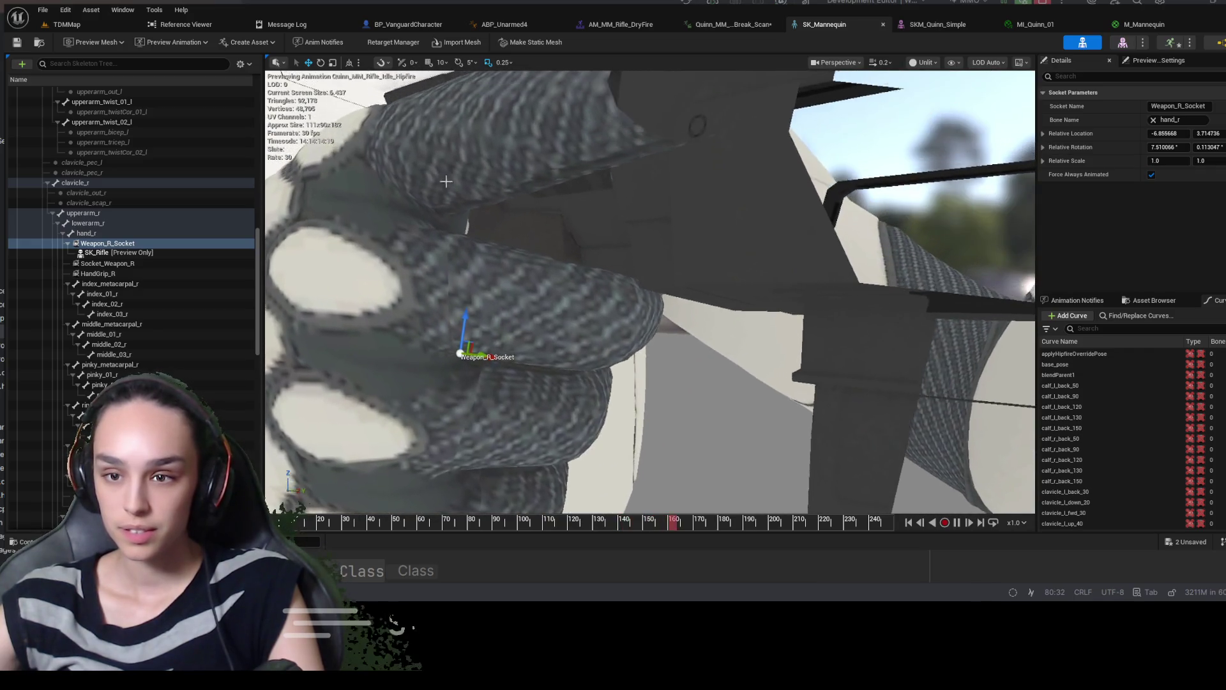
{"action": "left_click_drag", "start_coordinate": [452, 339], "coordinate": [451, 288]}
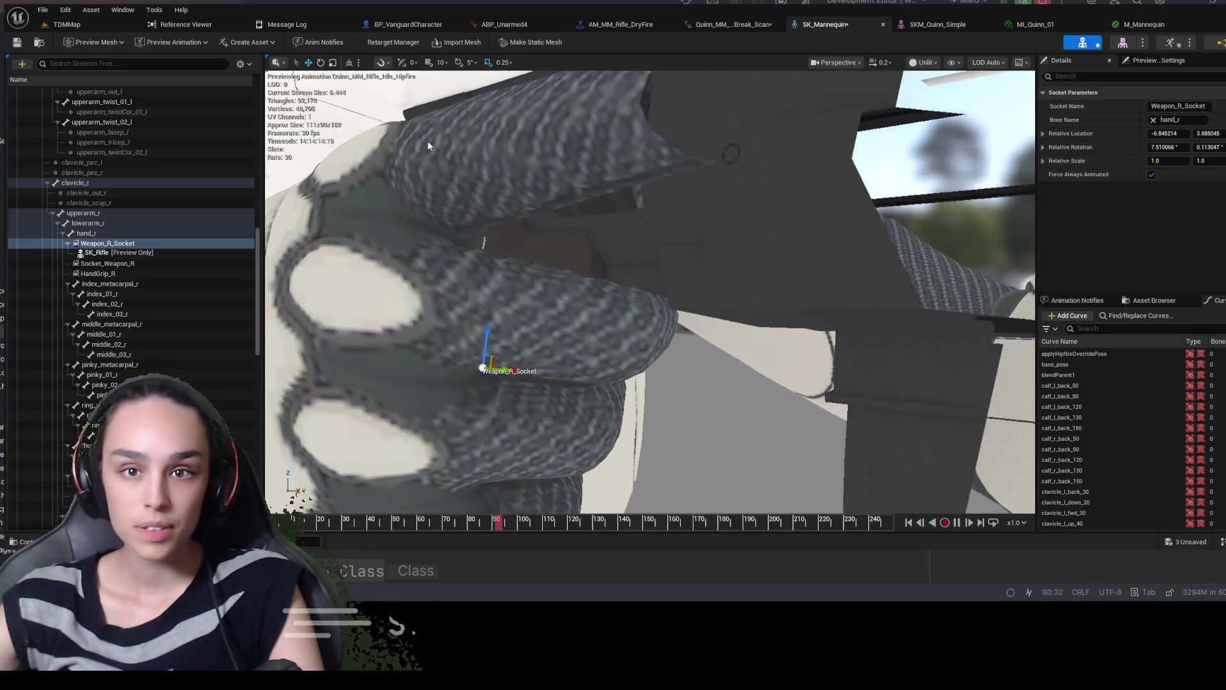
{"action": "scroll", "coordinate": [479, 247], "scroll_direction": "down", "scroll_amount": 5}
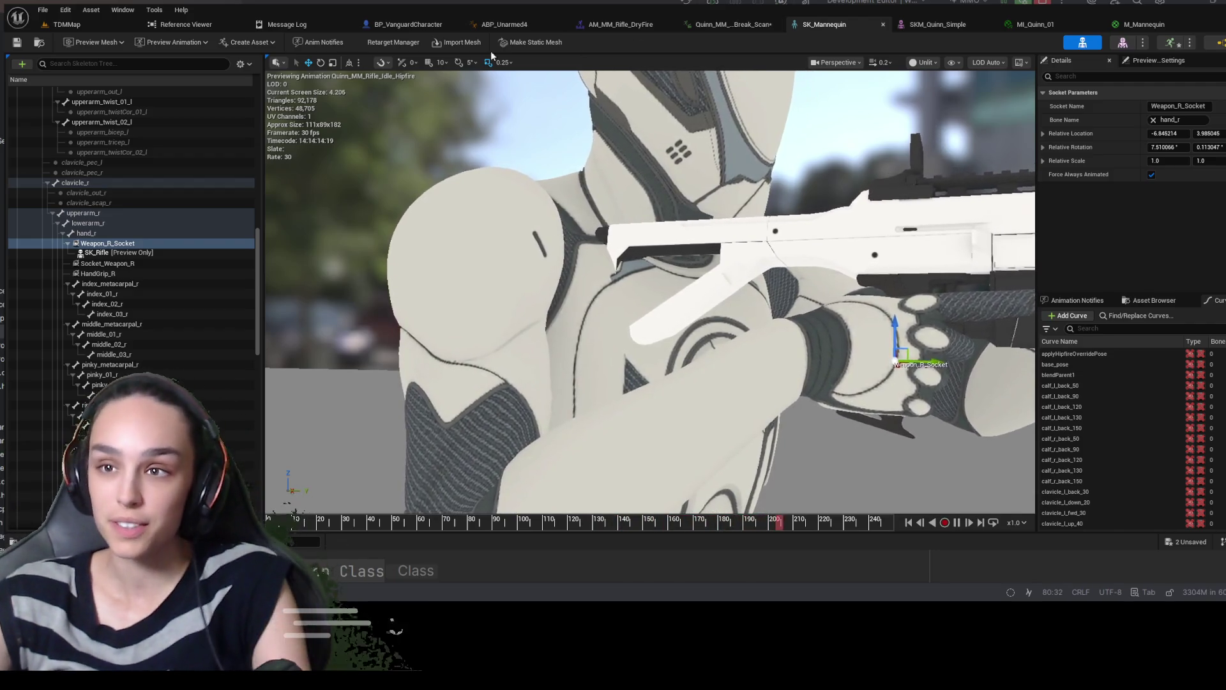
{"action": "left_click", "coordinate": [55, 26]}
Play TDMMap, eject with F8 to inspect the rifle held at chest height, then stop
{"action": "left_click", "coordinate": [281, 43]}
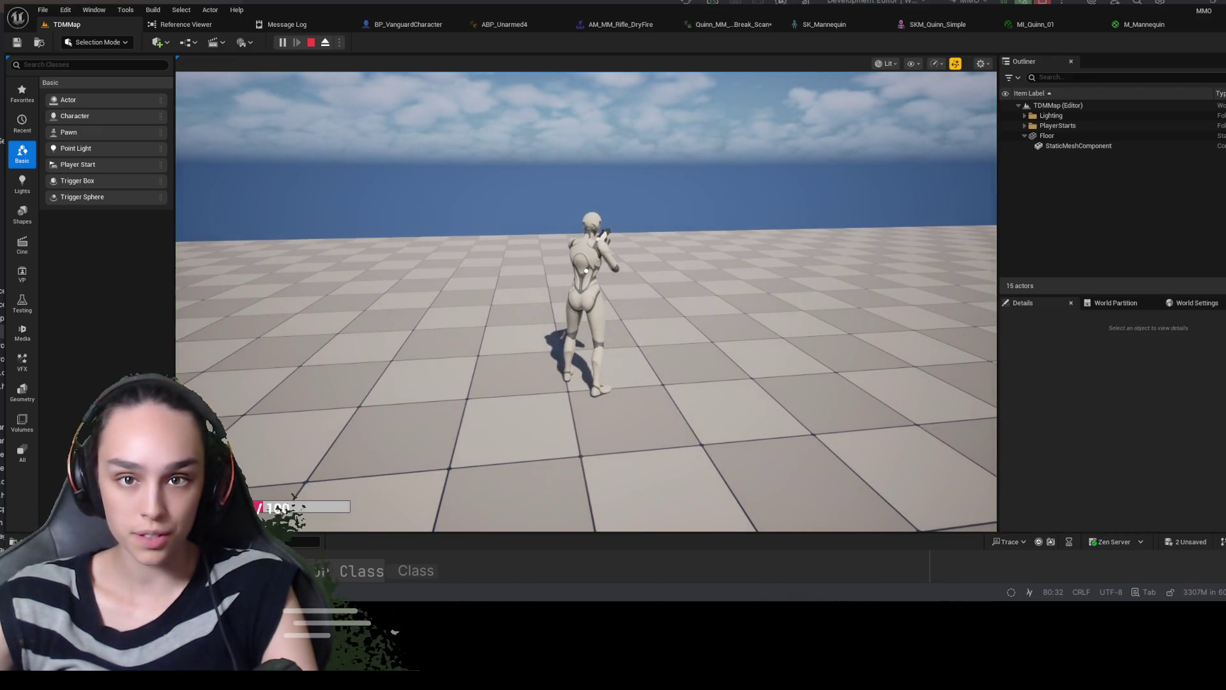
{"action": "key", "text": "F8"}
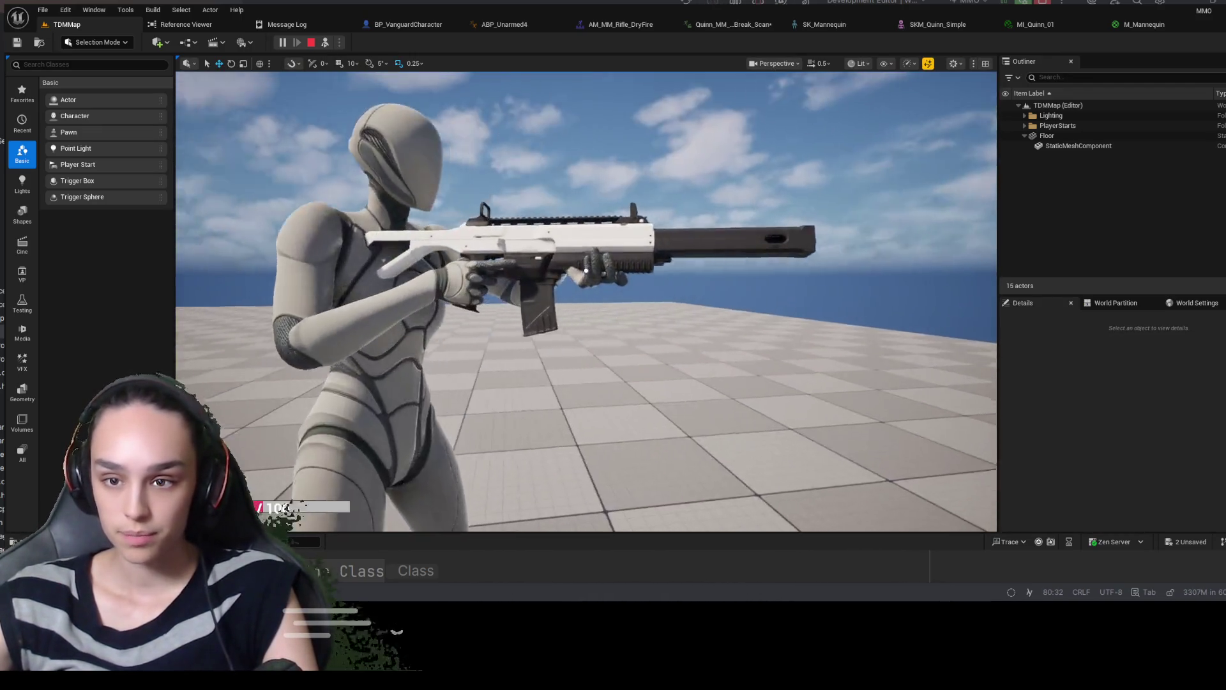
{"action": "scroll", "coordinate": [586, 270], "scroll_direction": "up", "scroll_amount": 5}
{"action": "scroll", "coordinate": [586, 271], "scroll_direction": "down", "scroll_amount": 5}
{"action": "scroll", "coordinate": [586, 271], "scroll_direction": "up", "scroll_amount": 6}
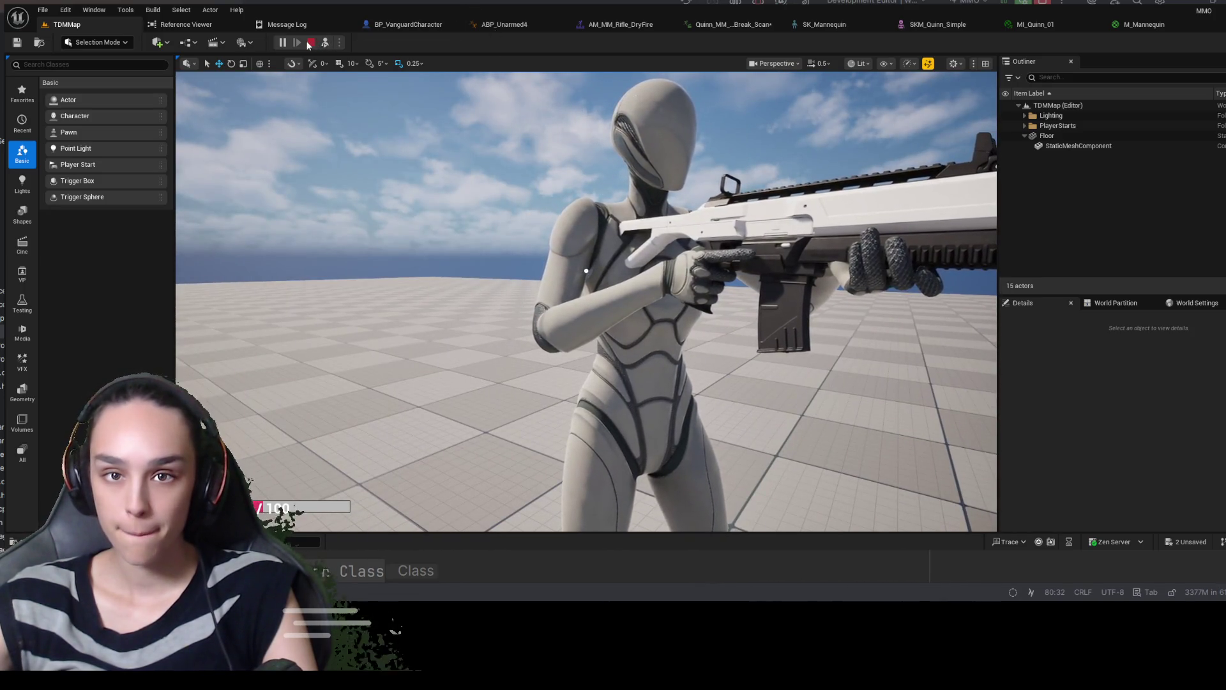
{"action": "key", "text": "Escape"}
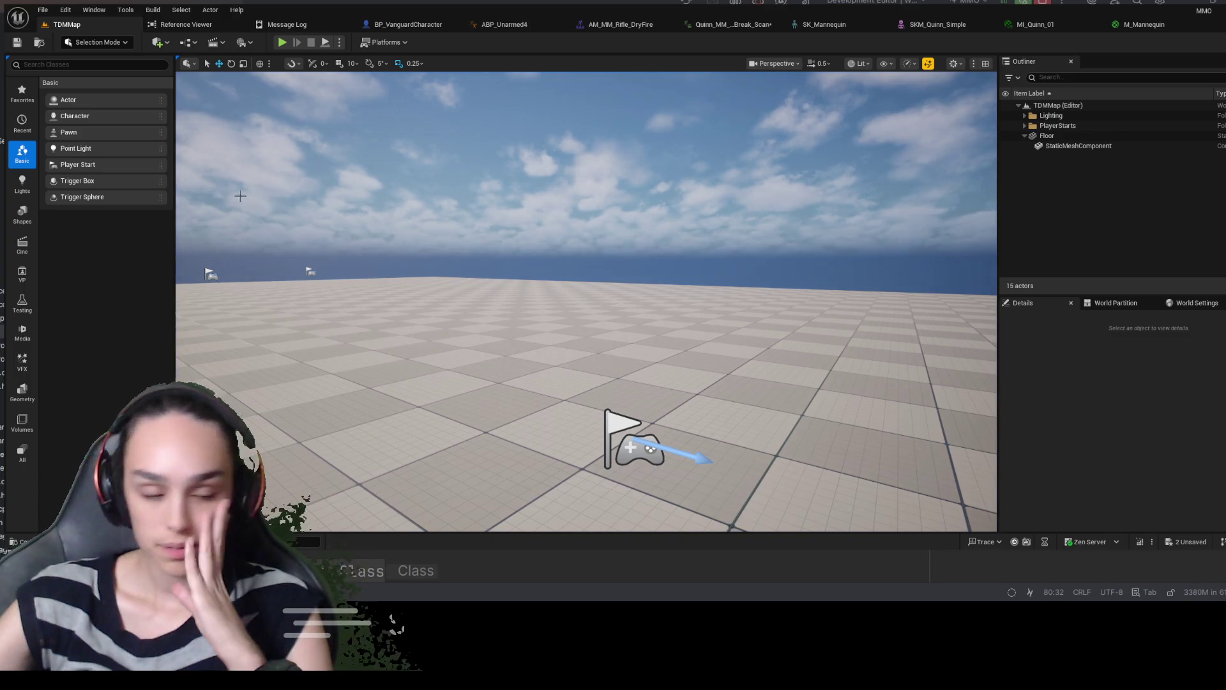
Open BP_ThirdPersonCharacter from ThirdPerson/Blueprints and open its SKM_Quinn_Simple mesh in the mesh editor
{"action": "key", "text": "ctrl+space"}
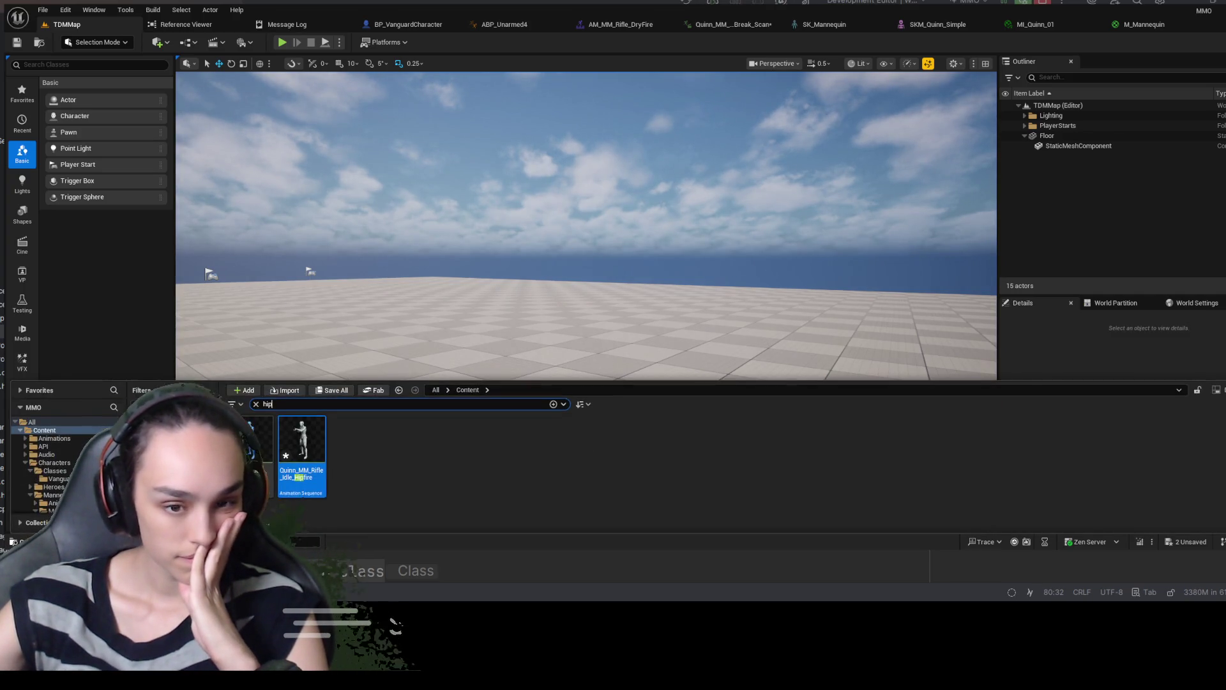
{"action": "left_click", "coordinate": [256, 404]}
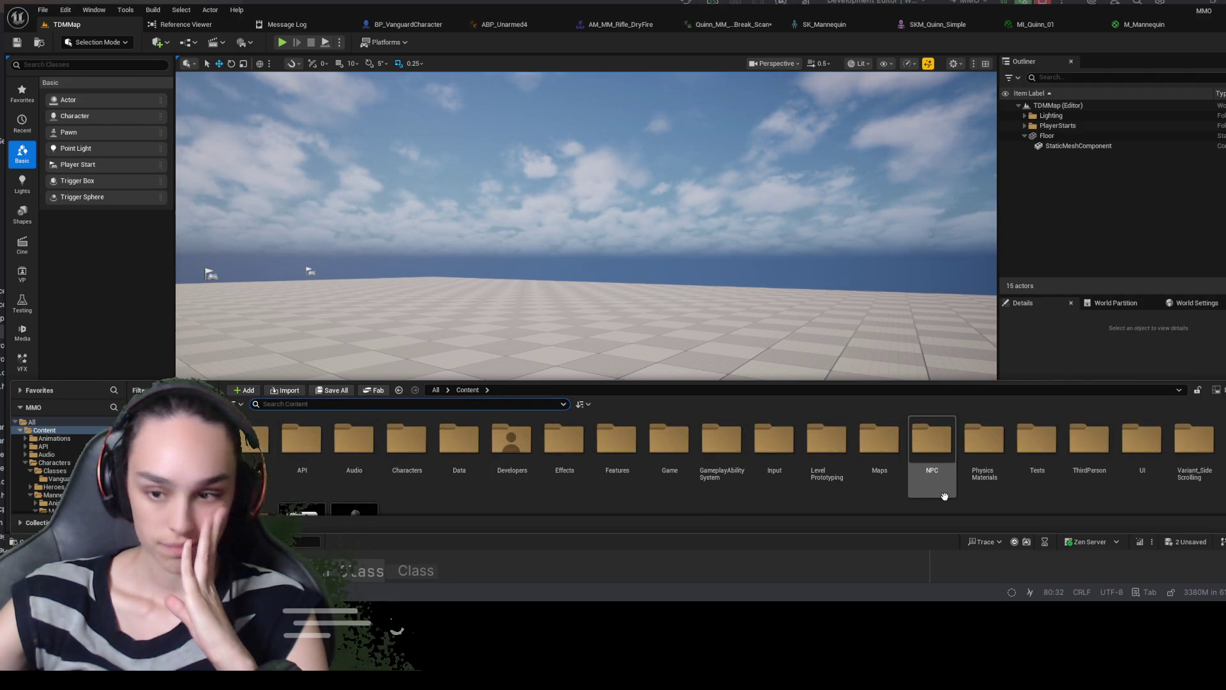
{"action": "double_click", "coordinate": [1090, 447]}
{"action": "double_click", "coordinate": [257, 438]}
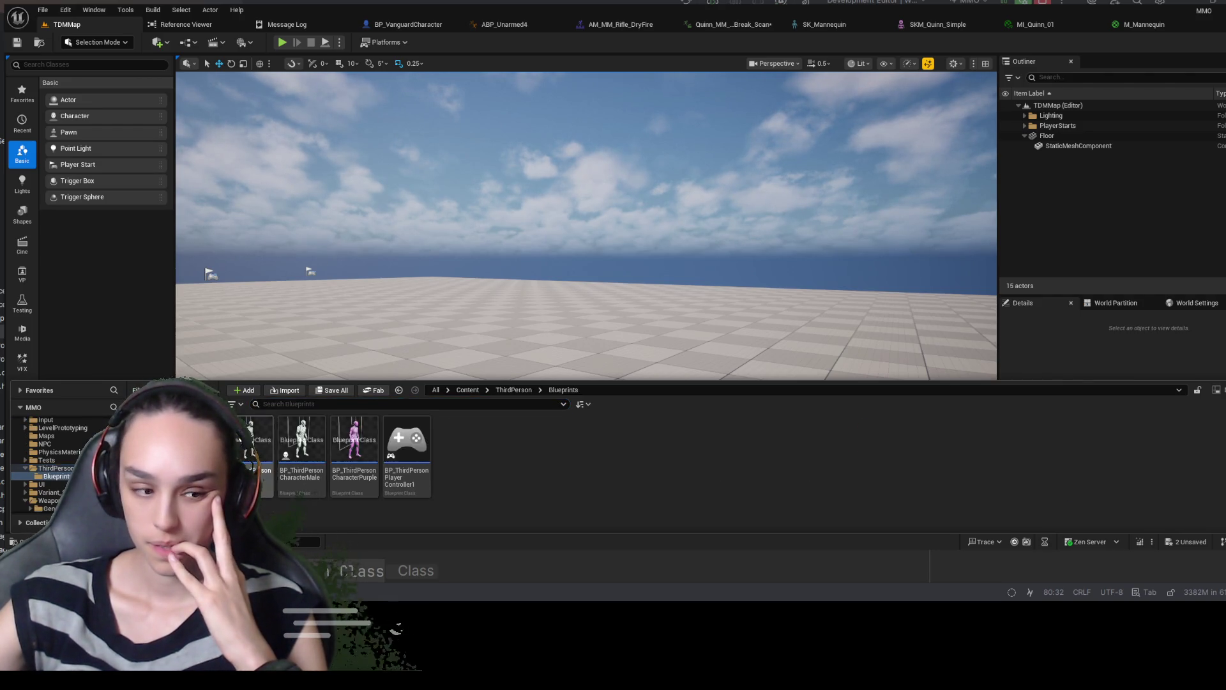
{"action": "double_click", "coordinate": [260, 442]}
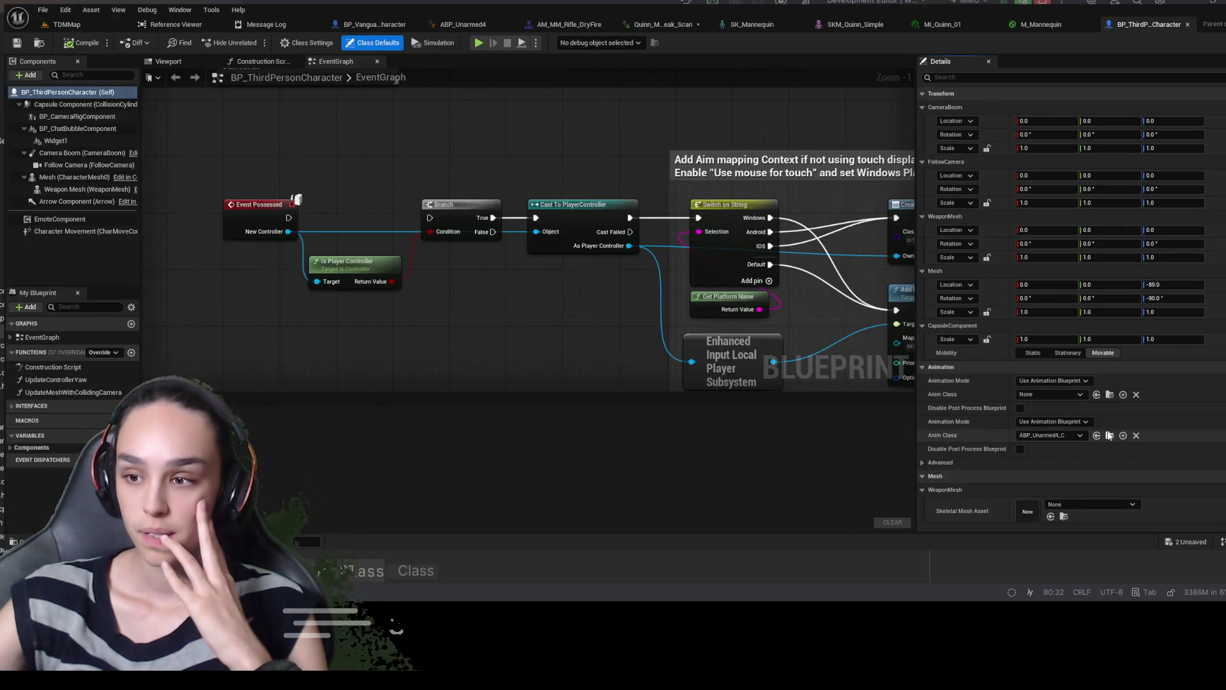
{"action": "scroll", "coordinate": [1102, 421], "scroll_direction": "down", "scroll_amount": 4}
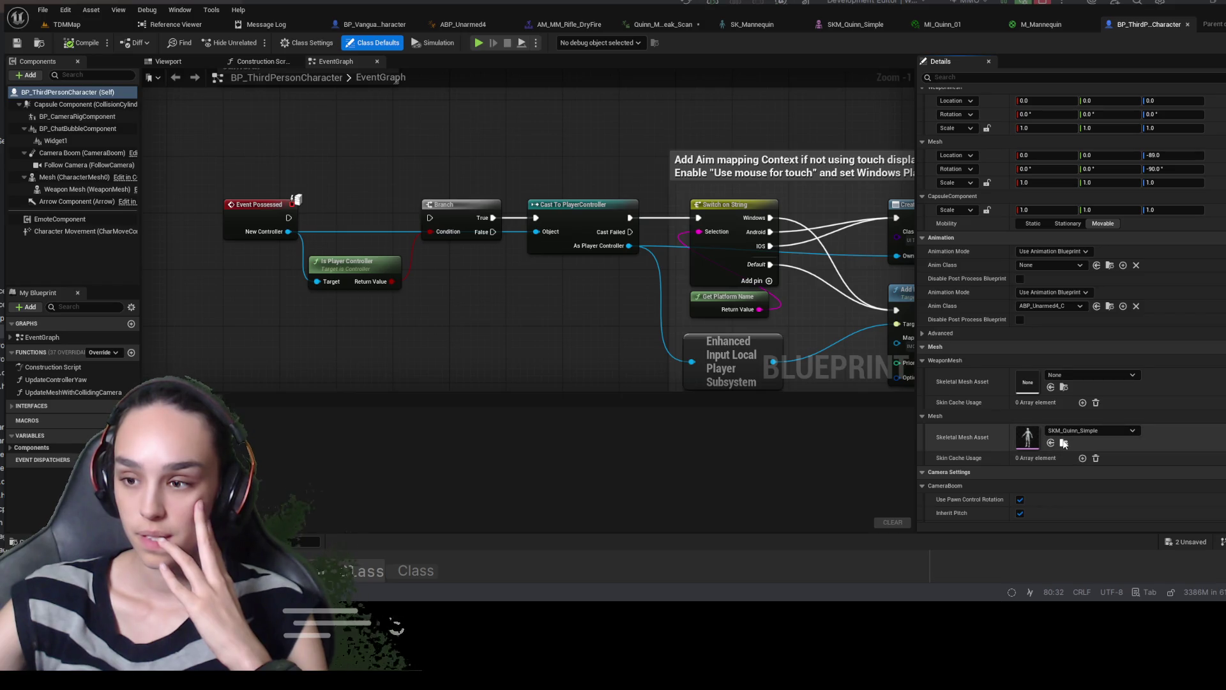
{"action": "left_click", "coordinate": [1063, 442]}
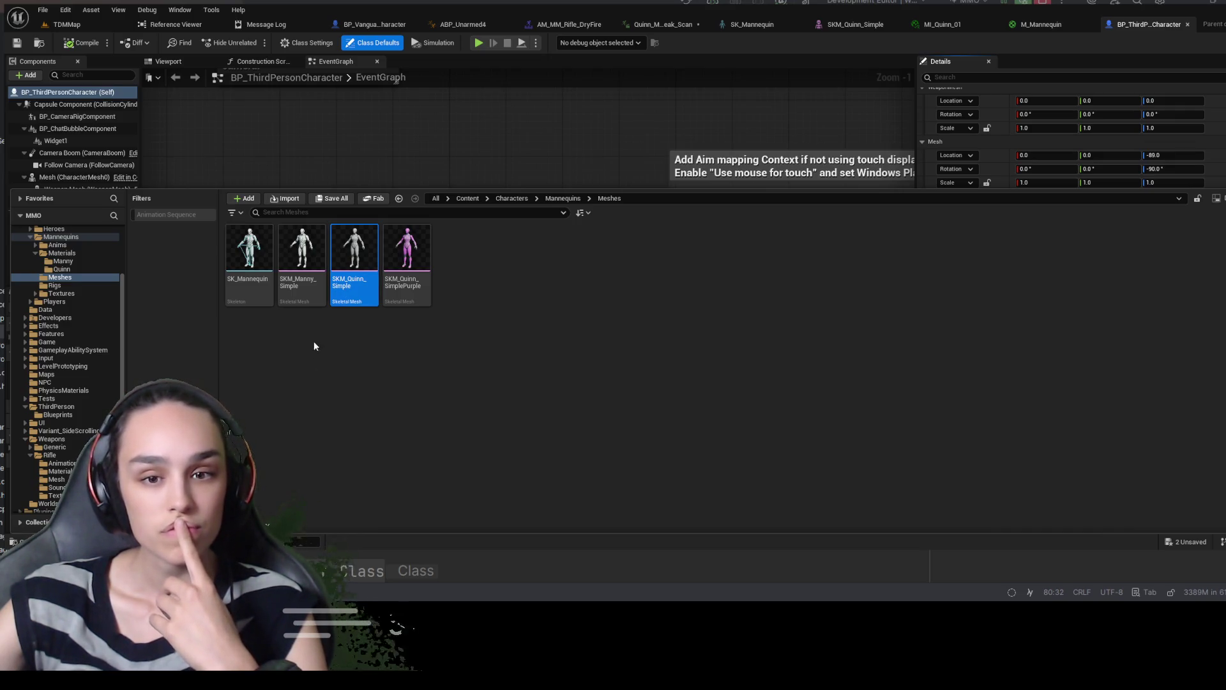
{"action": "left_click", "coordinate": [307, 270]}
{"action": "double_click", "coordinate": [345, 288]}
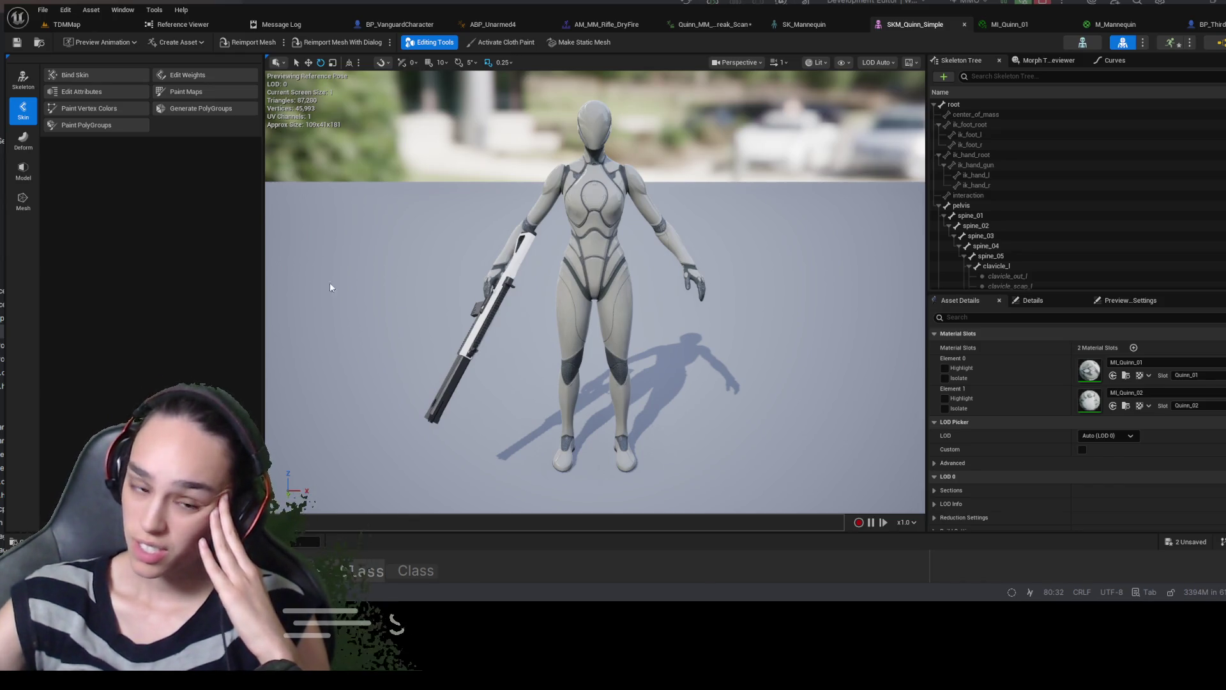
Orbit to a three-quarter view and set the preview animation to Quinn_MM_Rifle_Idle_Hipfire
{"action": "left_click_drag", "start_coordinate": [681, 228], "coordinate": [601, 231]}
{"action": "scroll", "coordinate": [595, 292], "scroll_direction": "up", "scroll_amount": 3}
{"action": "left_click_drag", "start_coordinate": [595, 291], "coordinate": [677, 291]}
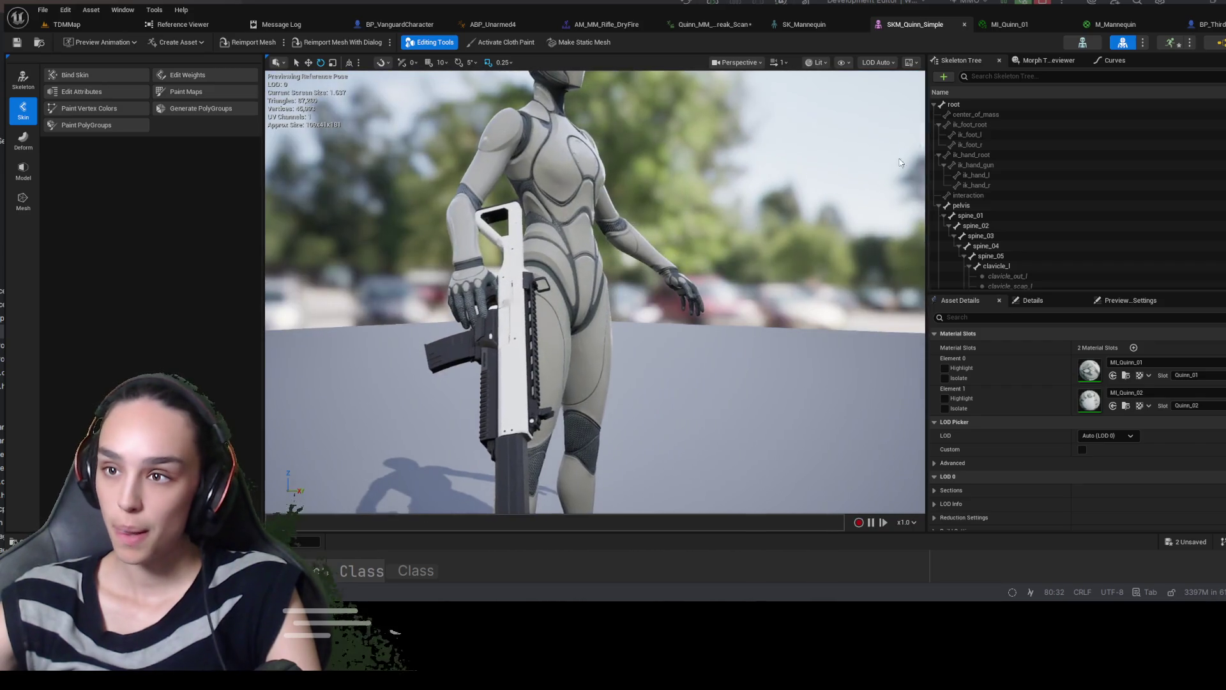
{"action": "left_click", "coordinate": [1044, 63]}
{"action": "left_click", "coordinate": [968, 62]}
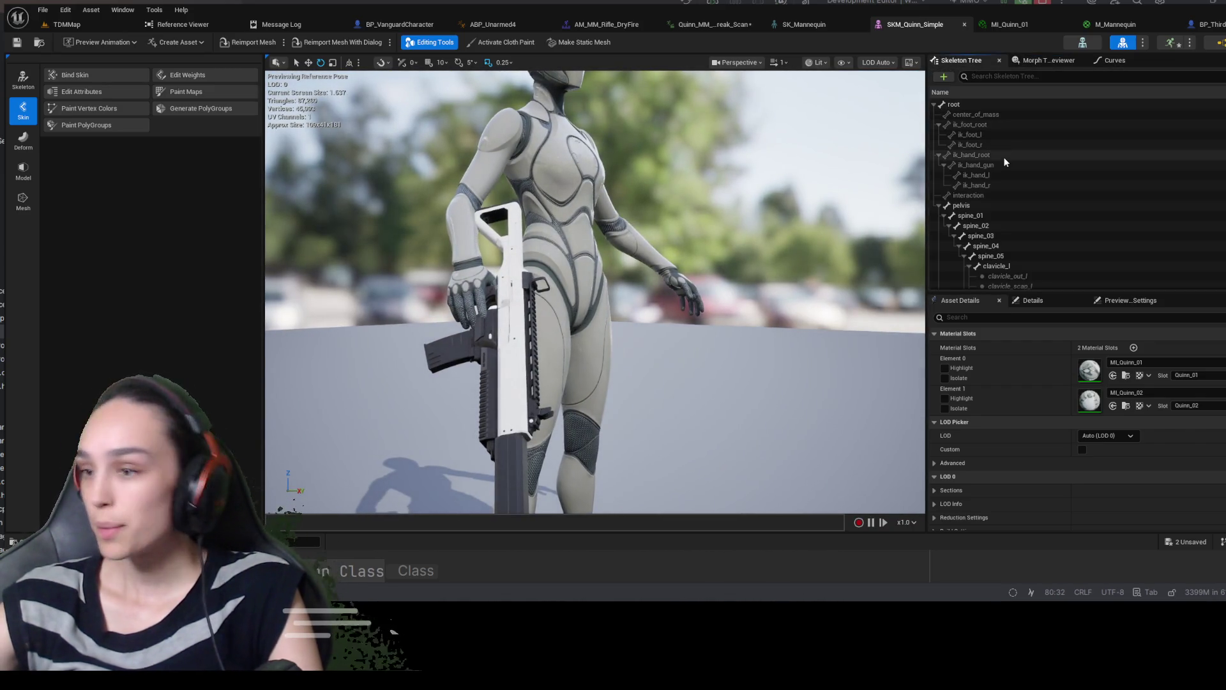
{"action": "left_click", "coordinate": [1128, 300]}
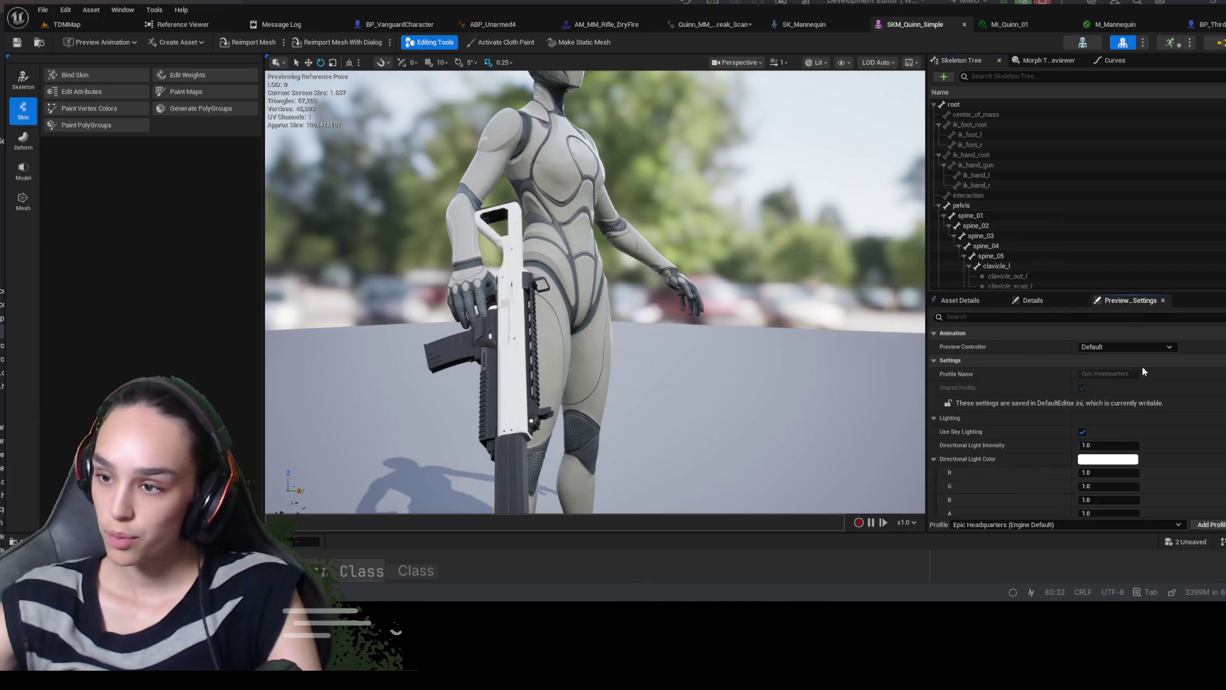
{"action": "left_click", "coordinate": [1138, 350]}
{"action": "left_click", "coordinate": [1151, 391]}
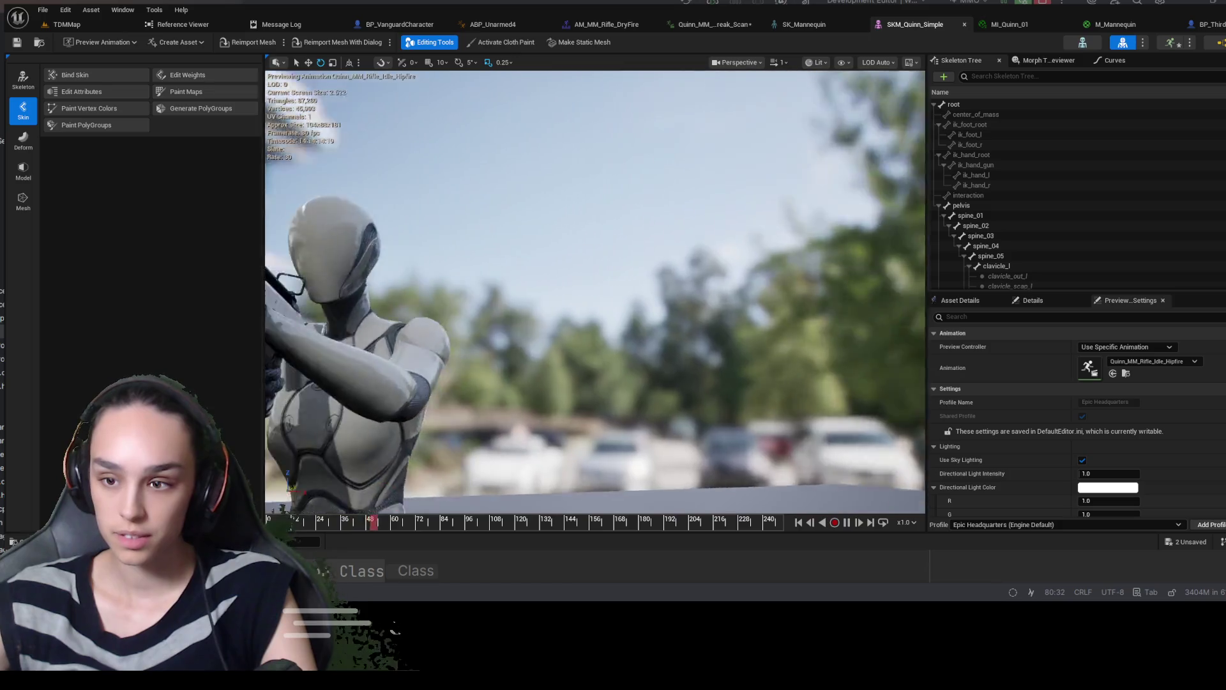
Orbit to a front view of the held rifle and switch to Skeleton mode
{"action": "left_click_drag", "start_coordinate": [594, 288], "coordinate": [767, 288]}
{"action": "mouse_move", "coordinate": [593, 287]}
{"action": "left_mouse_down"}
{"action": "mouse_move", "coordinate": [555, 288]}
{"action": "mouse_move", "coordinate": [670, 288]}
{"action": "left_mouse_up"}
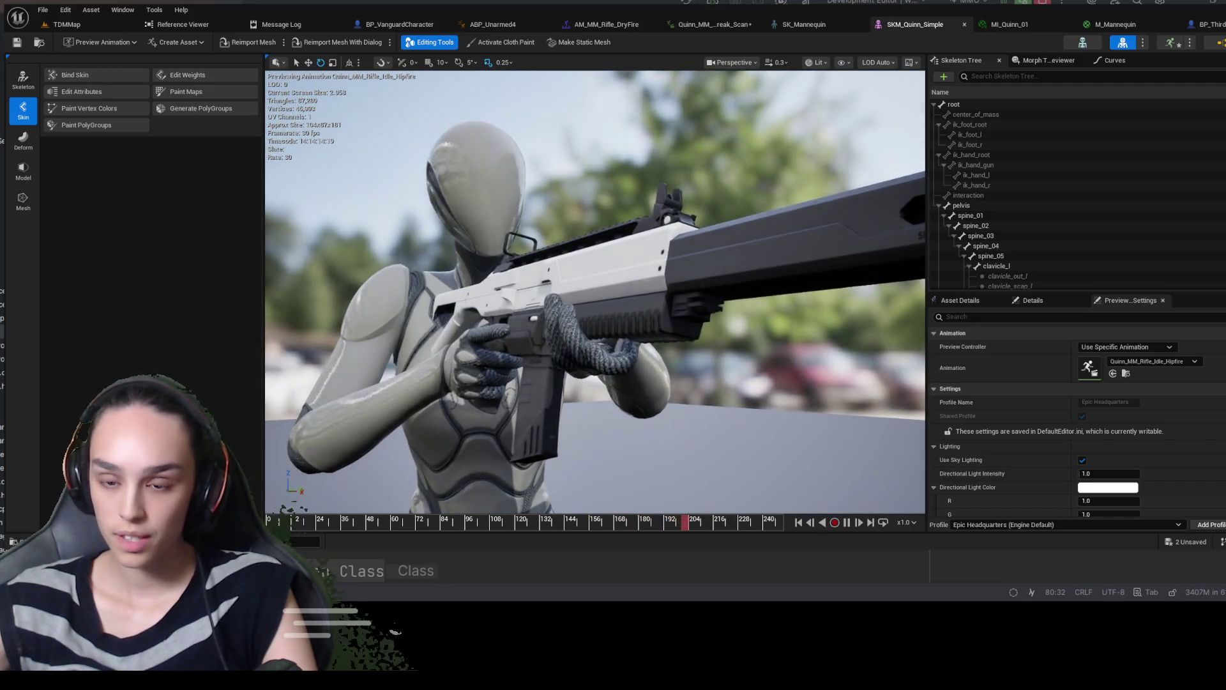
{"action": "left_click_drag", "start_coordinate": [594, 288], "coordinate": [671, 288]}
{"action": "left_click", "coordinate": [23, 80]}
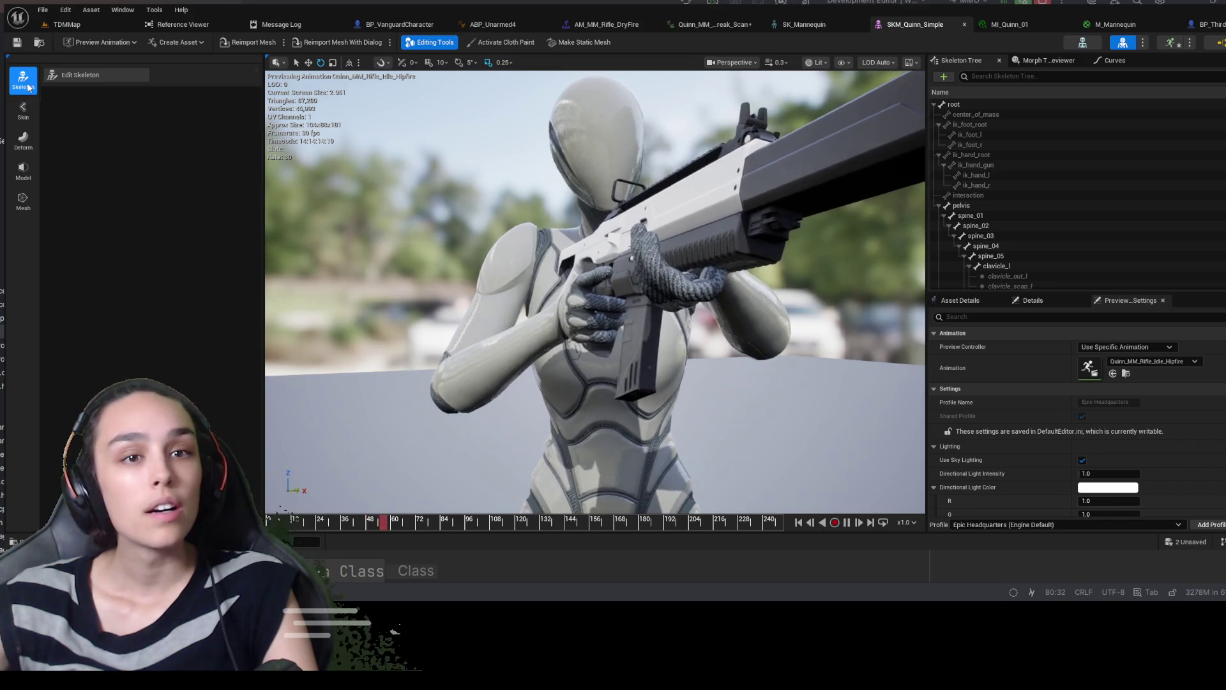
Start Edit Skeleton, then exit the bone editing tool
{"action": "left_click", "coordinate": [90, 75]}
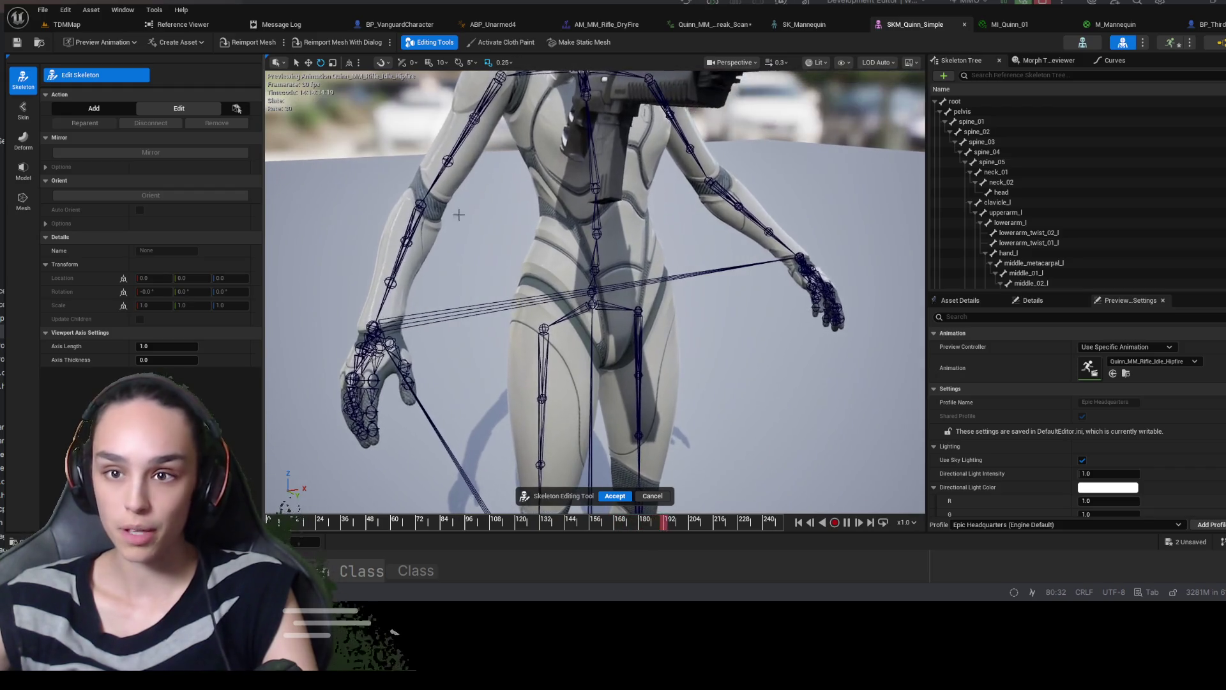
{"action": "left_click", "coordinate": [23, 109]}
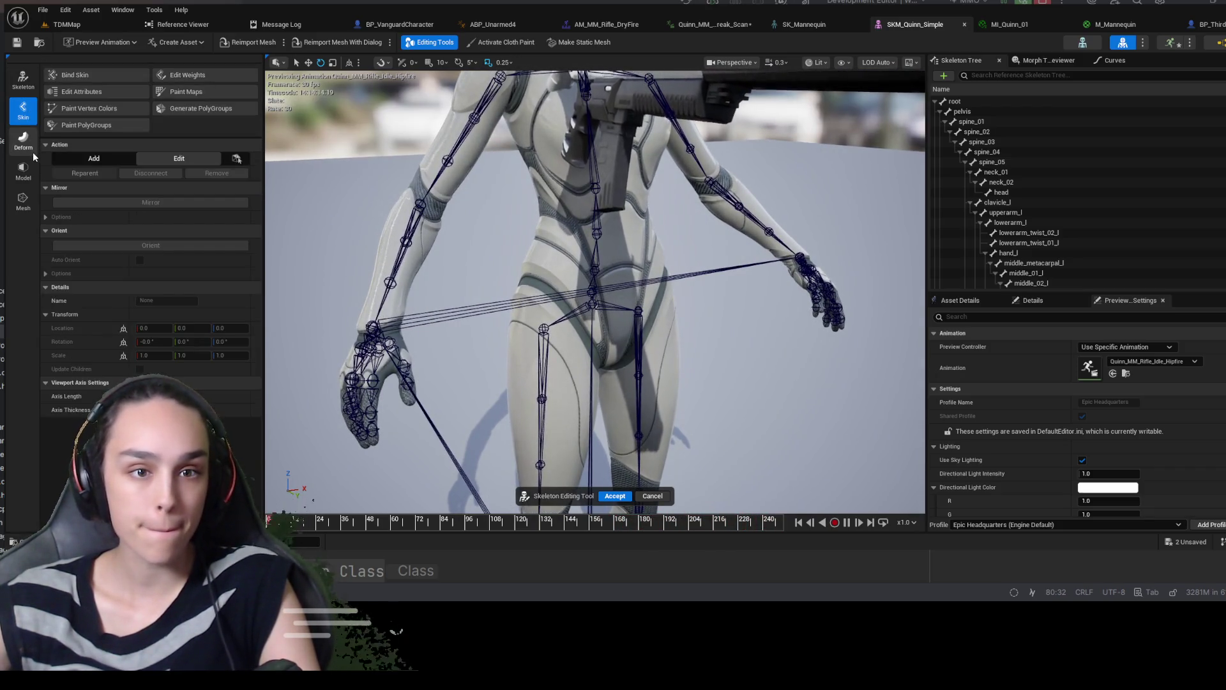
{"action": "left_click", "coordinate": [22, 80]}
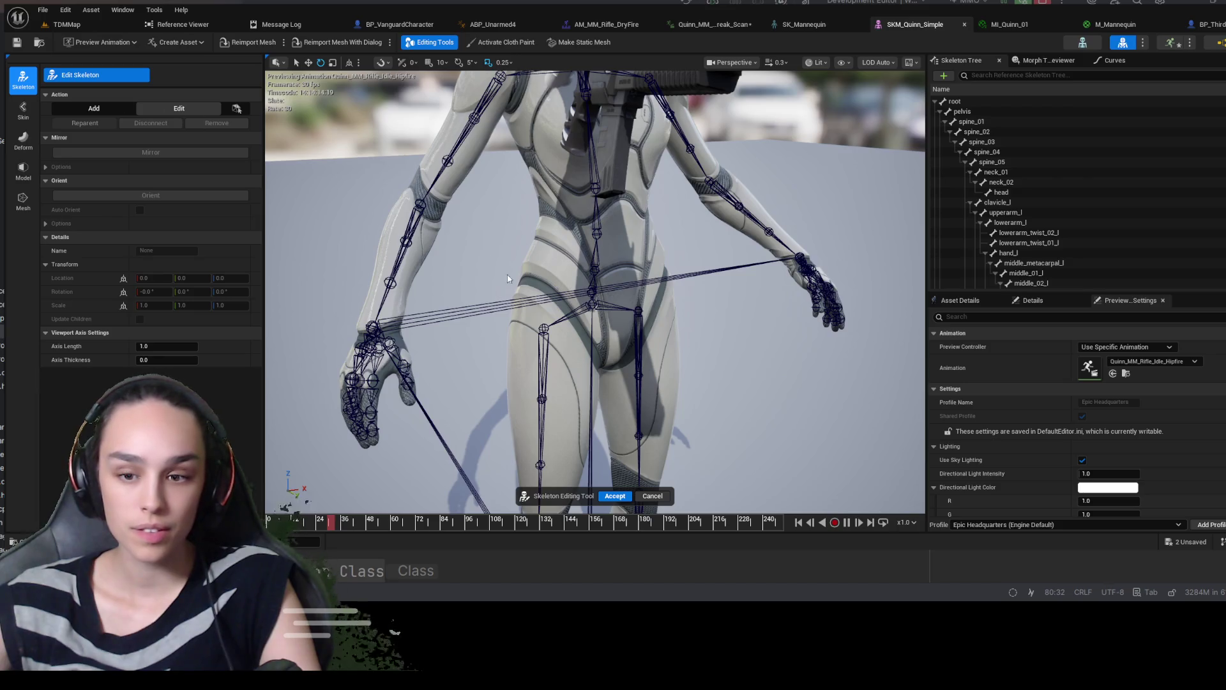
{"action": "key", "text": "Escape"}
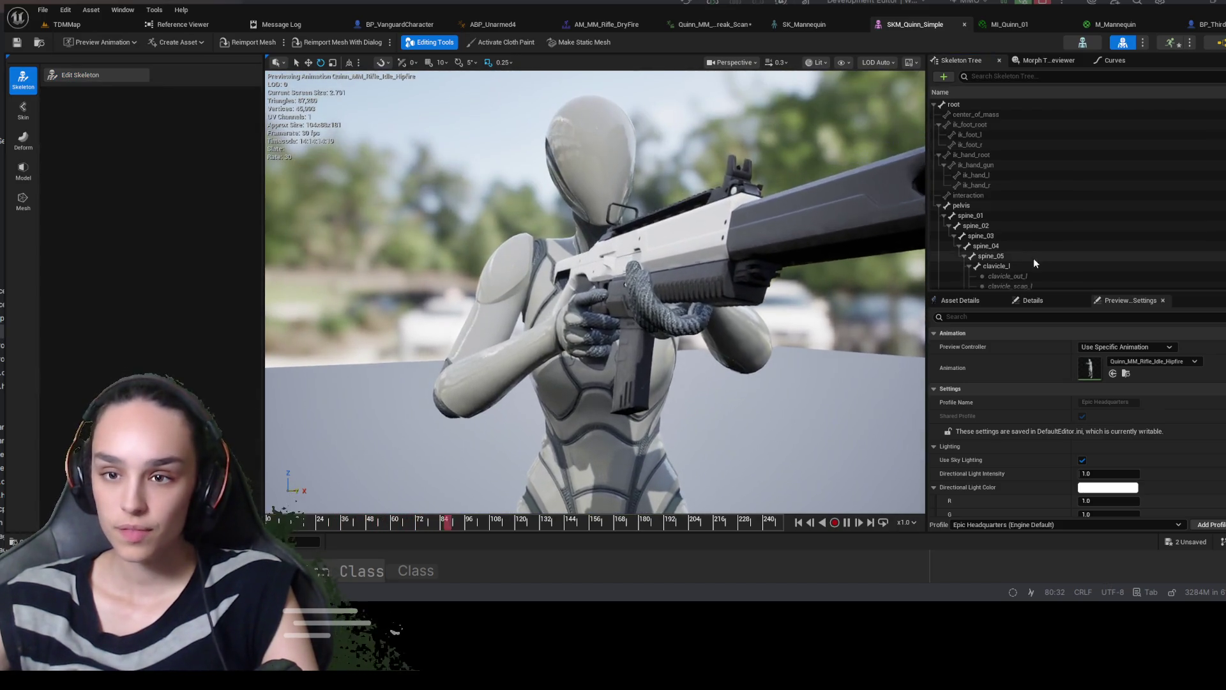
Select Weapon_R_Socket and zoom in to inspect the SK_Rifle grip in Quinn's right glove
{"action": "scroll", "coordinate": [1071, 211], "scroll_direction": "down", "scroll_amount": 10}
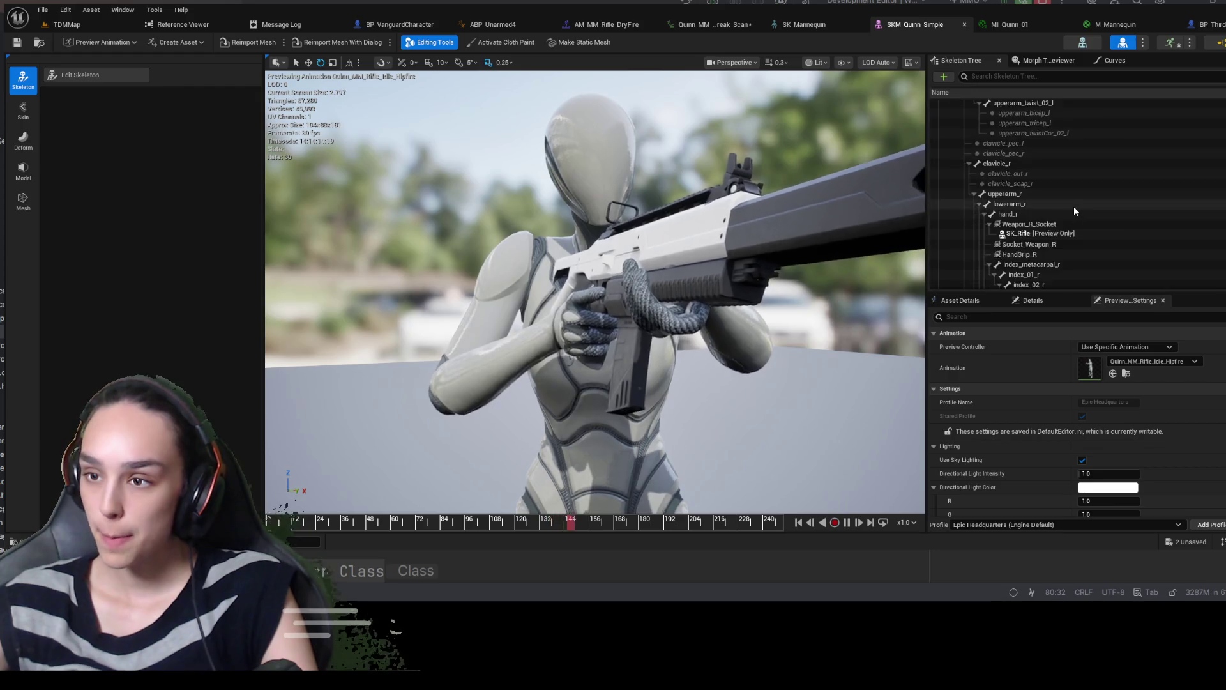
{"action": "scroll", "coordinate": [1073, 206], "scroll_direction": "down", "scroll_amount": 3}
{"action": "left_click", "coordinate": [1053, 127]}
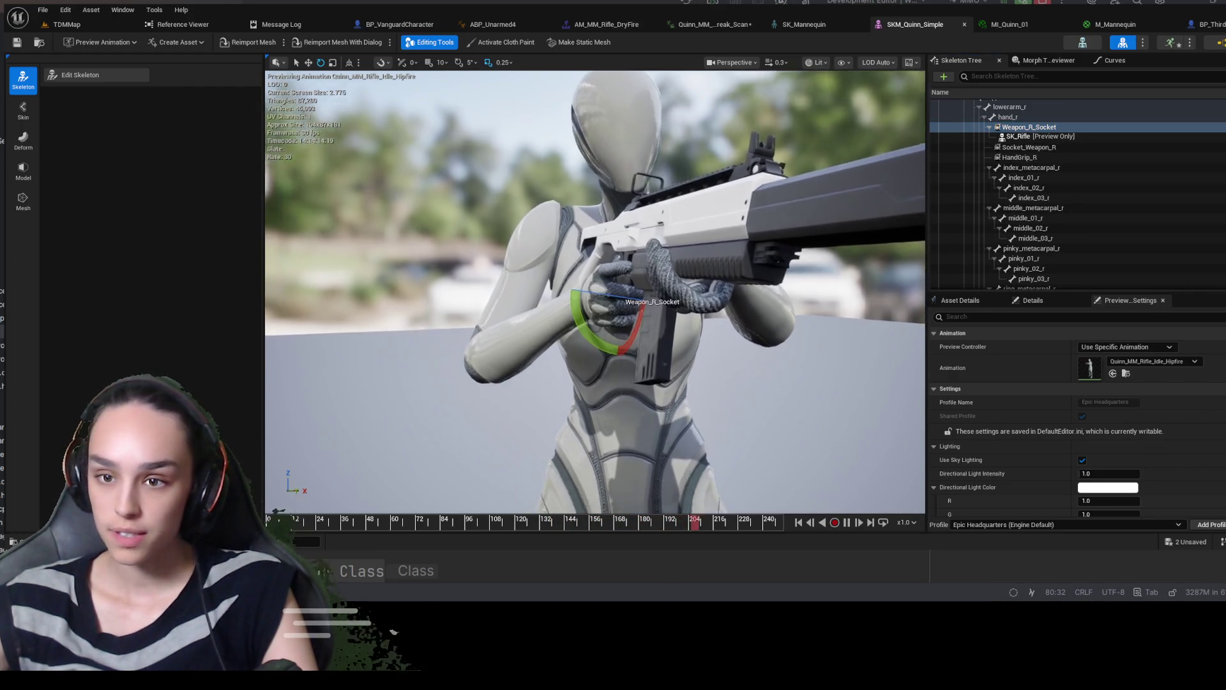
{"action": "mouse_move", "coordinate": [594, 287]}
{"action": "left_mouse_down"}
{"action": "mouse_move", "coordinate": [658, 281]}
{"action": "mouse_move", "coordinate": [511, 271]}
{"action": "left_mouse_up"}
{"action": "scroll", "coordinate": [594, 287], "scroll_direction": "up", "scroll_amount": 5}
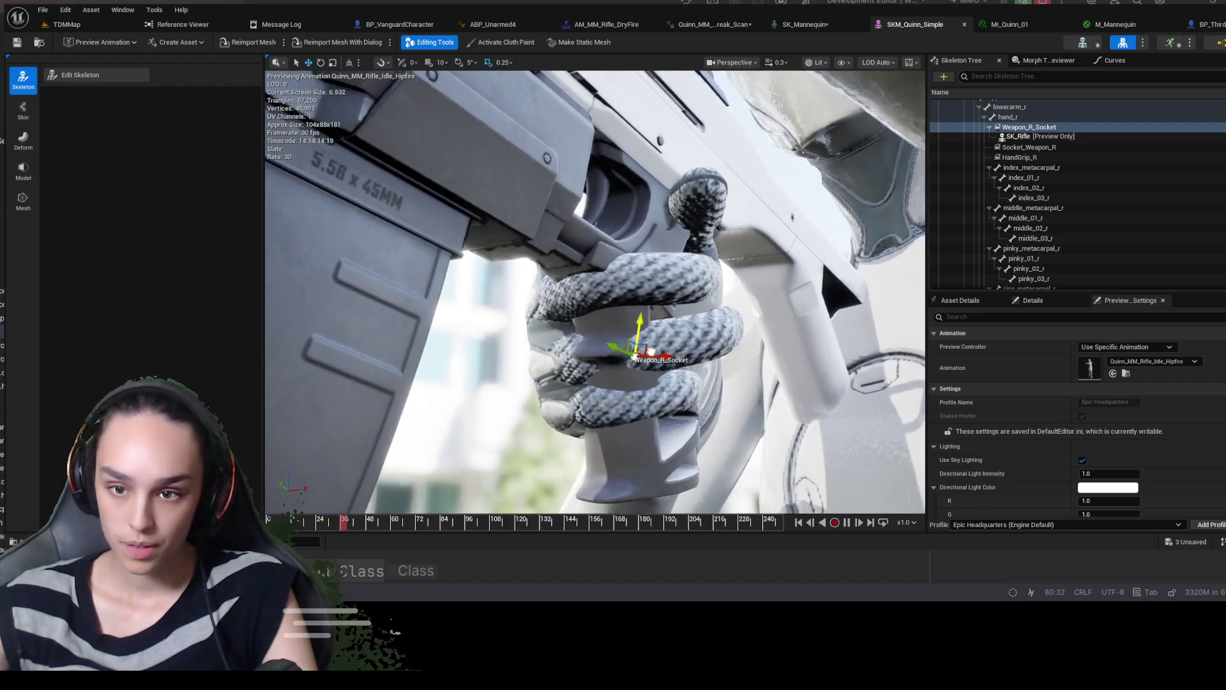
{"action": "mouse_move", "coordinate": [679, 380]}
{"action": "left_mouse_down"}
{"action": "mouse_move", "coordinate": [638, 357]}
{"action": "mouse_move", "coordinate": [679, 379]}
{"action": "left_mouse_up"}
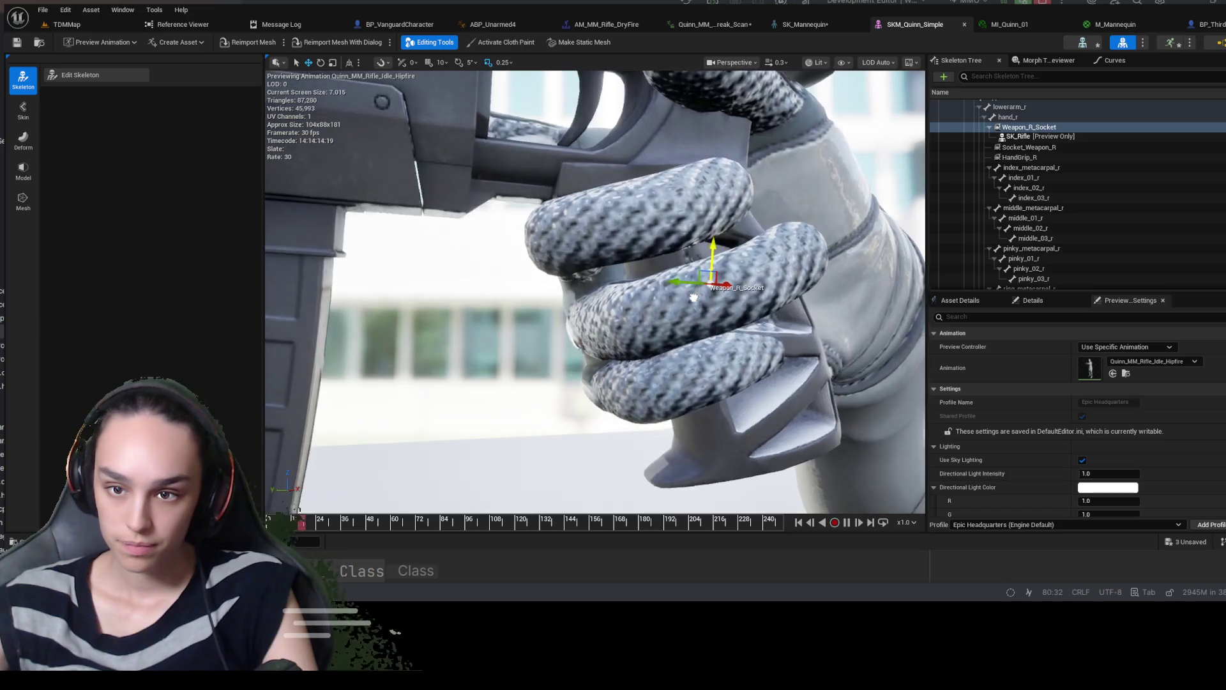
{"action": "mouse_move", "coordinate": [693, 296]}
{"action": "left_mouse_down"}
{"action": "mouse_move", "coordinate": [500, 441]}
{"action": "mouse_move", "coordinate": [479, 396]}
{"action": "mouse_move", "coordinate": [415, 332]}
{"action": "mouse_move", "coordinate": [388, 367]}
{"action": "mouse_move", "coordinate": [504, 345]}
{"action": "left_mouse_up"}
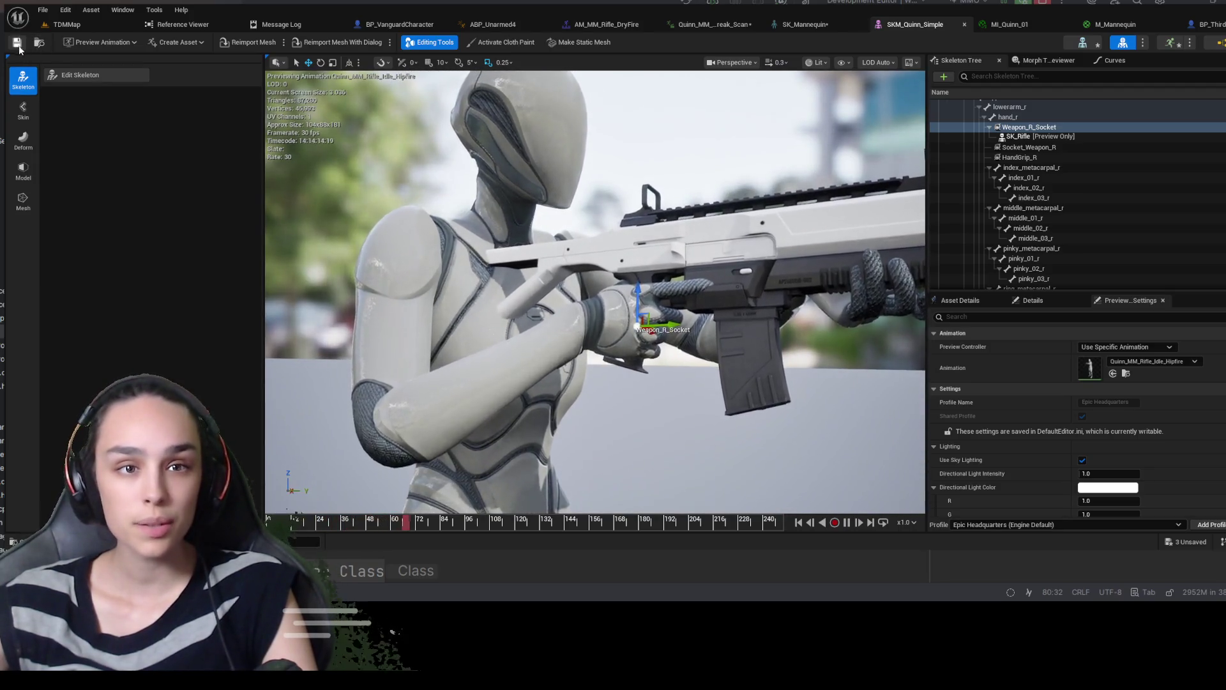
Play-test TDMMap to inspect the rifle grip, stop, then bring up SK_Mannequin and BP_ThirdPersonCharacter
{"action": "left_click", "coordinate": [119, 22]}
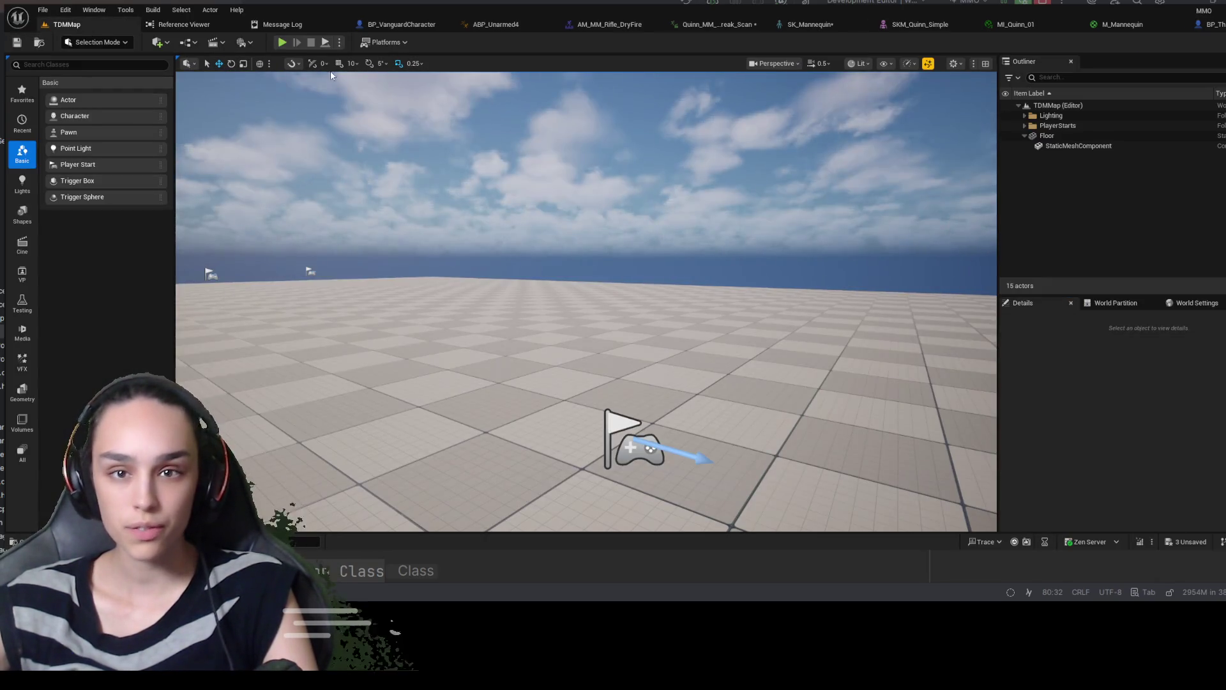
{"action": "left_click", "coordinate": [281, 43]}
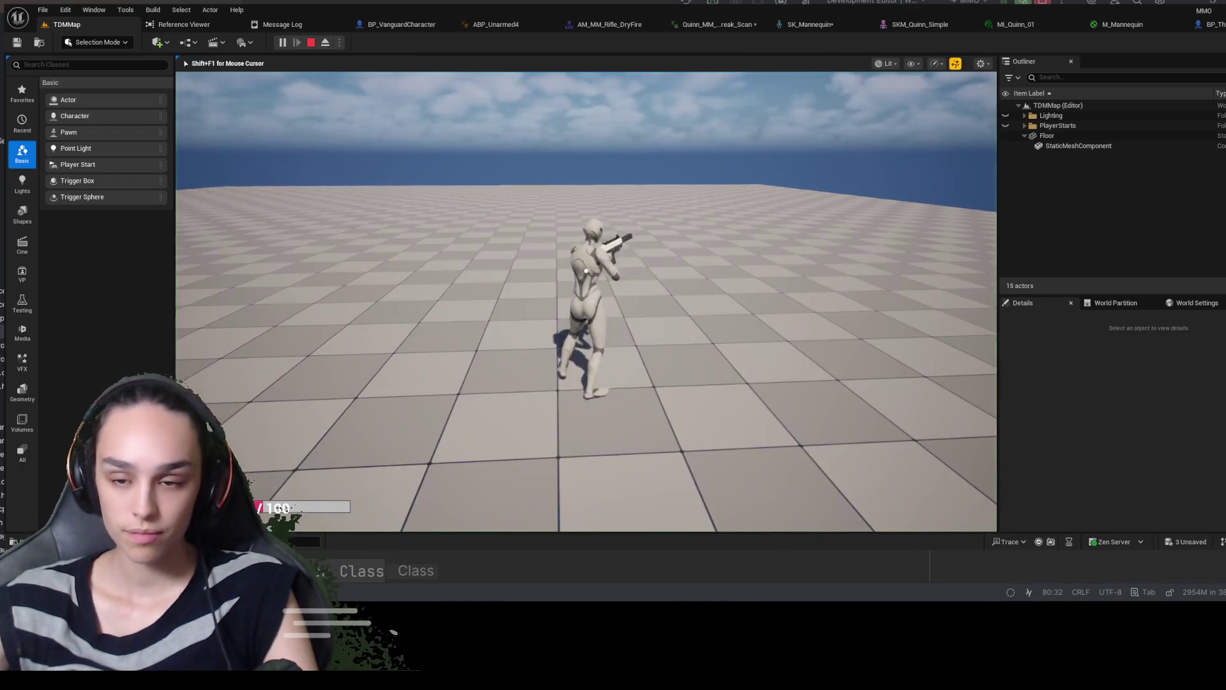
{"action": "key", "text": "F8"}
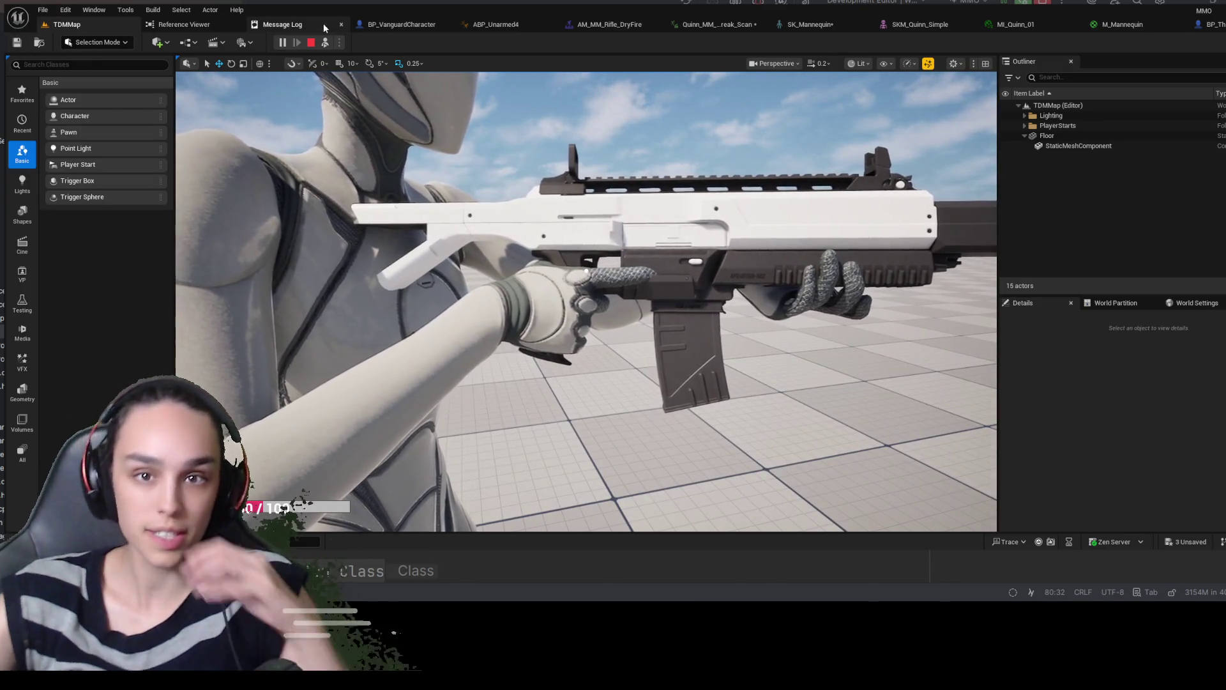
{"action": "left_click", "coordinate": [311, 43]}
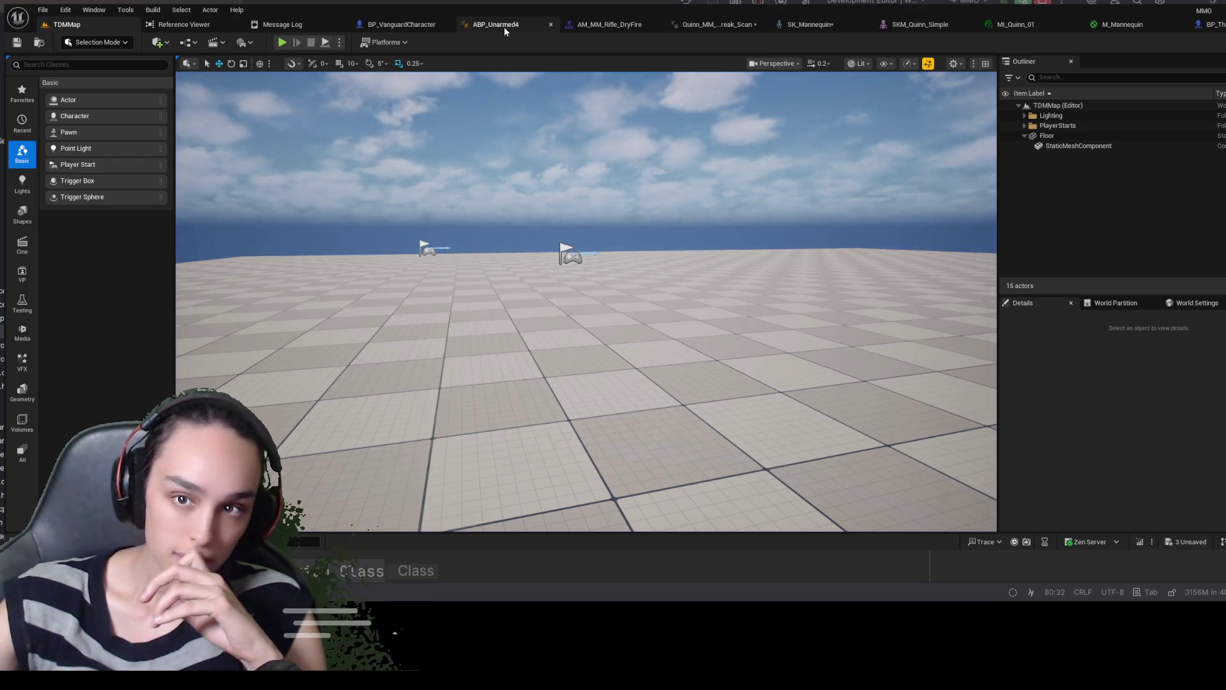
{"action": "left_click", "coordinate": [778, 26]}
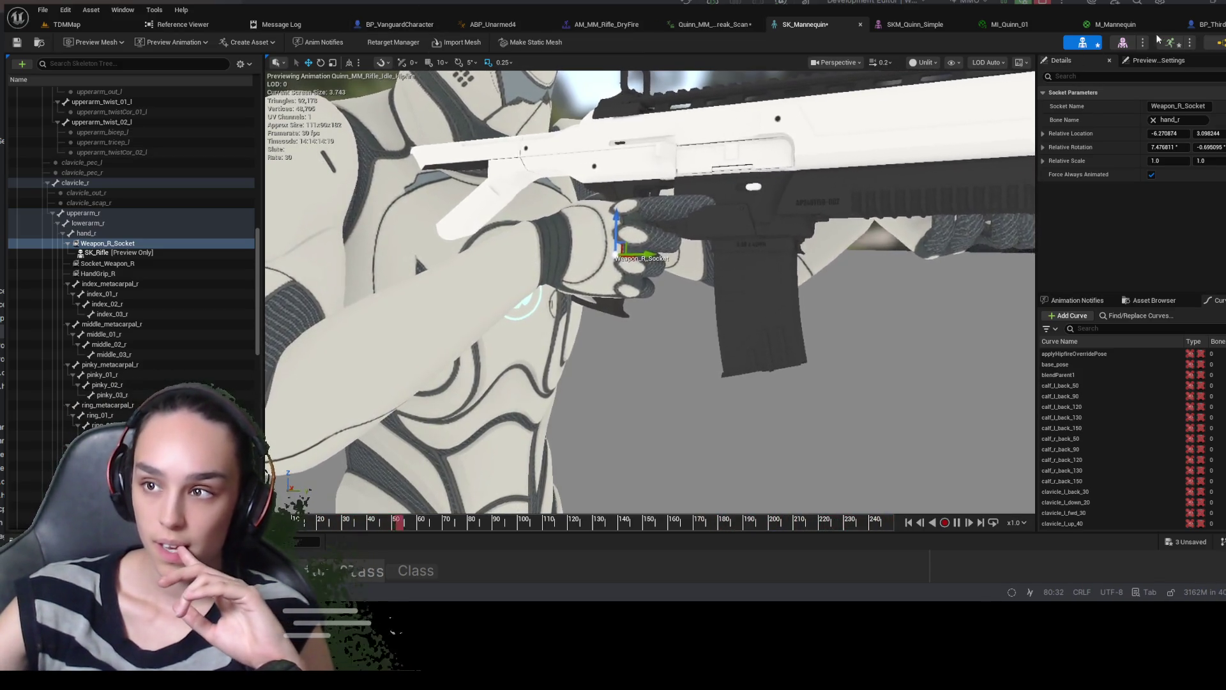
{"action": "left_click", "coordinate": [1209, 24]}
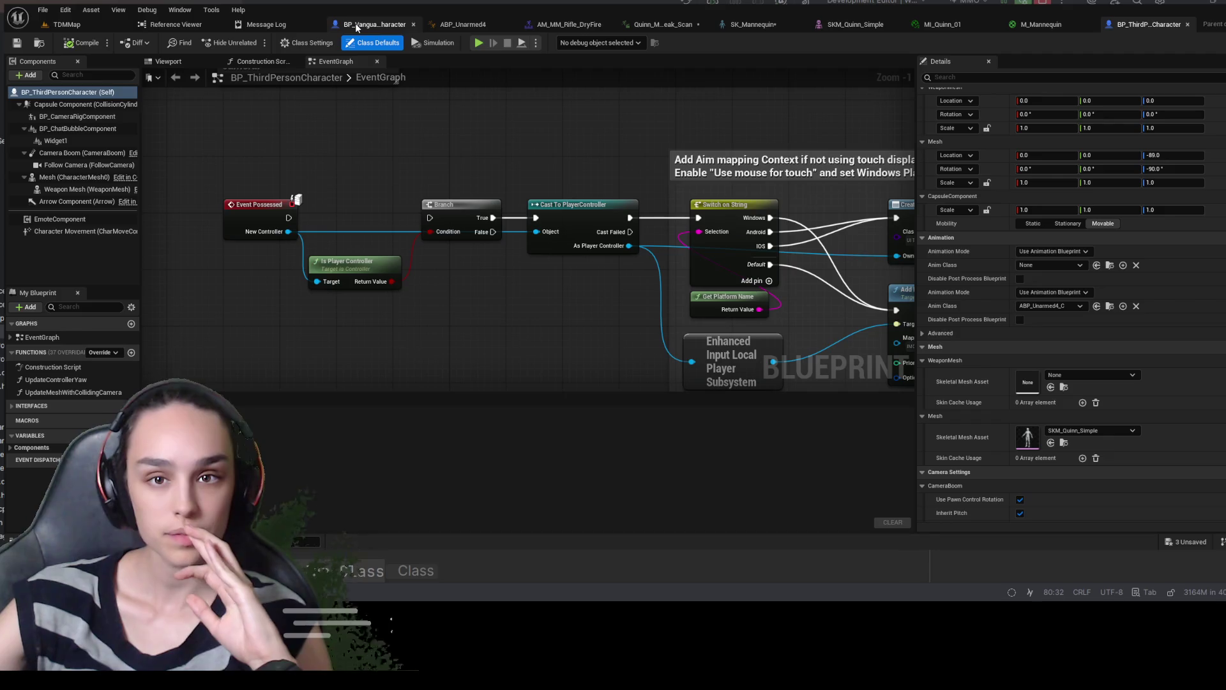
Scroll BP_ThirdPersonCharacter's mesh Details, revisit SK_Mannequin, and return to TDMMap facing the spawn flags
{"action": "scroll", "coordinate": [1041, 378], "scroll_direction": "down", "scroll_amount": 4}
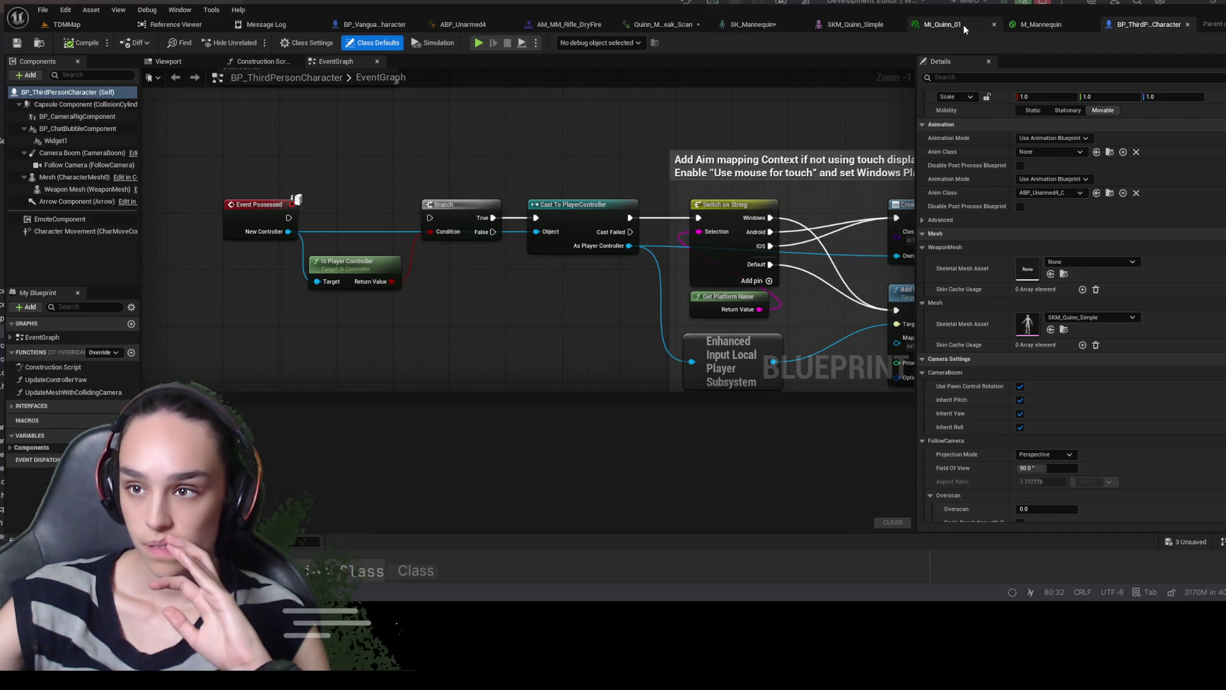
{"action": "left_click", "coordinate": [741, 24]}
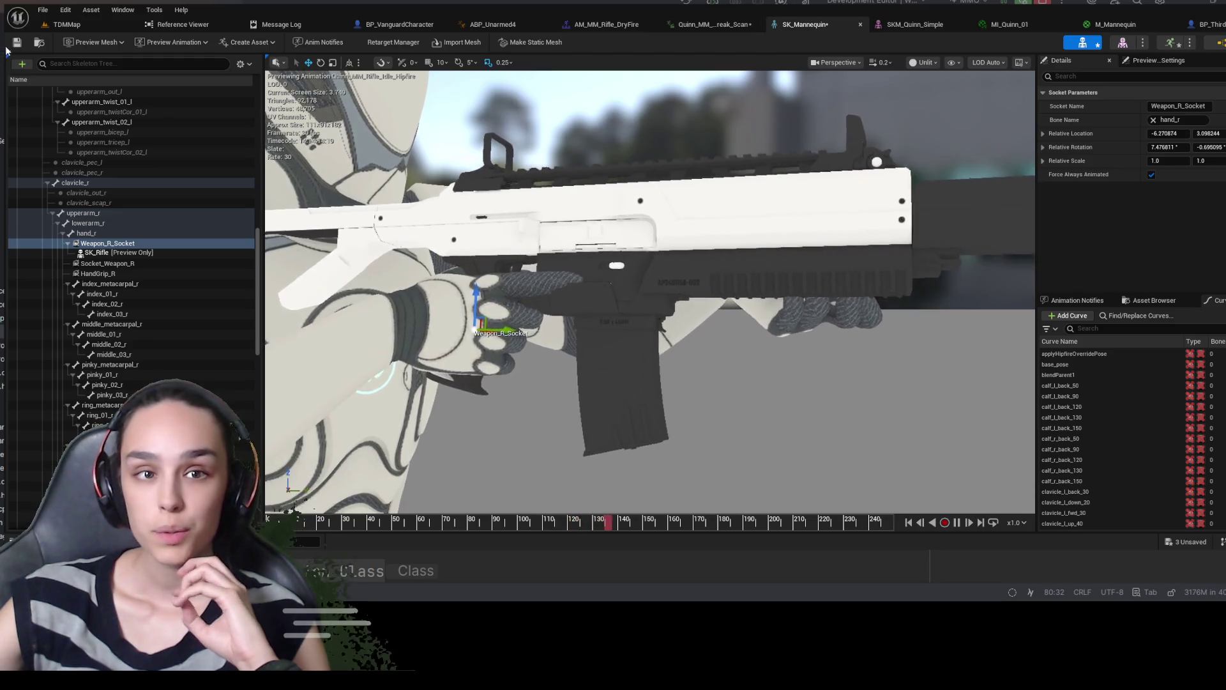
{"action": "left_click", "coordinate": [67, 24]}
{"action": "left_click_drag", "start_coordinate": [563, 211], "coordinate": [492, 202]}
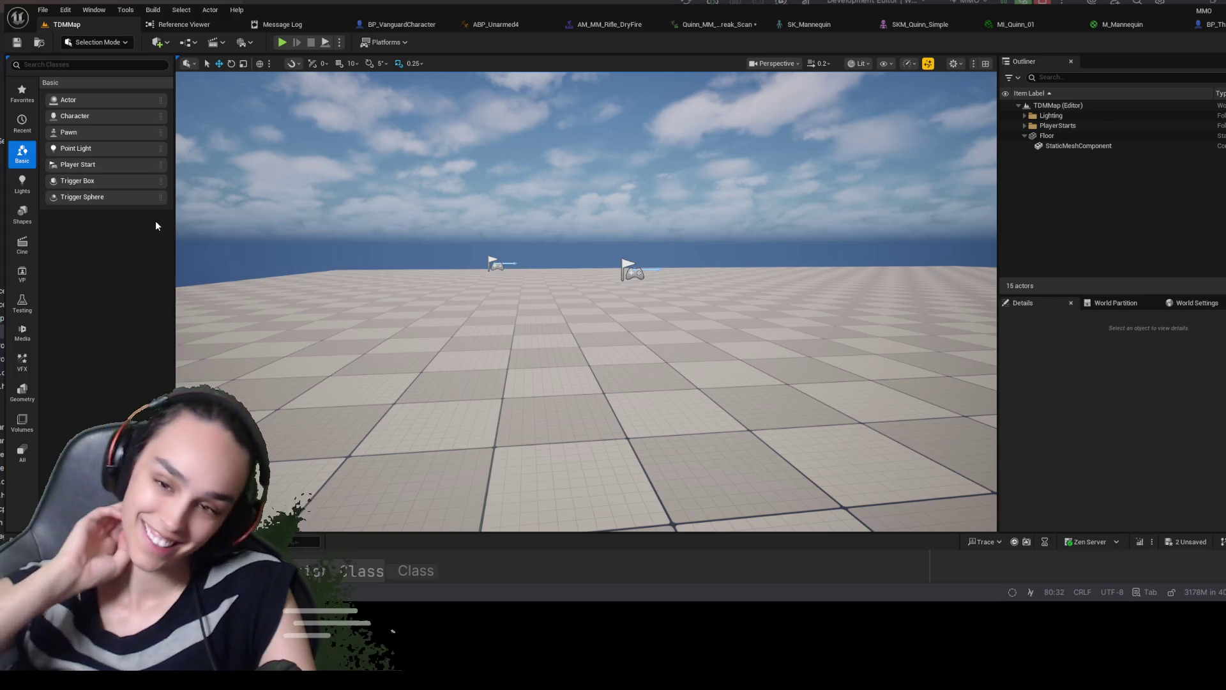
Tilt the TDMMap view skyward, then open the content drawer on Characters/Mannequins/Meshes
{"action": "left_click_drag", "start_coordinate": [481, 268], "coordinate": [481, 268]}
{"action": "scroll", "coordinate": [481, 268], "scroll_direction": "up", "scroll_amount": 3}
{"action": "scroll", "coordinate": [481, 268], "scroll_direction": "down", "scroll_amount": 5}
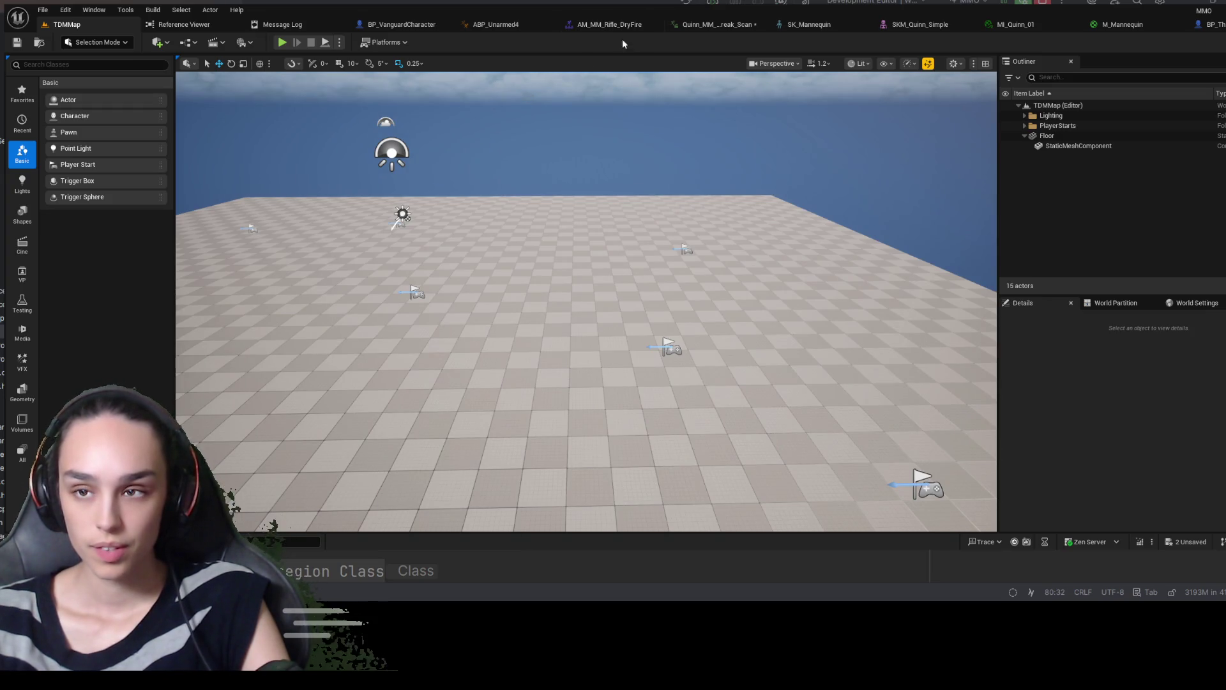
{"action": "key", "text": "ctrl+space"}
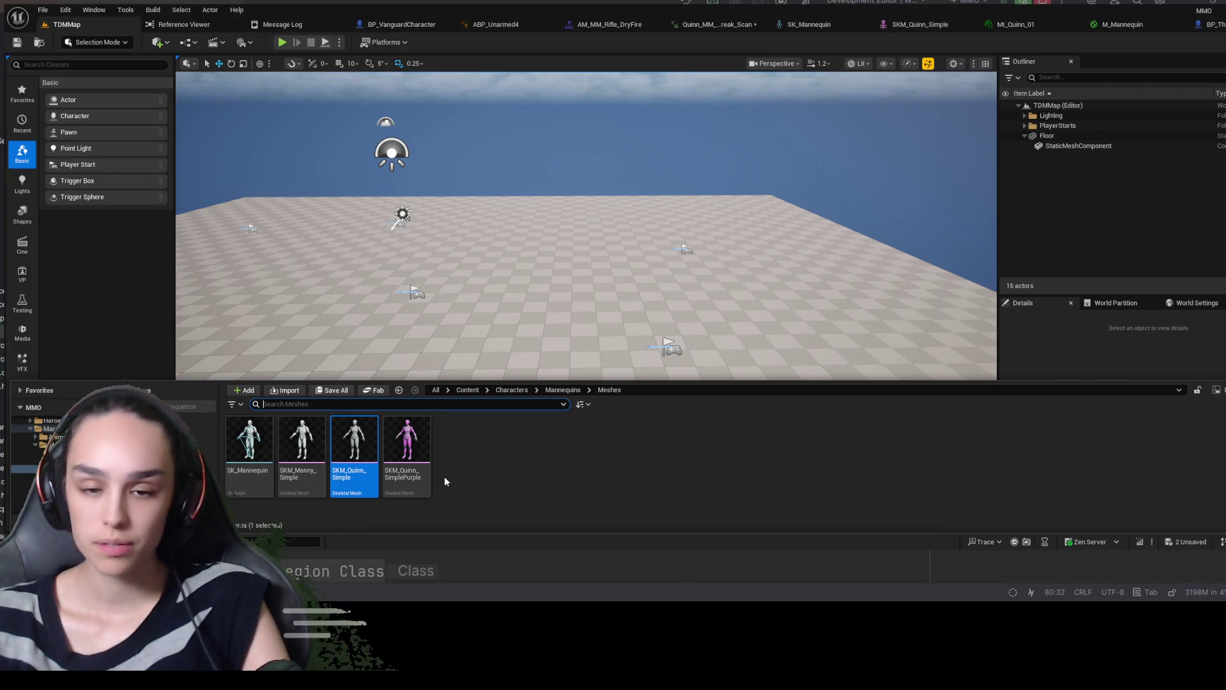
Open BP_ThirdPersonCharacterMale from Content/ThirdPerson/Blueprints
{"action": "left_click", "coordinate": [467, 390]}
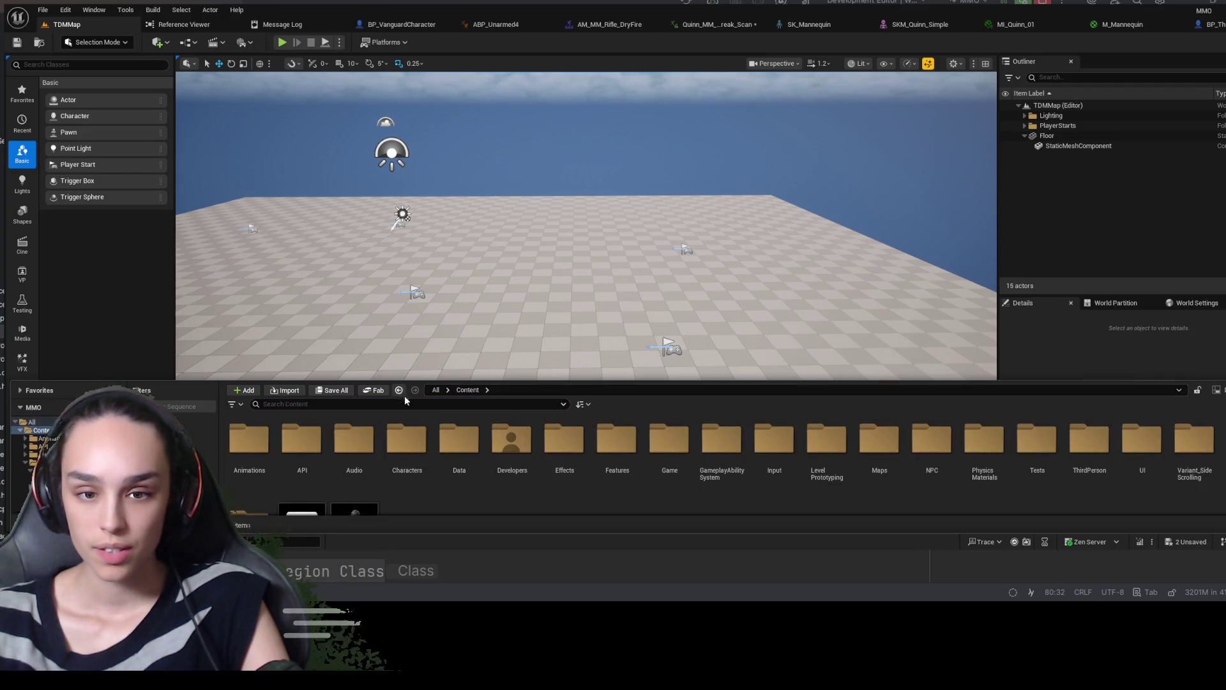
{"action": "left_click", "coordinate": [1088, 446]}
{"action": "double_click", "coordinate": [1088, 445]}
{"action": "left_click", "coordinate": [248, 440]}
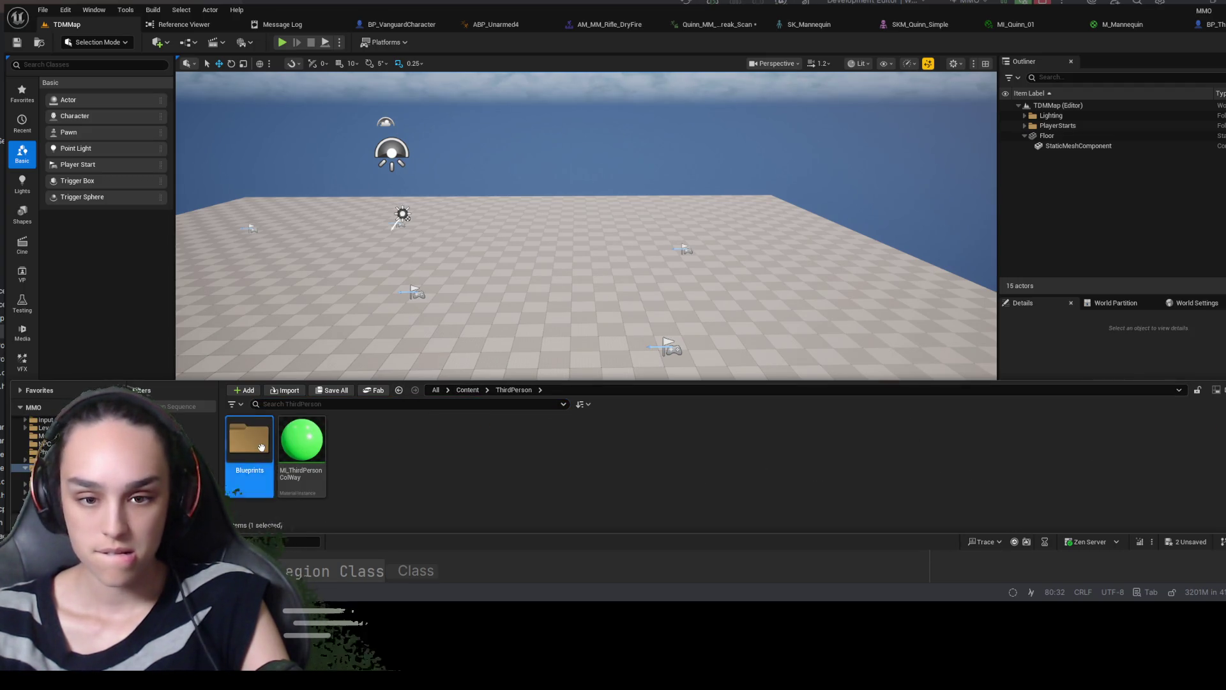
{"action": "double_click", "coordinate": [251, 439]}
{"action": "left_click", "coordinate": [312, 447]}
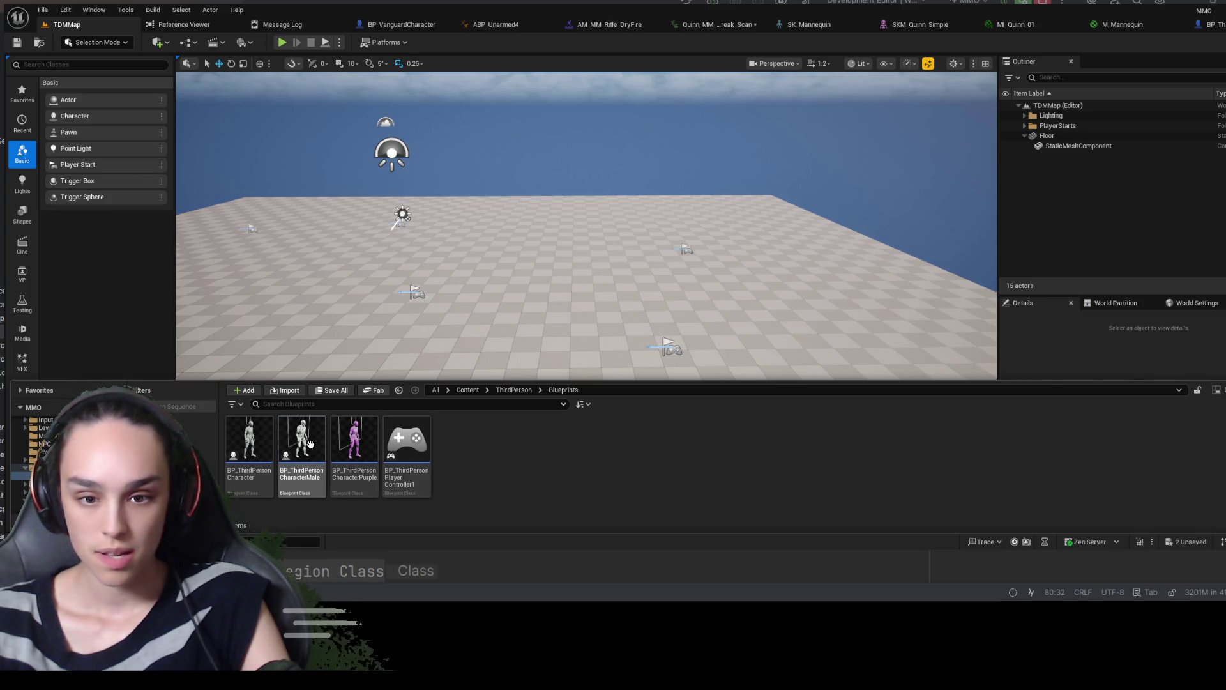
{"action": "double_click", "coordinate": [313, 449]}
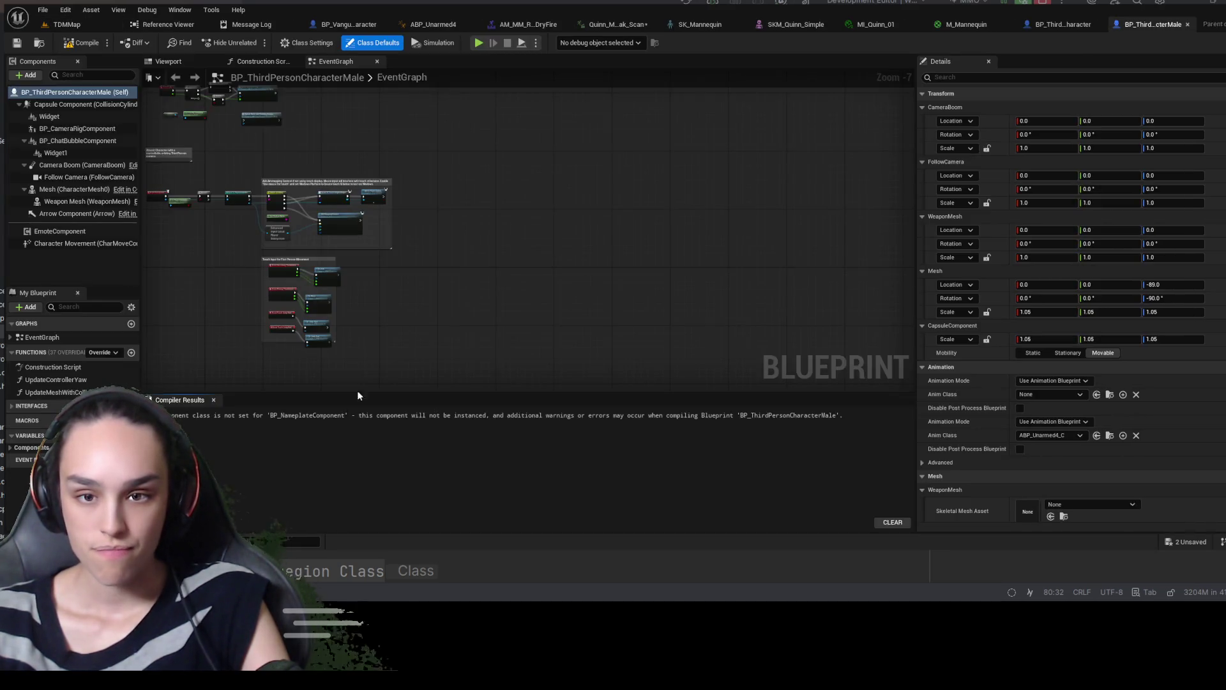
Set the body mesh to SKM_Manny_Simple with the SK_Rifle weapon mesh, then compile and save
{"action": "left_click", "coordinate": [188, 64]}
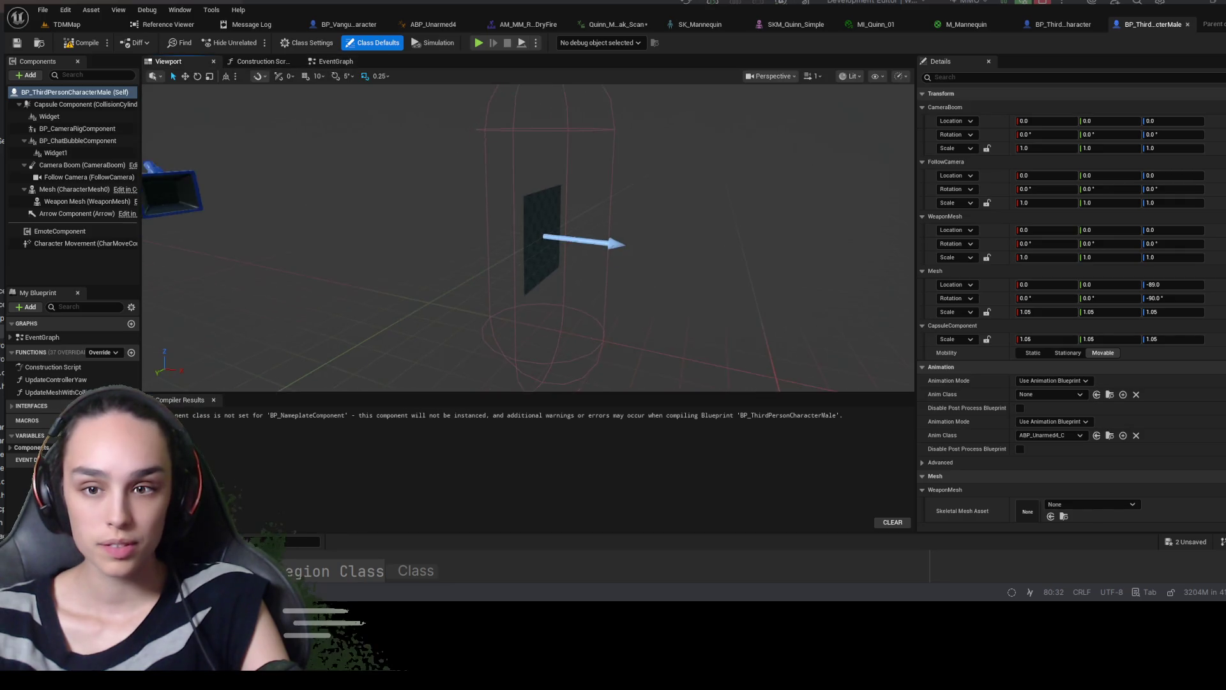
{"action": "scroll", "coordinate": [528, 236], "scroll_direction": "up", "scroll_amount": 6}
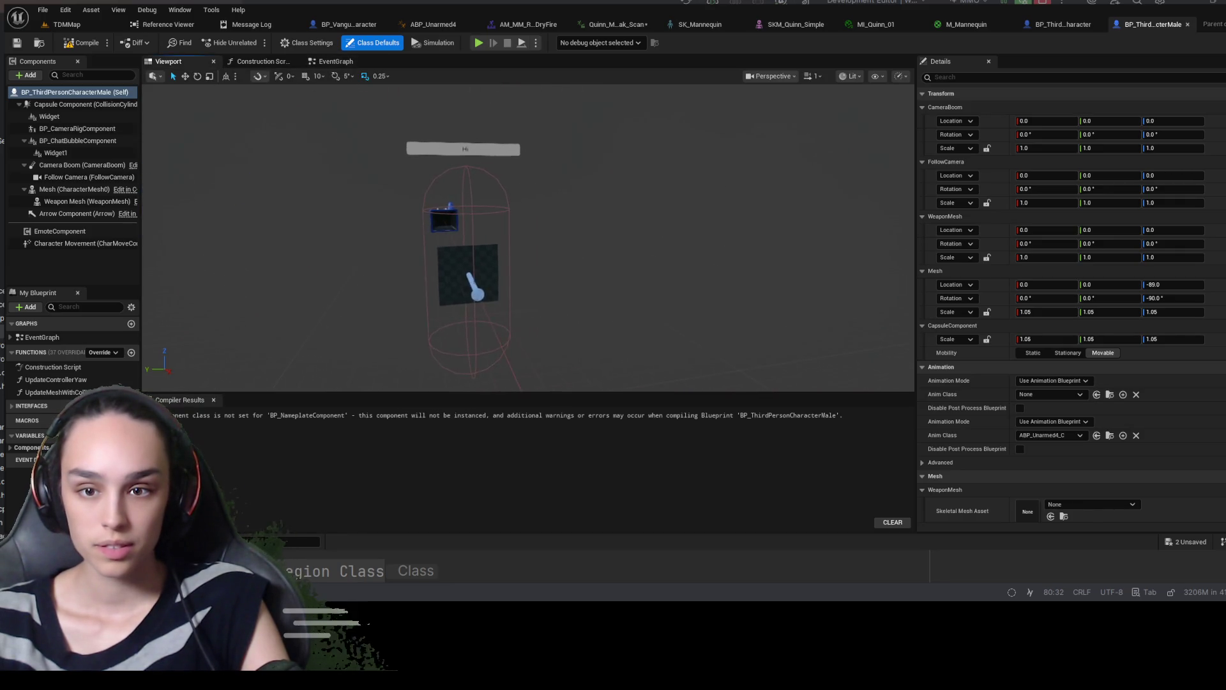
{"action": "key", "text": "f"}
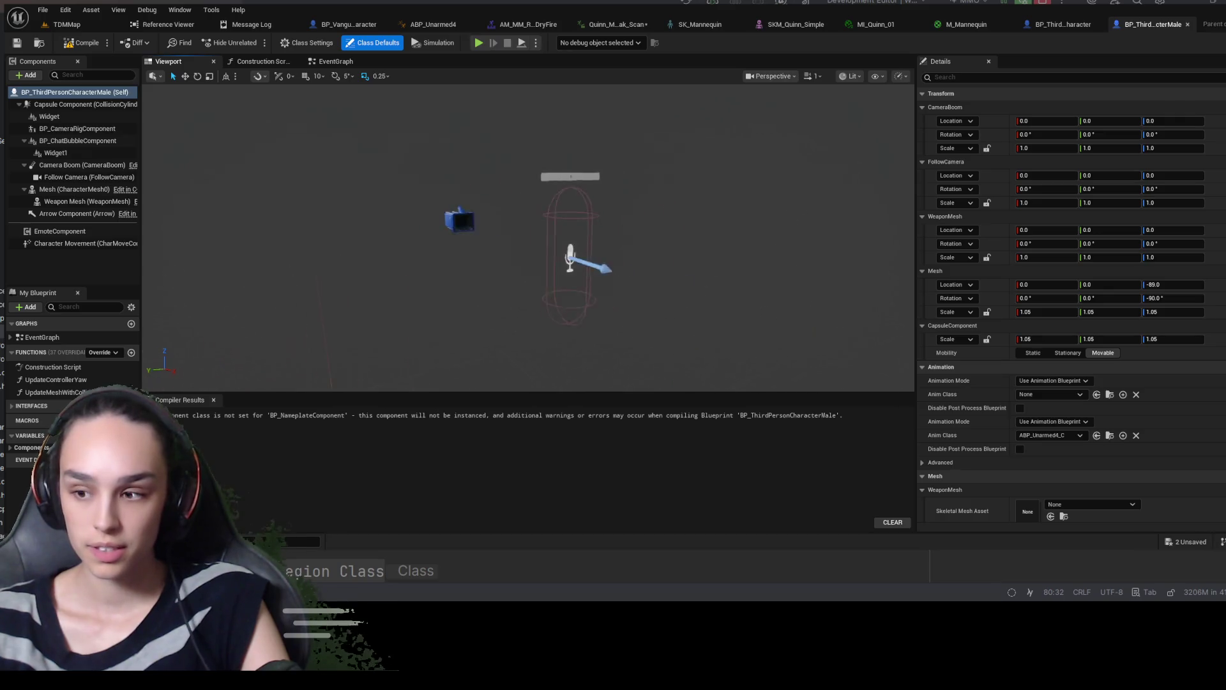
{"action": "mouse_move", "coordinate": [608, 248]}
{"action": "left_mouse_down"}
{"action": "mouse_move", "coordinate": [610, 217]}
{"action": "mouse_move", "coordinate": [608, 248]}
{"action": "left_mouse_up"}
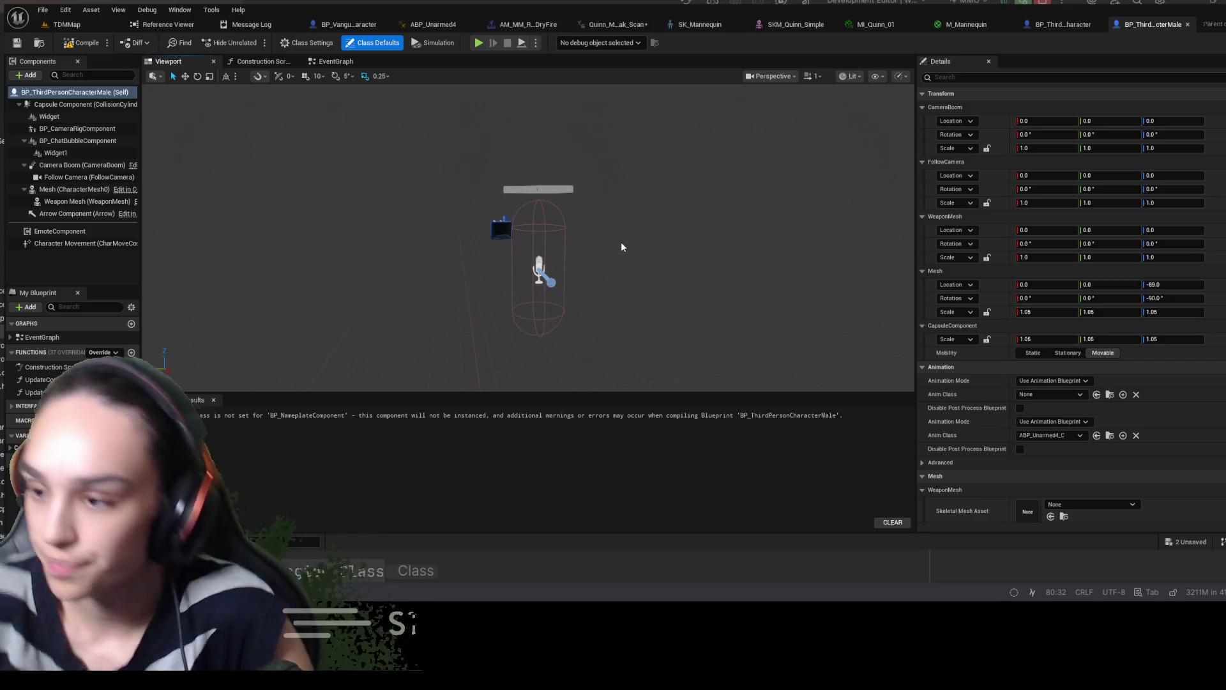
{"action": "scroll", "coordinate": [1098, 434], "scroll_direction": "down", "scroll_amount": 3}
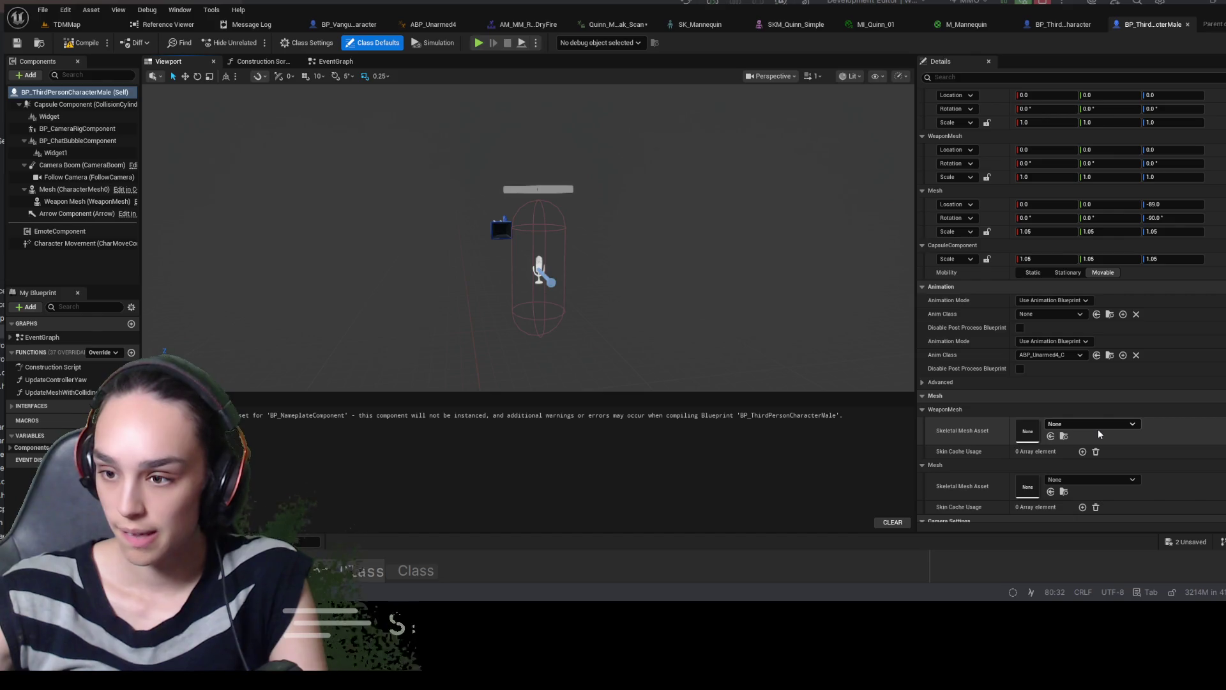
{"action": "scroll", "coordinate": [1096, 433], "scroll_direction": "down", "scroll_amount": 1}
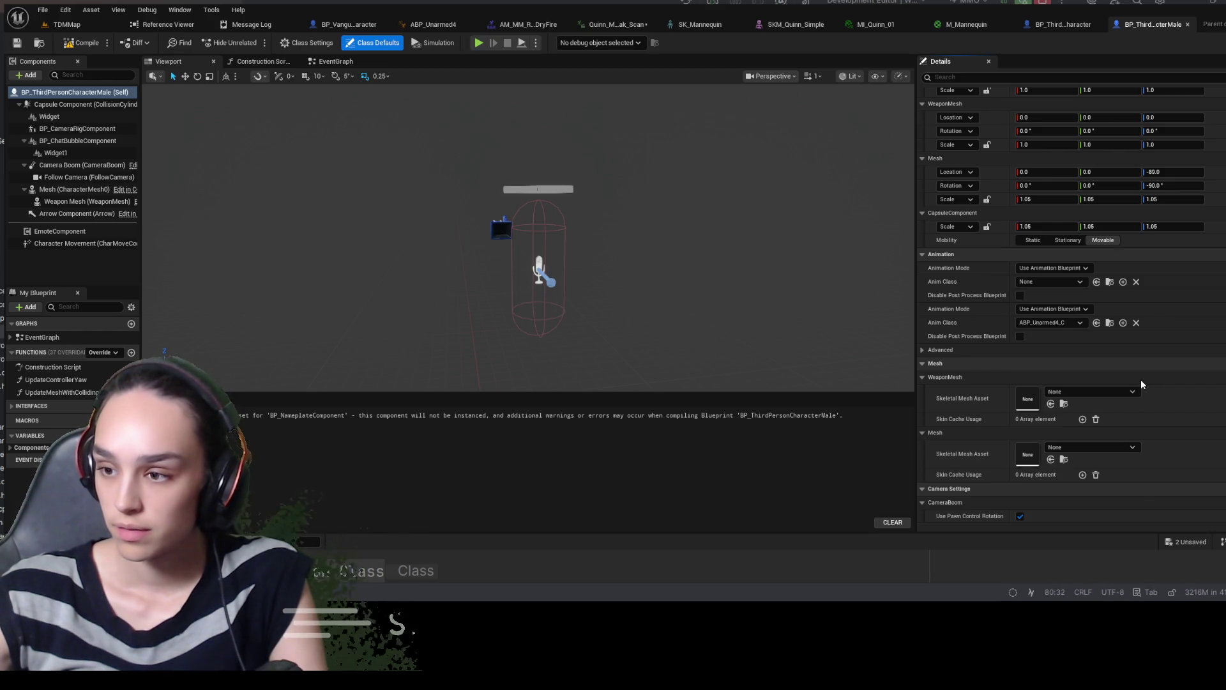
{"action": "mouse_move", "coordinate": [683, 256]}
{"action": "left_mouse_down"}
{"action": "mouse_move", "coordinate": [549, 259]}
{"action": "mouse_move", "coordinate": [498, 235]}
{"action": "left_mouse_up"}
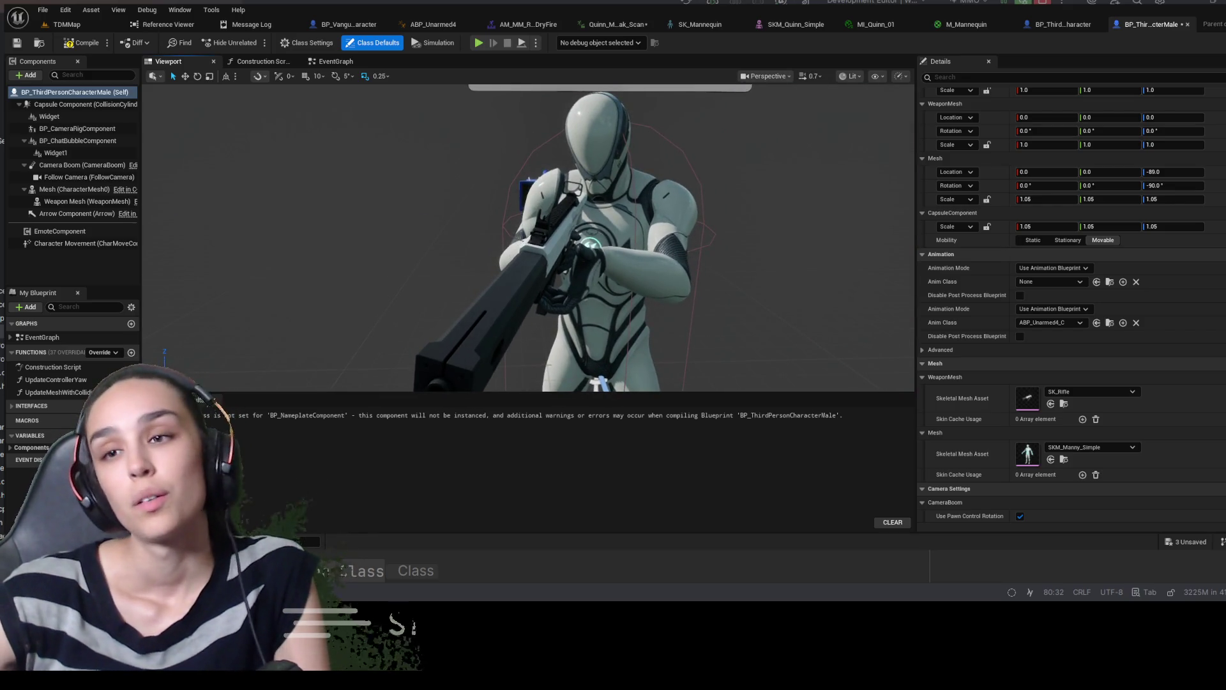
{"action": "left_click", "coordinate": [90, 47]}
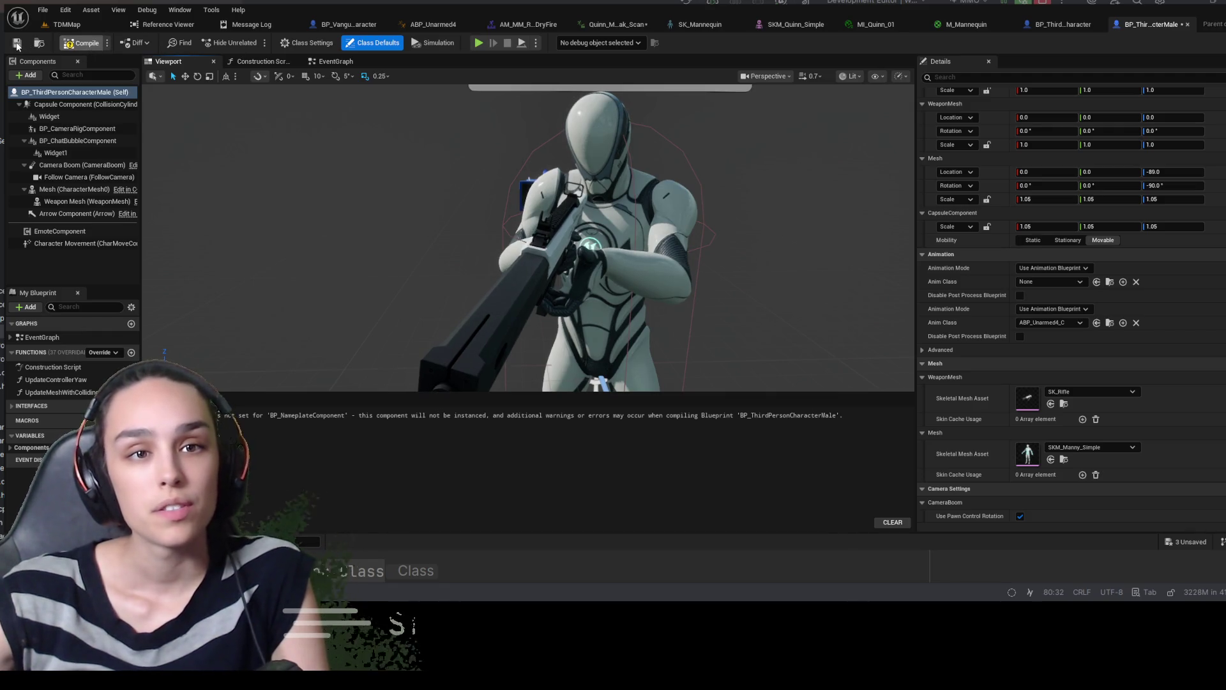
{"action": "left_click", "coordinate": [17, 44]}
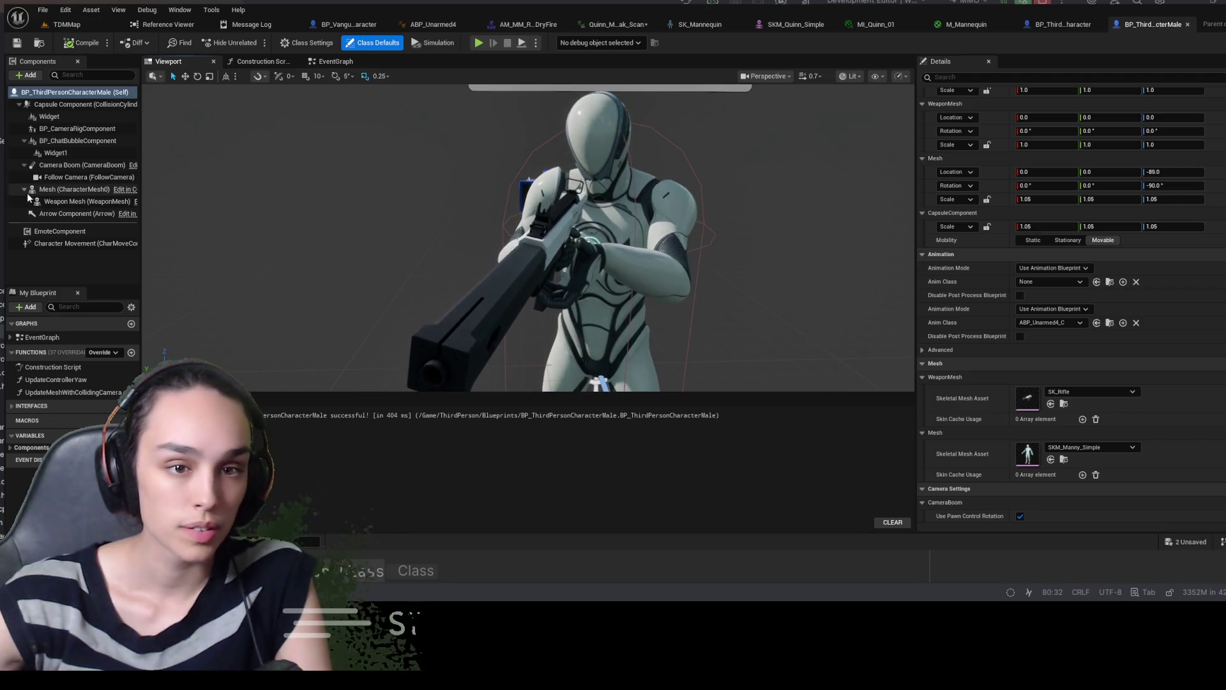
{"action": "left_click", "coordinate": [76, 201]}
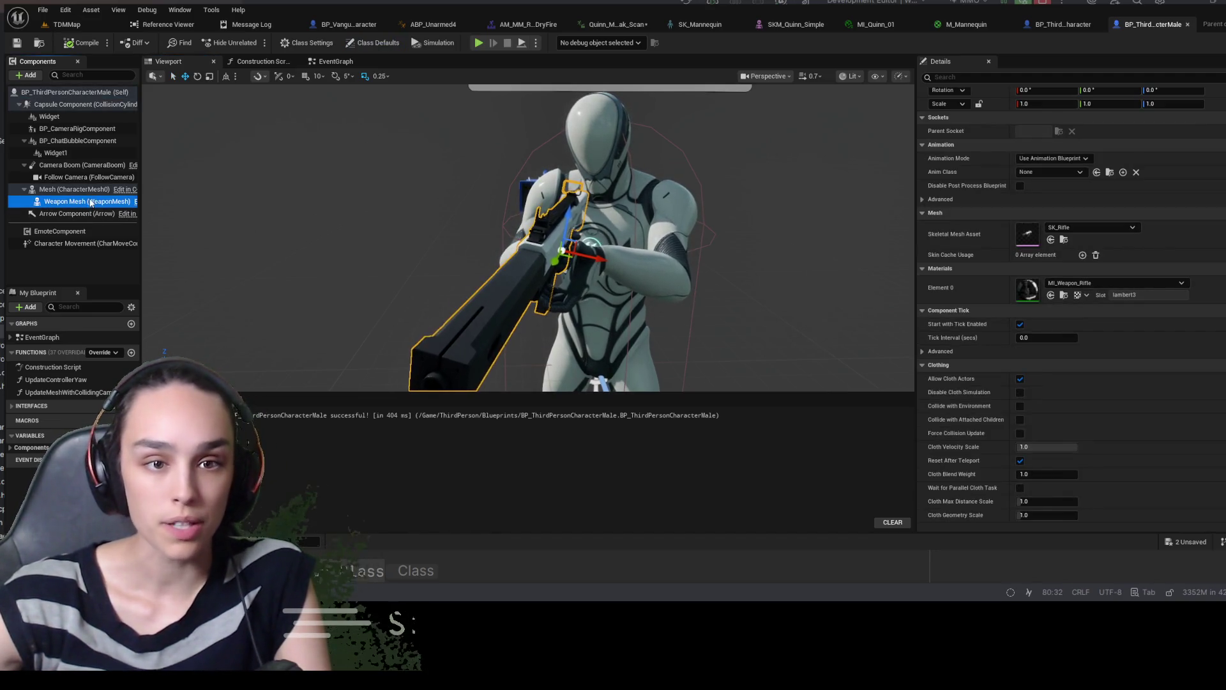
{"action": "left_click", "coordinate": [73, 189]}
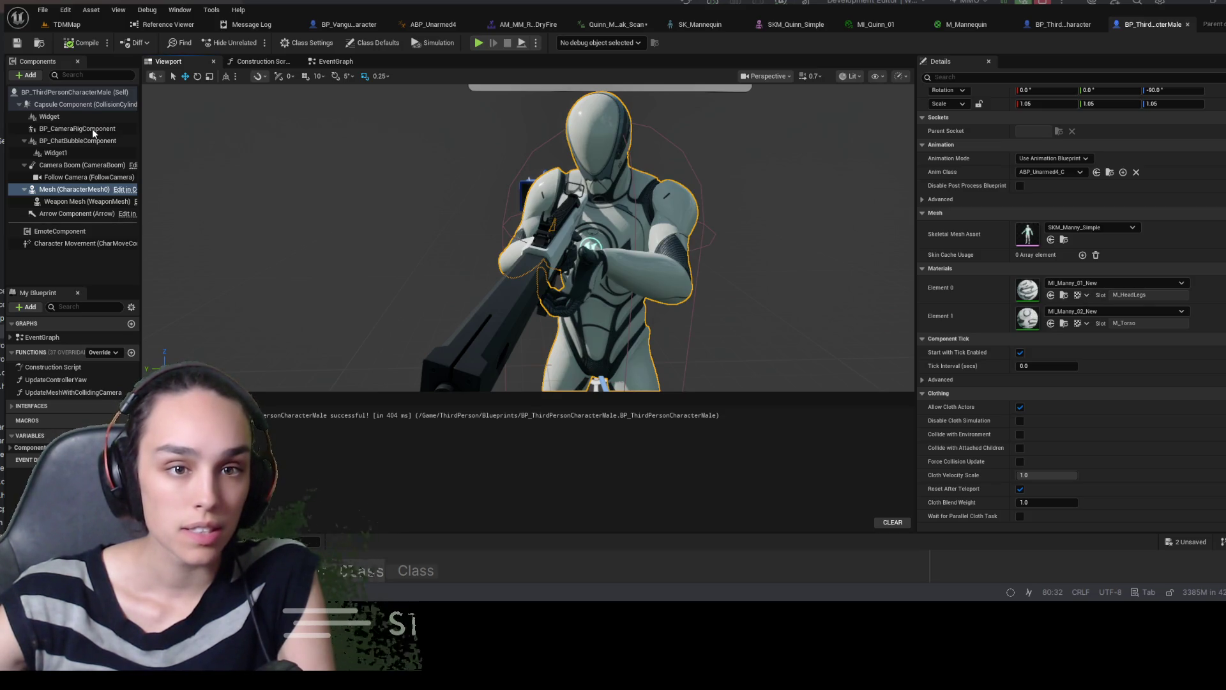
{"action": "key", "text": "ctrl+v"}
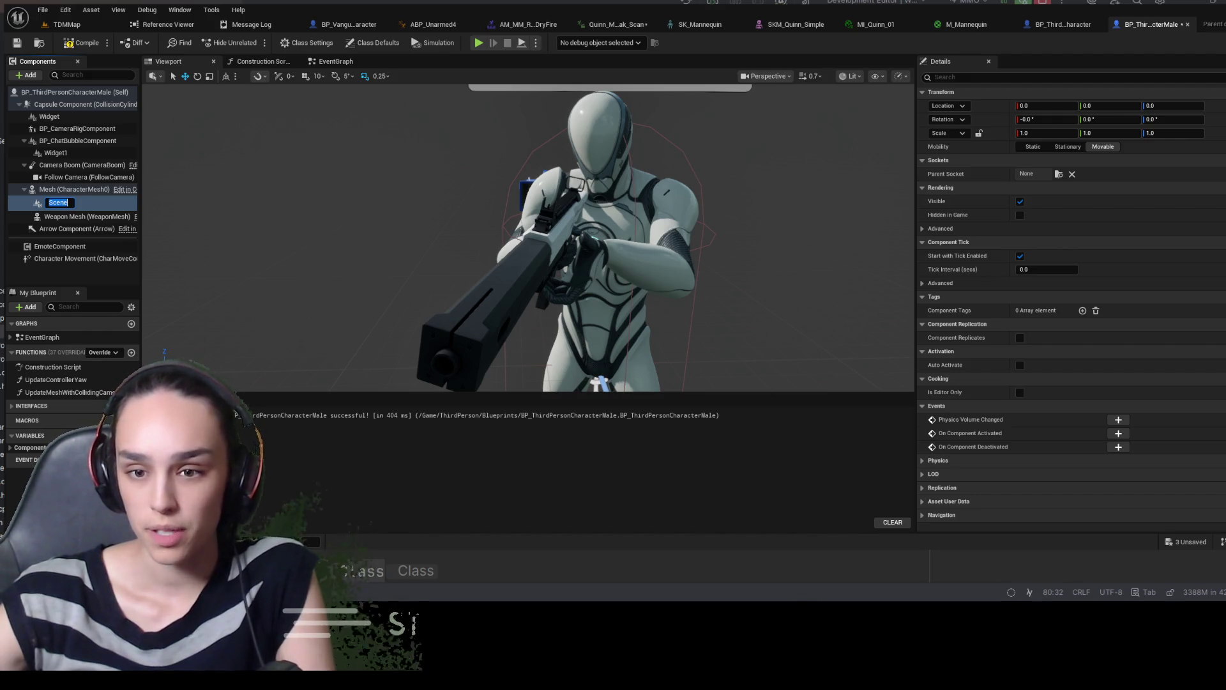
Name the new Scene component WeaponOffset, select it, and go to the Details search
{"action": "type", "text": "WeaponOffset"}
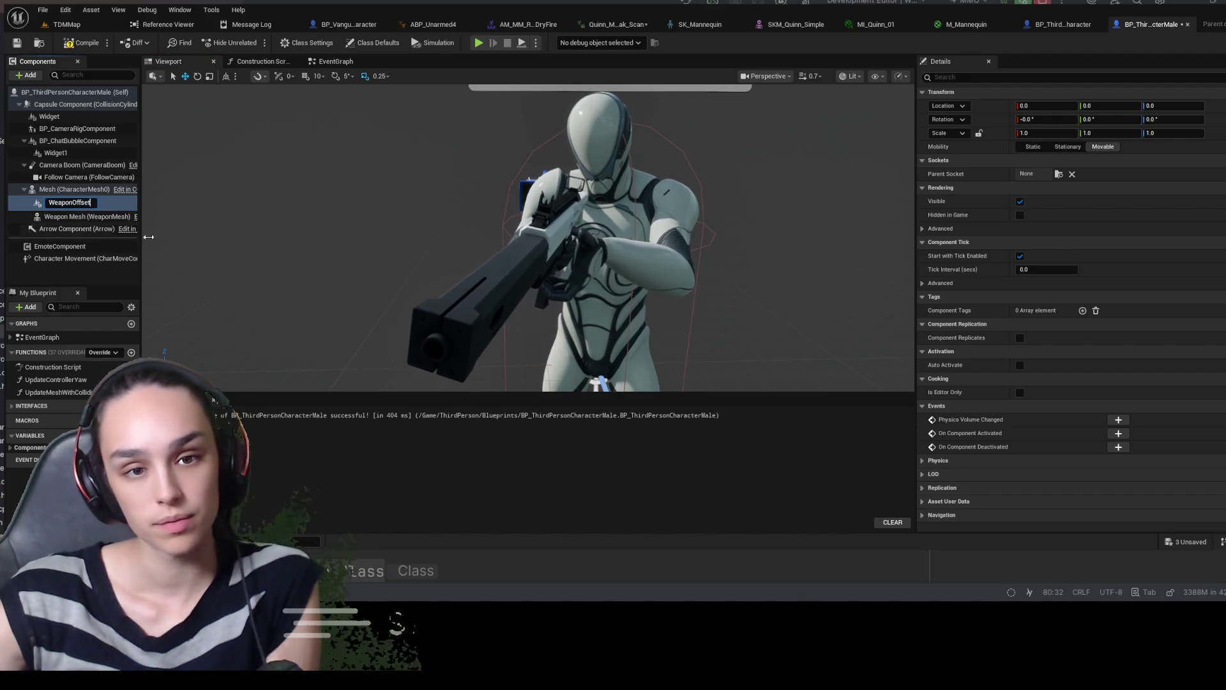
{"action": "key", "text": "Return"}
{"action": "left_click", "coordinate": [109, 200]}
{"action": "scroll", "coordinate": [530, 236], "scroll_direction": "up", "scroll_amount": 5}
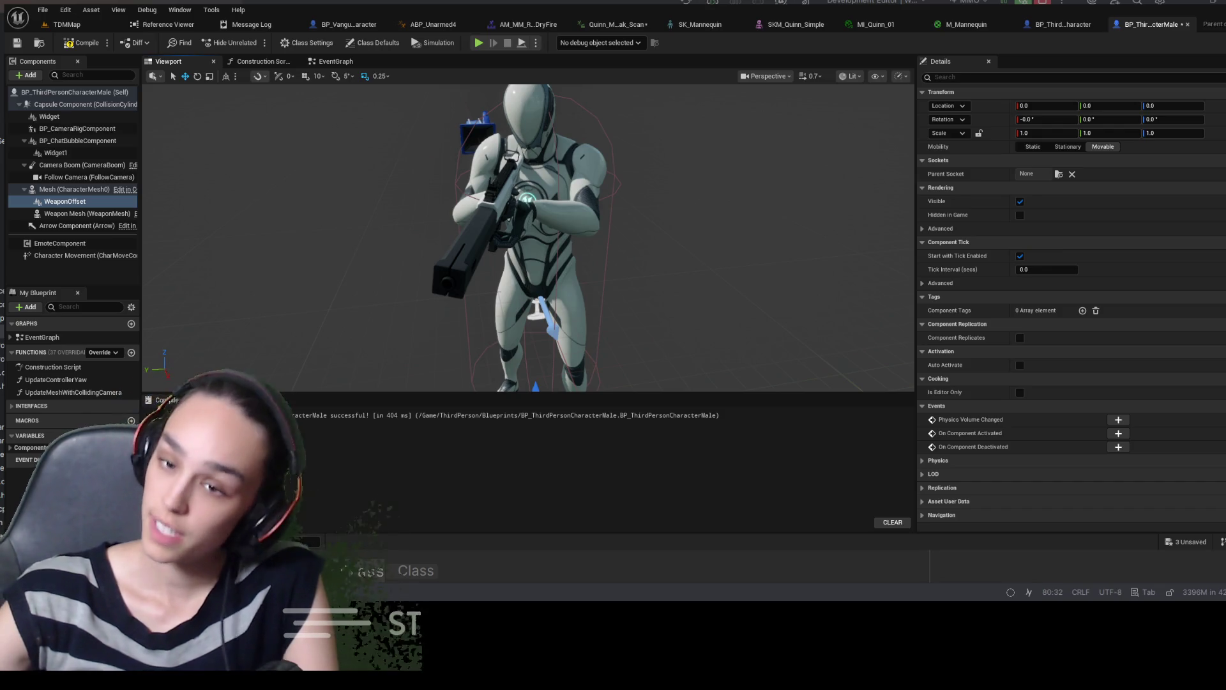
{"action": "left_click", "coordinate": [958, 78]}
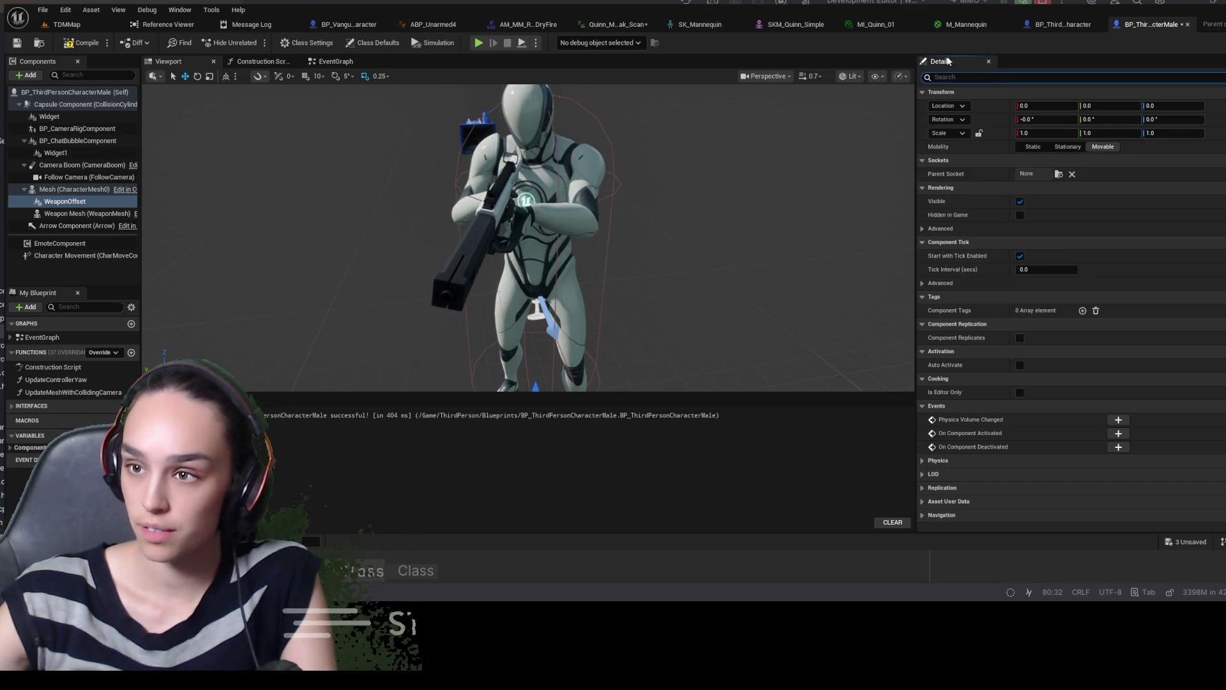
Filter WeaponOffset's Details by 'paren' and drag WeaponOffset under the character Mesh
{"action": "type", "text": "parem"}
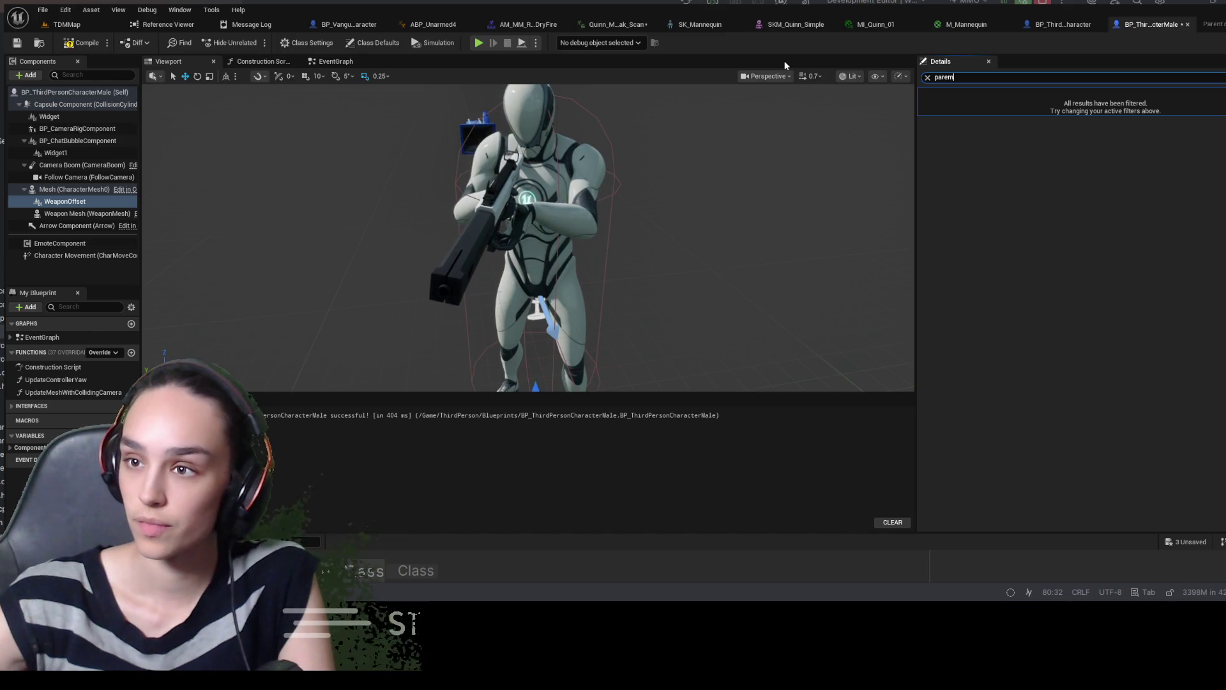
{"action": "key", "text": "BackSpace"}
{"action": "type", "text": "n"}
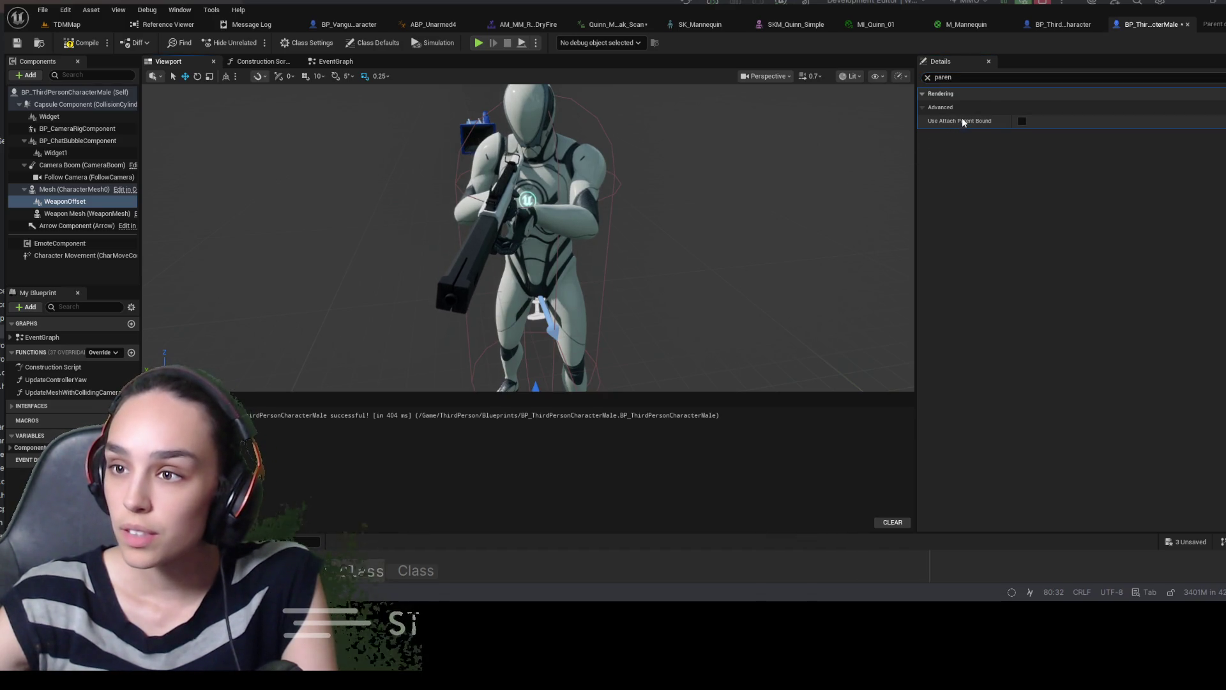
{"action": "left_click", "coordinate": [76, 189]}
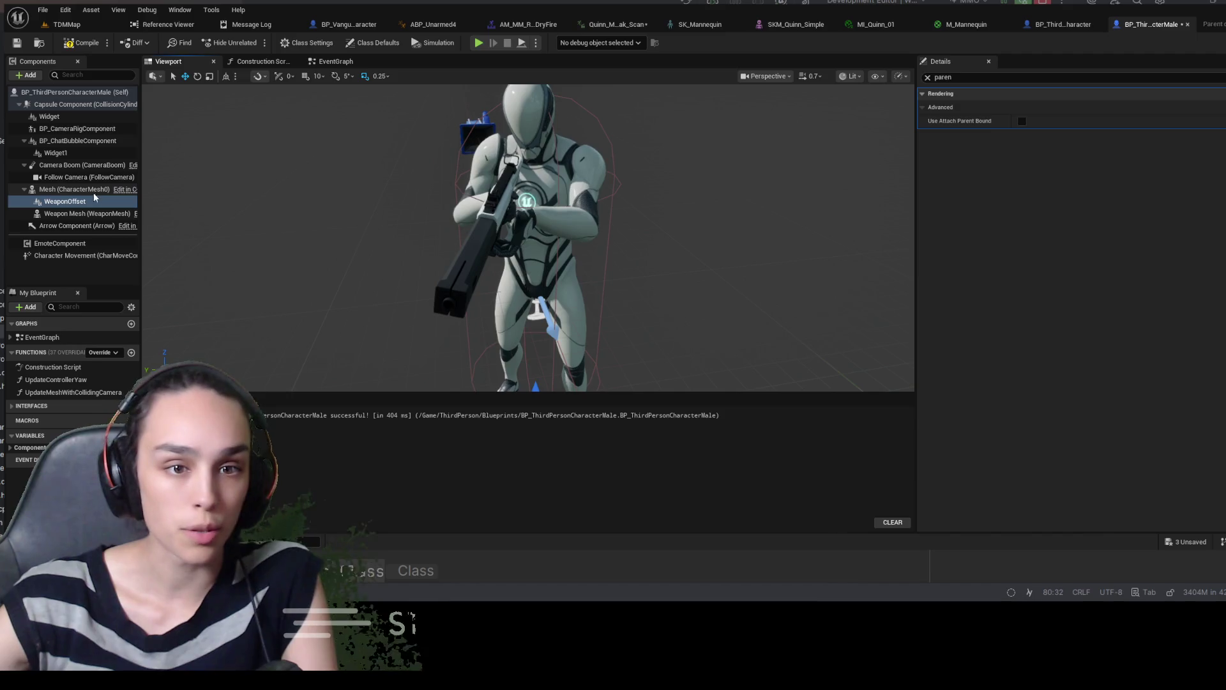
{"action": "left_click", "coordinate": [80, 203]}
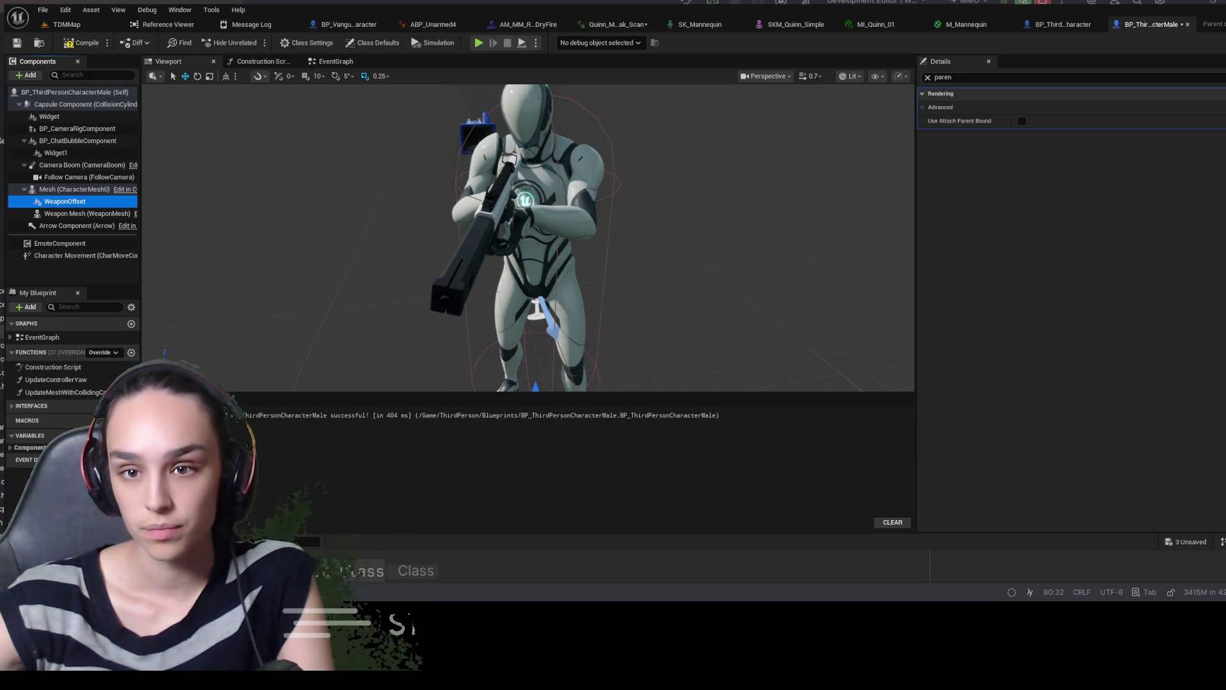
{"action": "left_click", "coordinate": [185, 229]}
{"action": "left_click", "coordinate": [101, 200]}
{"action": "mouse_move", "coordinate": [90, 192]}
{"action": "left_mouse_down"}
{"action": "mouse_move", "coordinate": [83, 105]}
{"action": "mouse_move", "coordinate": [84, 201]}
{"action": "left_mouse_up"}
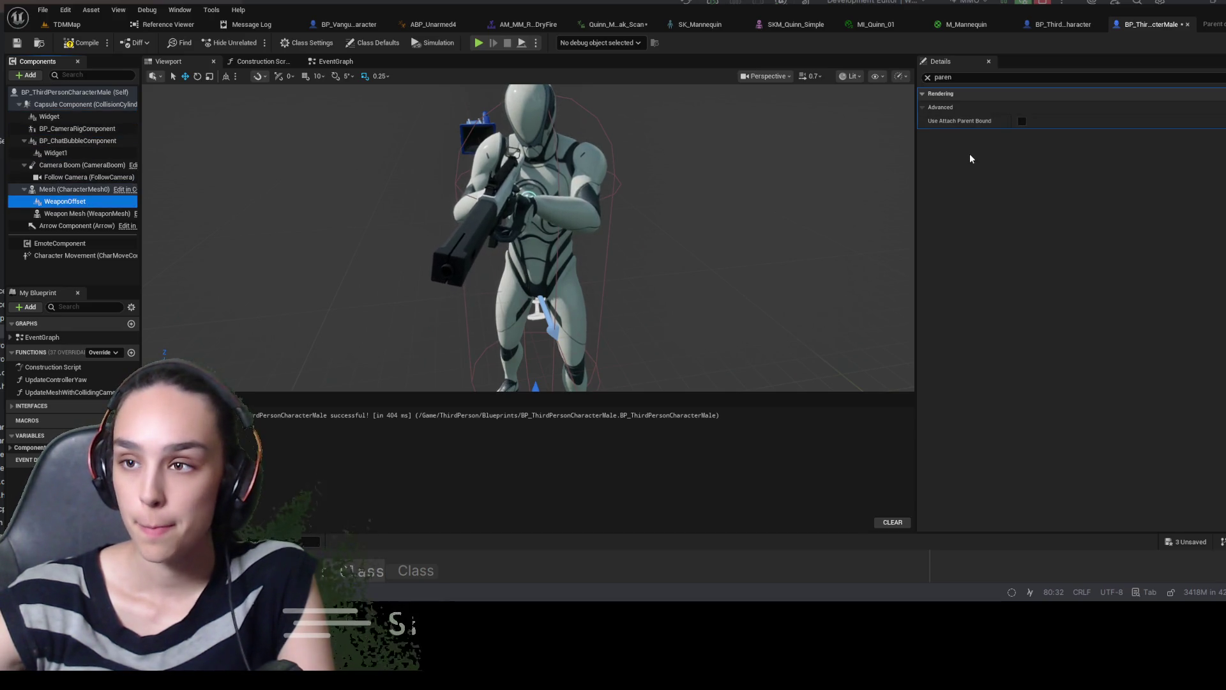
{"action": "left_click", "coordinate": [928, 78]}
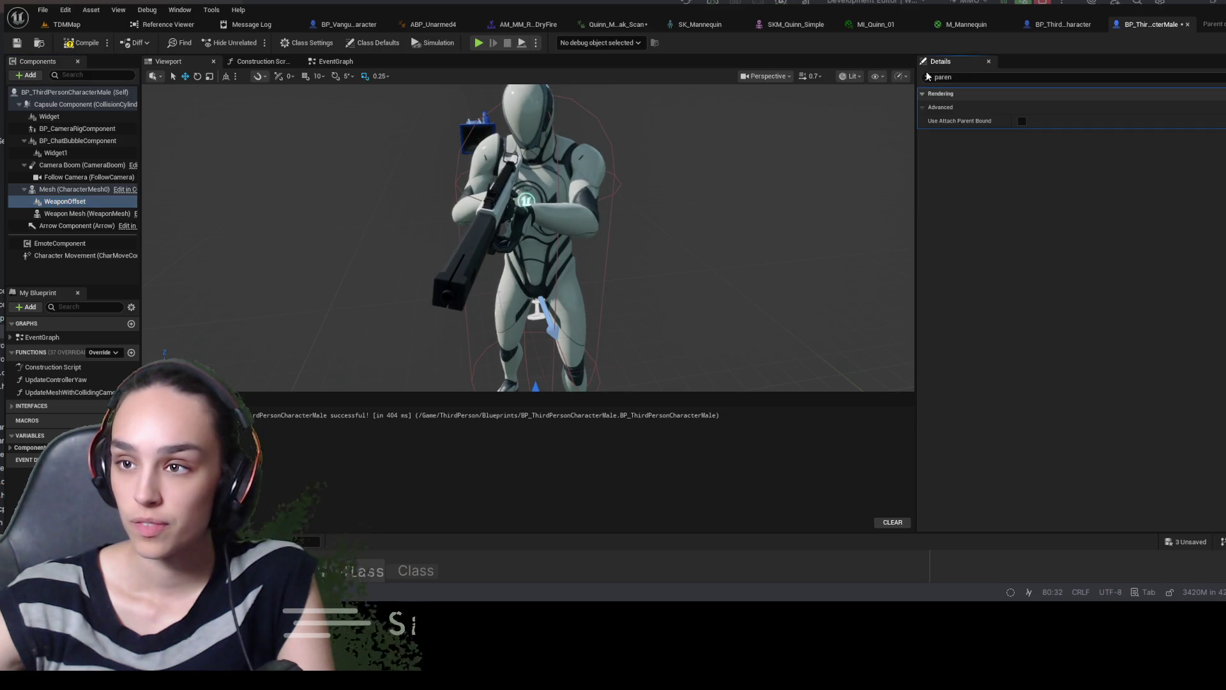
Search 'sock' to confirm WeaponOffset's Parent Socket is None, then clear the search
{"action": "type", "text": "sock"}
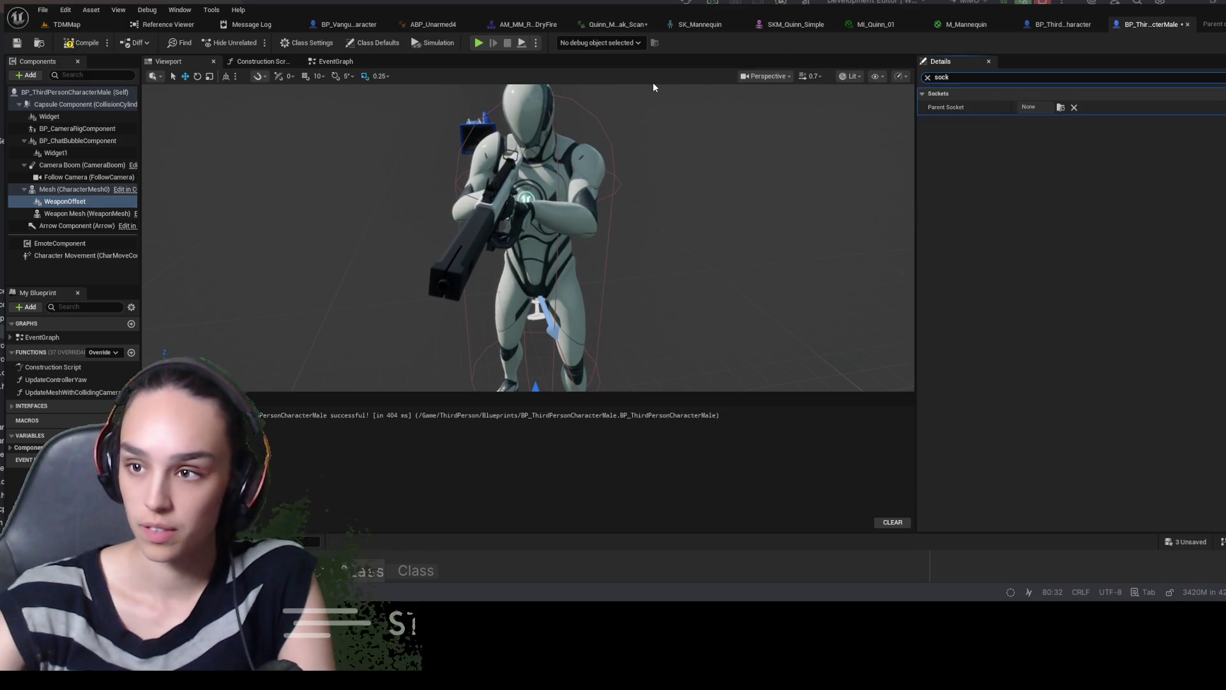
{"action": "left_click", "coordinate": [1039, 109]}
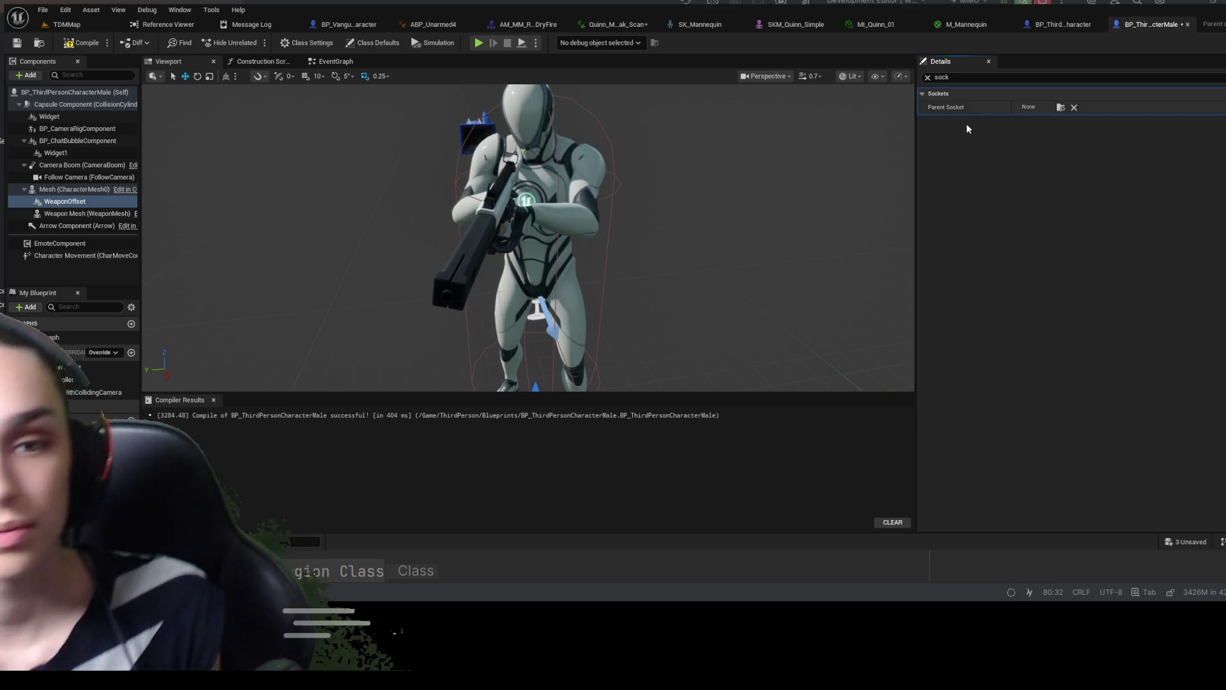
{"action": "left_click", "coordinate": [928, 78]}
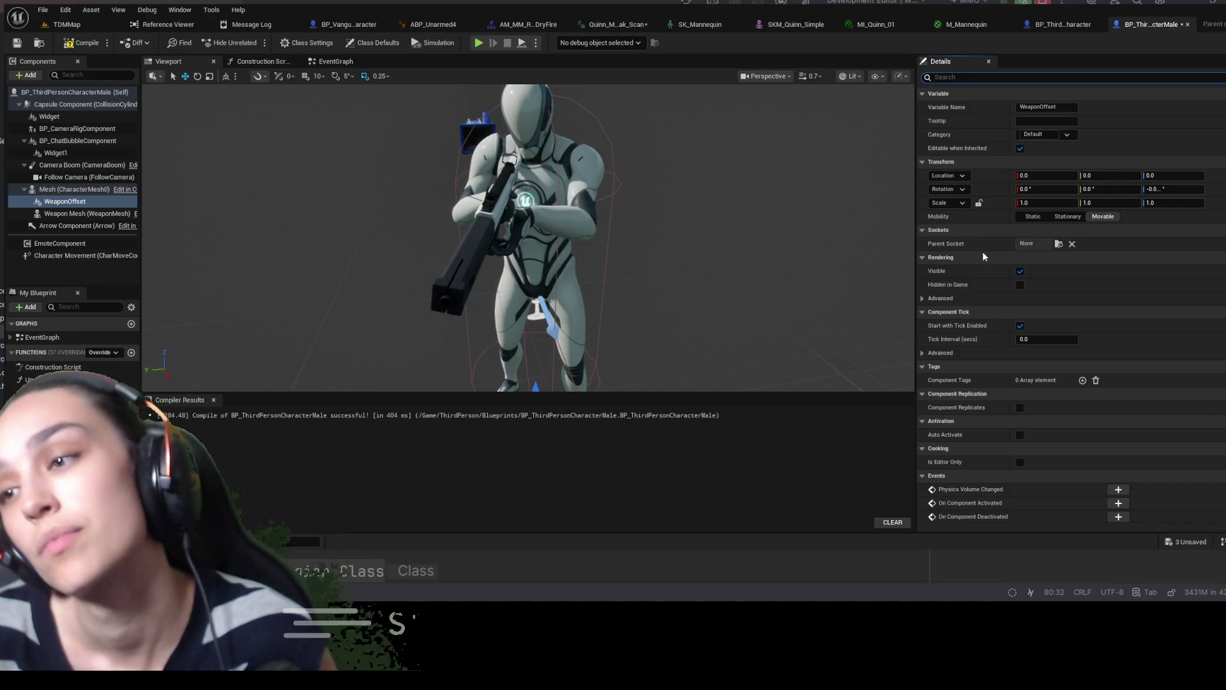
{"action": "scroll", "coordinate": [983, 253], "scroll_direction": "down", "scroll_amount": 6}
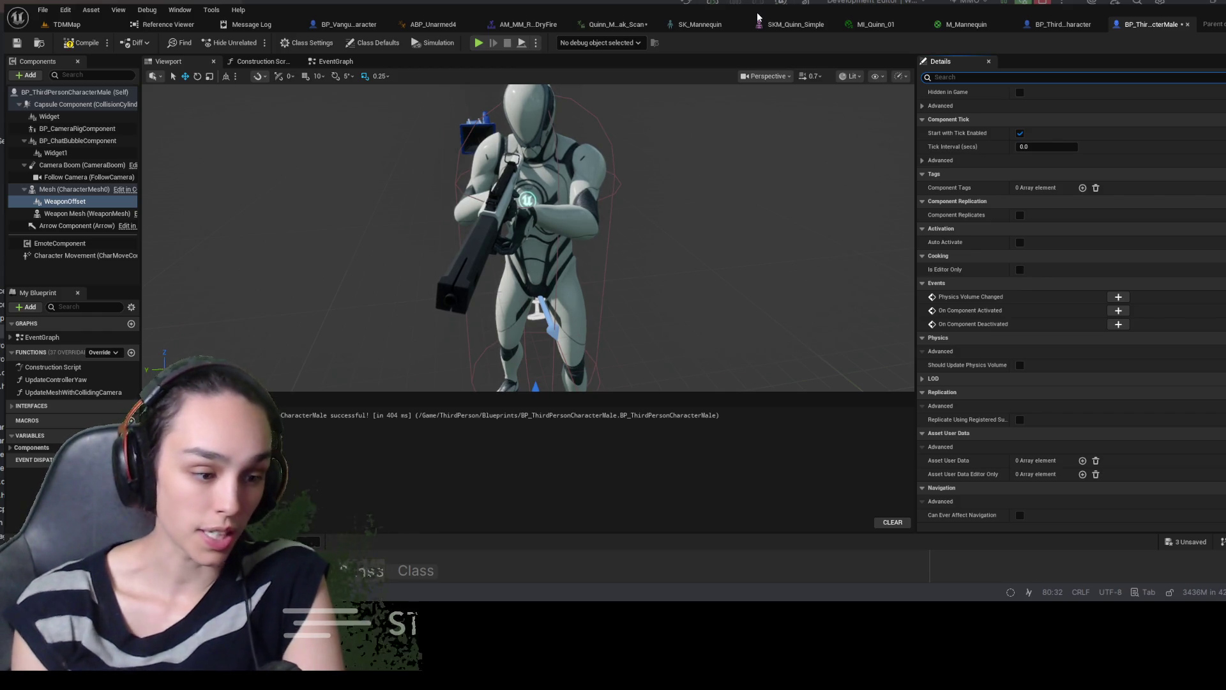
{"action": "left_click", "coordinate": [706, 27]}
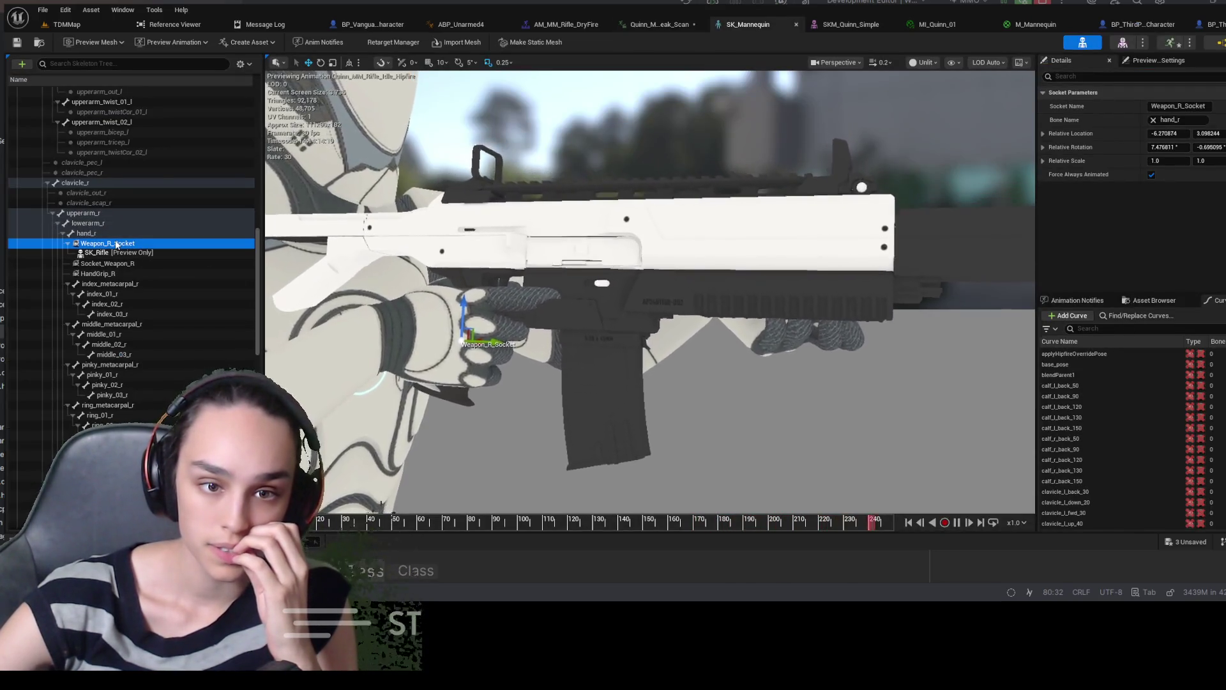
{"action": "left_click", "coordinate": [96, 233]}
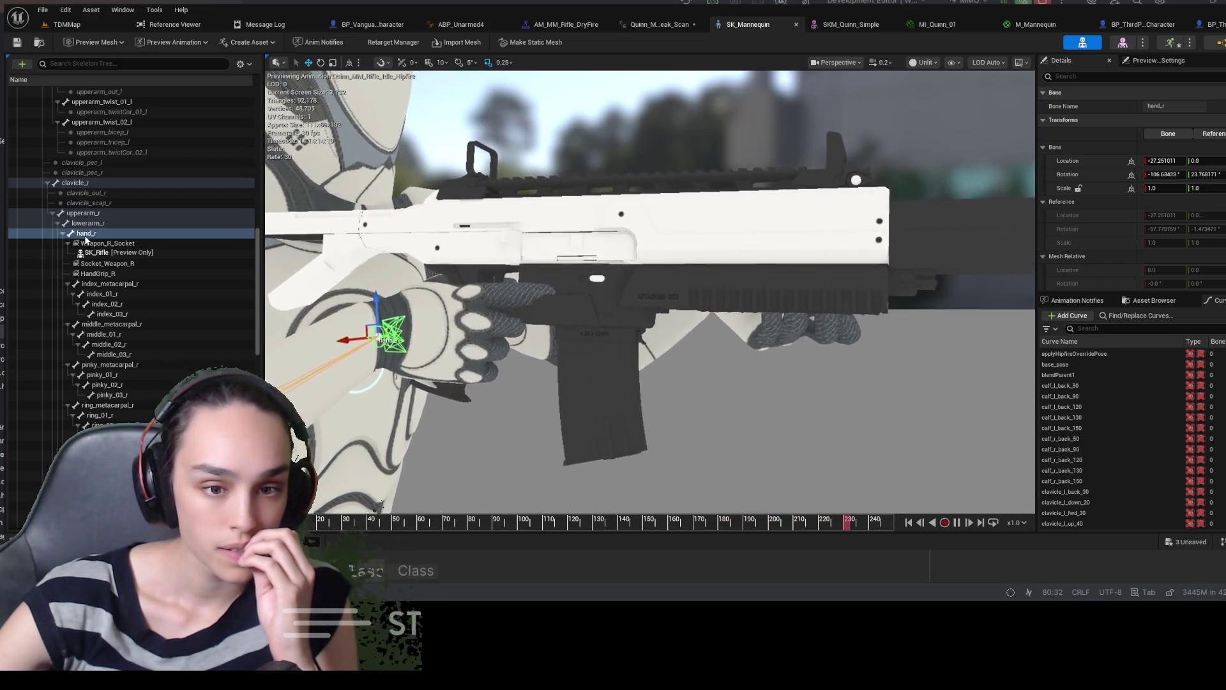
{"action": "left_click", "coordinate": [1184, 25]}
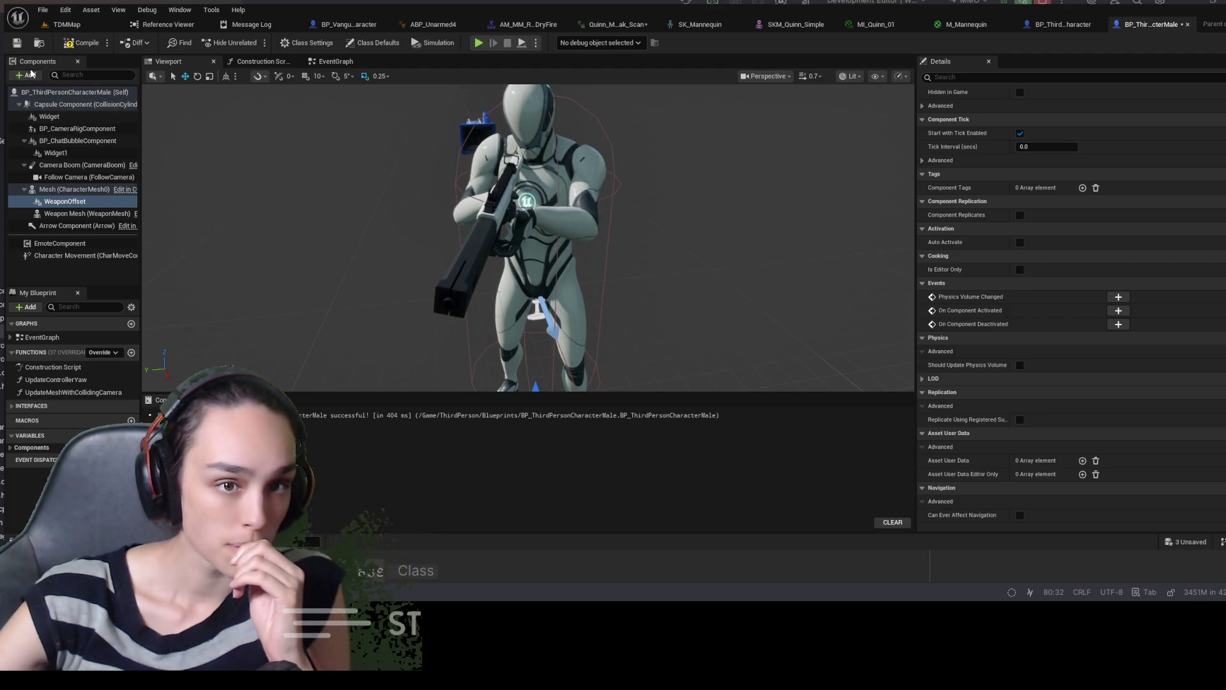
Reselect Mesh and WeaponOffset, zoom the viewport, and switch to the SK_Mannequin editor
{"action": "left_click", "coordinate": [71, 189]}
{"action": "left_click", "coordinate": [23, 77]}
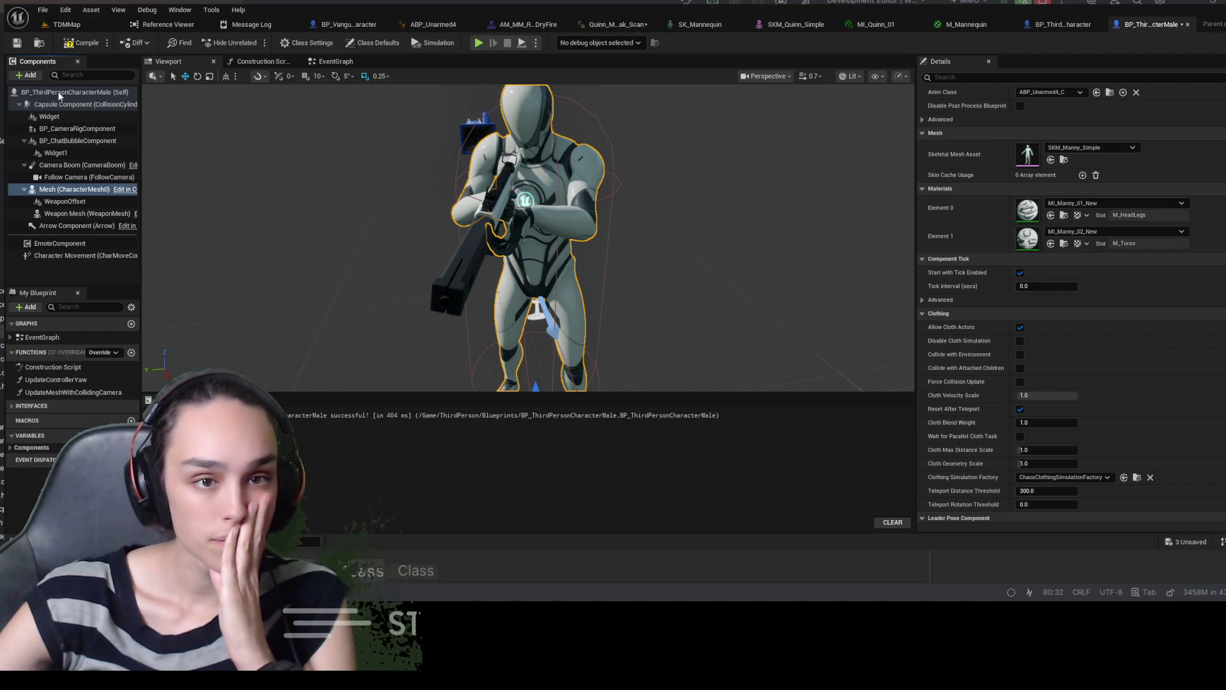
{"action": "left_click", "coordinate": [76, 200]}
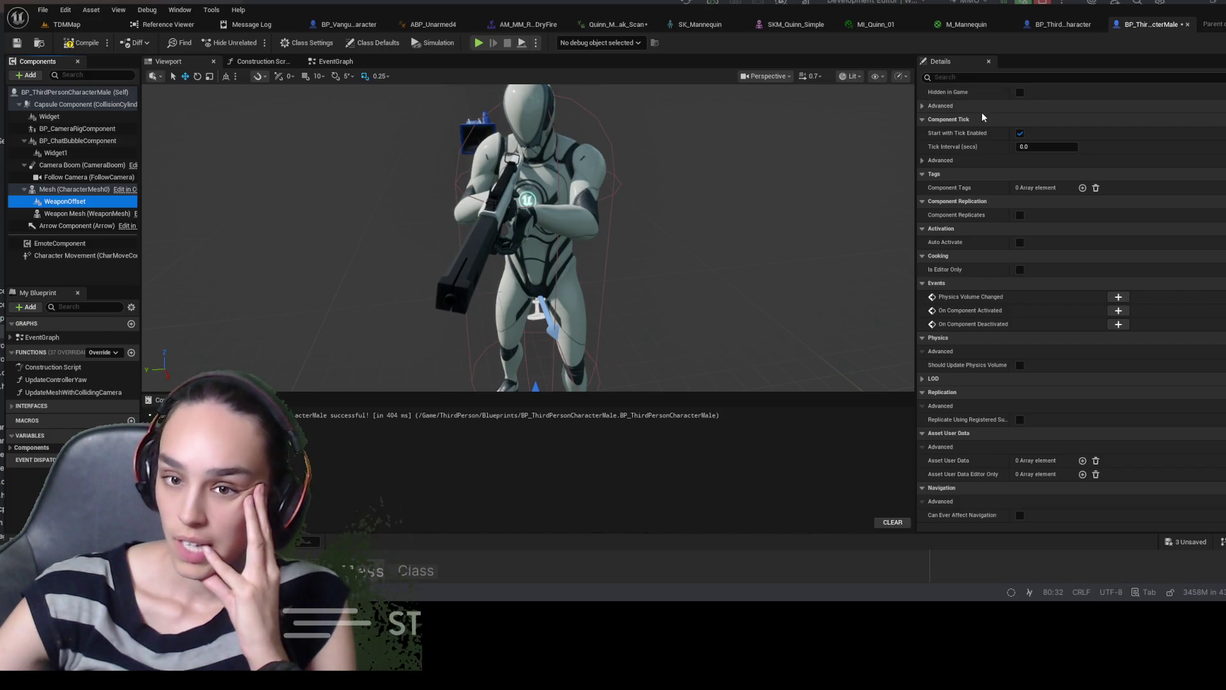
{"action": "scroll", "coordinate": [761, 226], "scroll_direction": "down", "scroll_amount": 5}
{"action": "scroll", "coordinate": [762, 226], "scroll_direction": "up", "scroll_amount": 1}
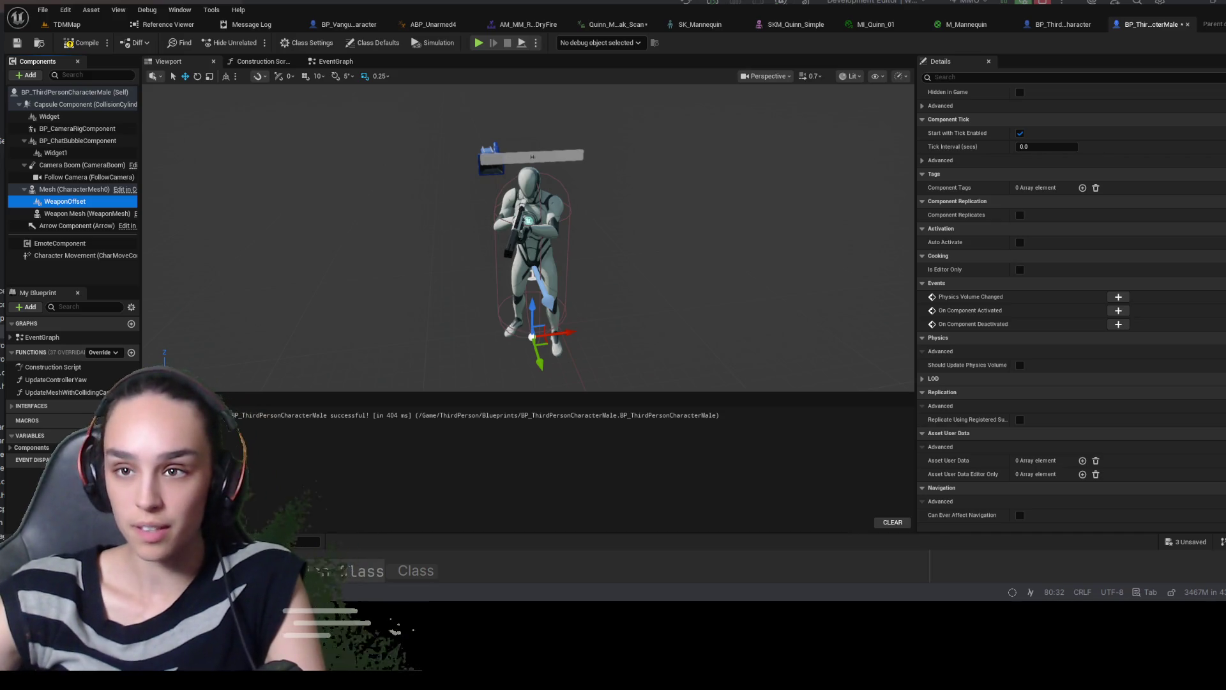
{"action": "left_click", "coordinate": [700, 24]}
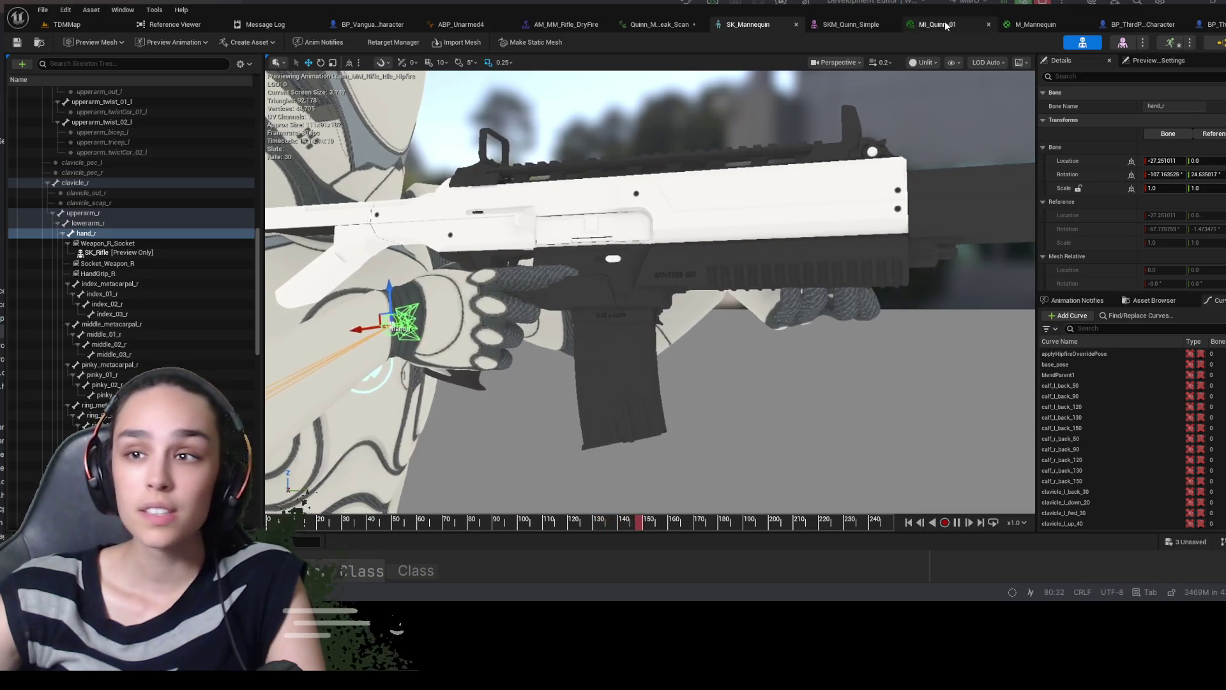
Switch back to the BP_ThirdPersonCharacterMale blueprint tab
{"action": "left_click", "coordinate": [1213, 24]}
{"action": "left_click", "coordinate": [82, 203]}
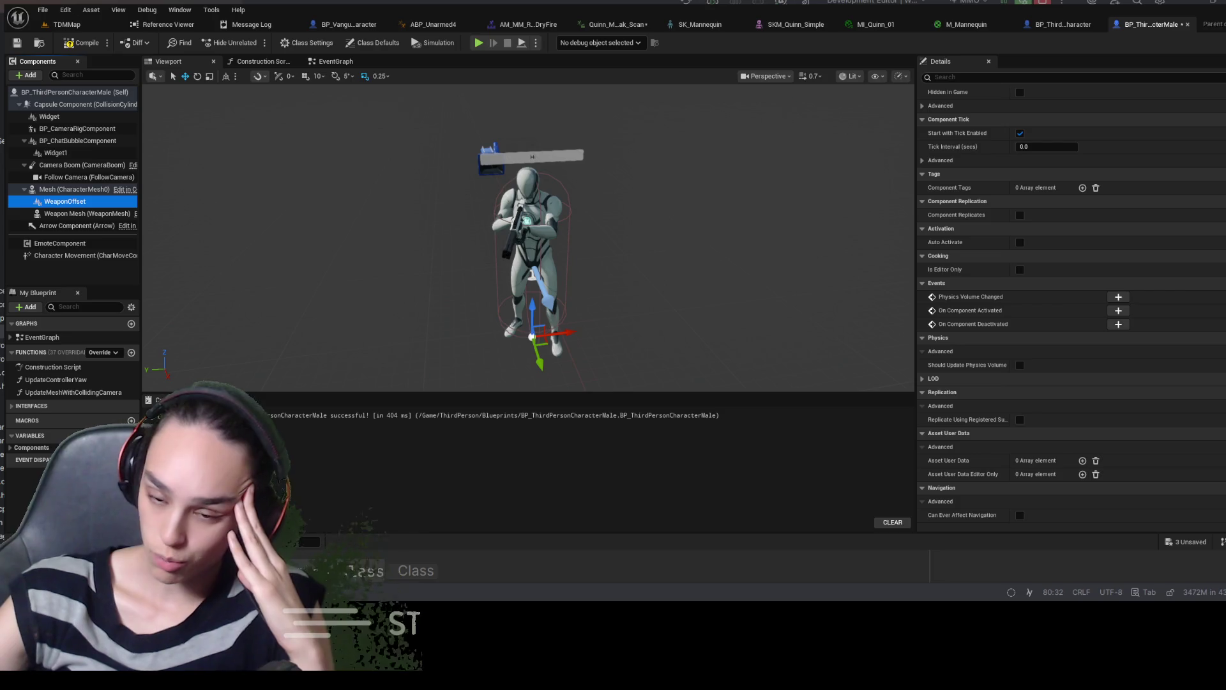
Filter Details by 'sock' and select Weapon Mesh to view its empty Parent Socket
{"action": "left_click", "coordinate": [986, 77]}
{"action": "type", "text": "sock"}
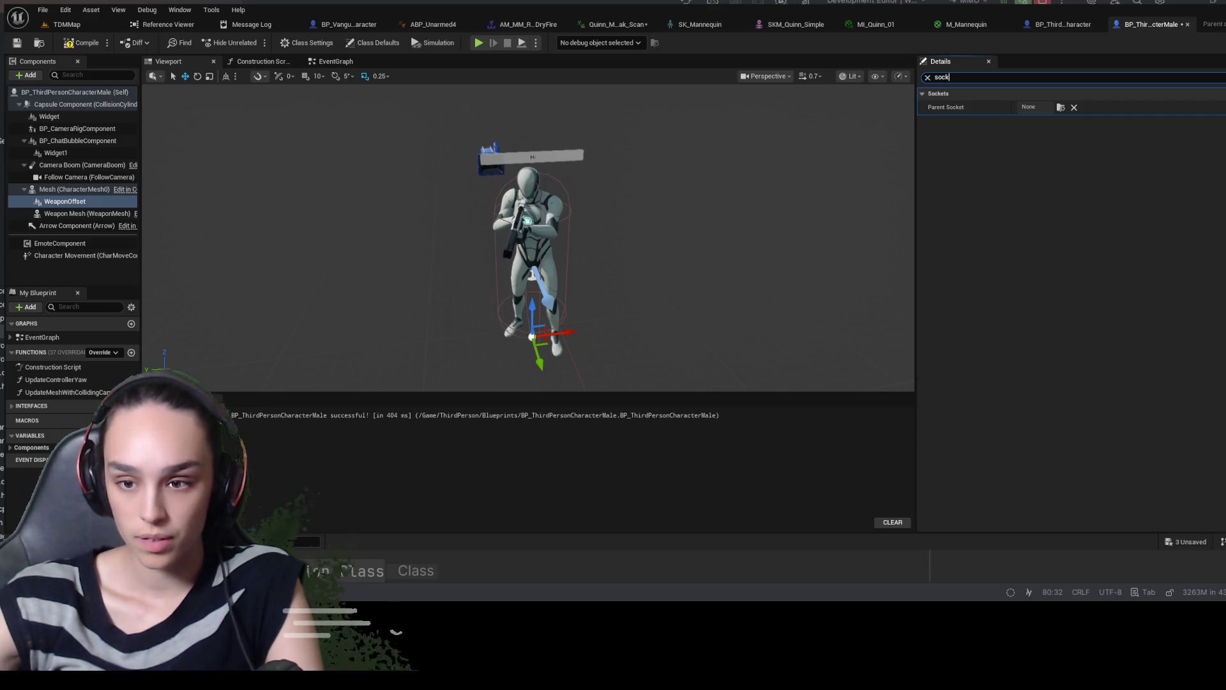
{"action": "left_click", "coordinate": [89, 213]}
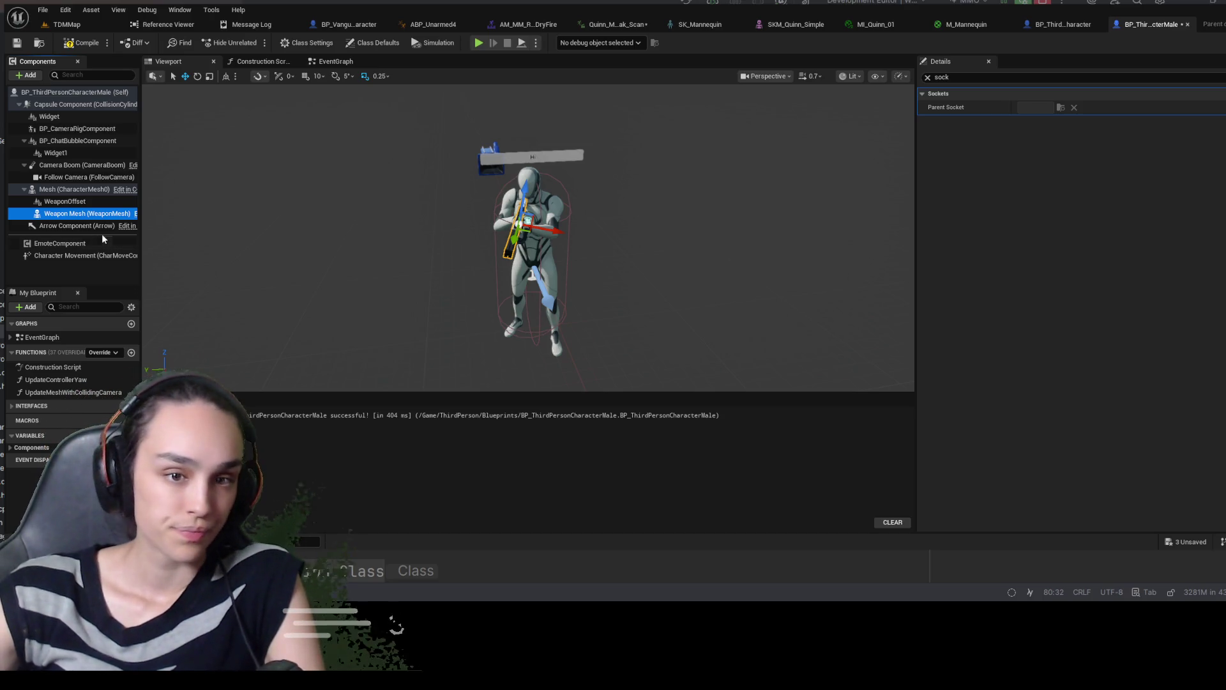
Move WeaponOffset under Capsule and back under Mesh, then compile and save
{"action": "left_click", "coordinate": [75, 202]}
{"action": "left_click_drag", "start_coordinate": [68, 190], "coordinate": [64, 108]}
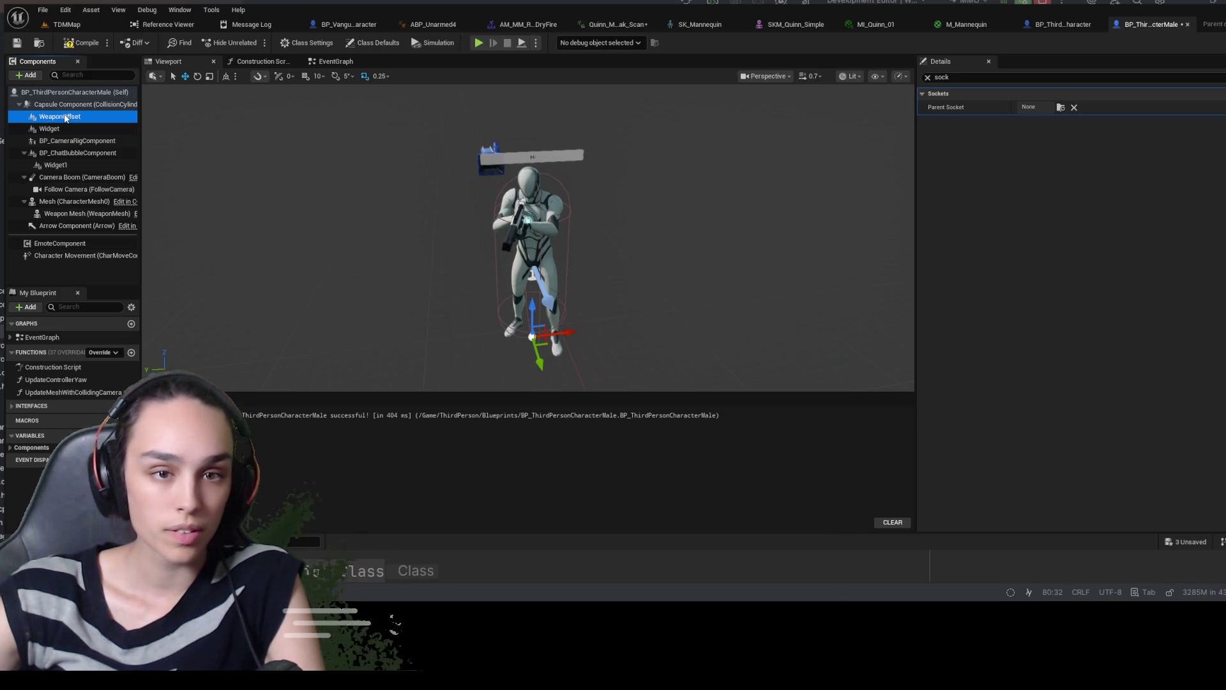
{"action": "left_click", "coordinate": [1170, 151]}
{"action": "left_click_drag", "start_coordinate": [59, 118], "coordinate": [70, 190]}
{"action": "left_click", "coordinate": [83, 43]}
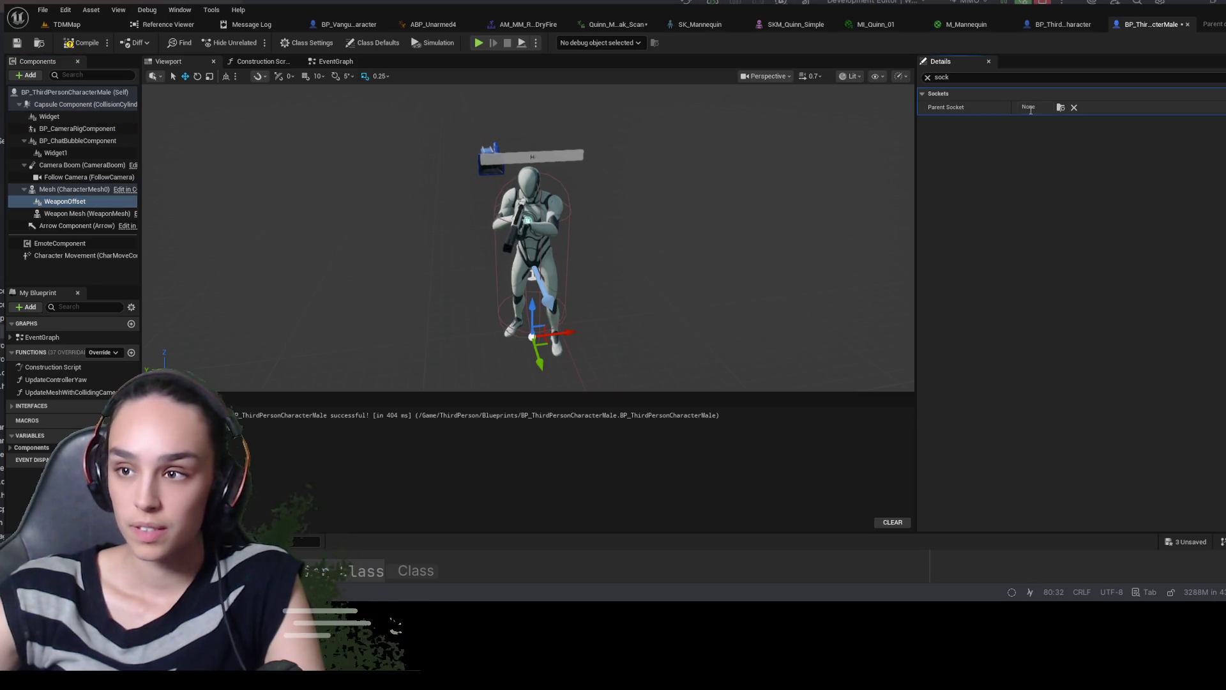
{"action": "left_click", "coordinate": [18, 43]}
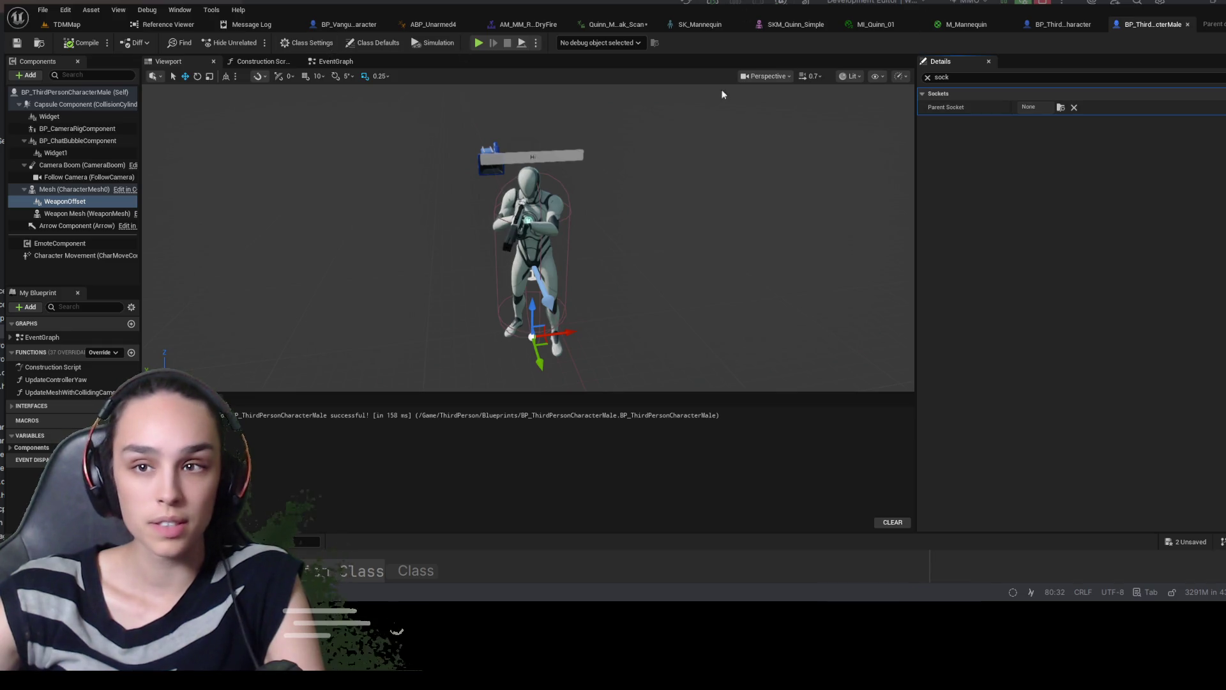
Reopen BP_ThirdPersonCharacterMale from the Content Drawer in the TDMMap level editor
{"action": "left_click", "coordinate": [178, 24]}
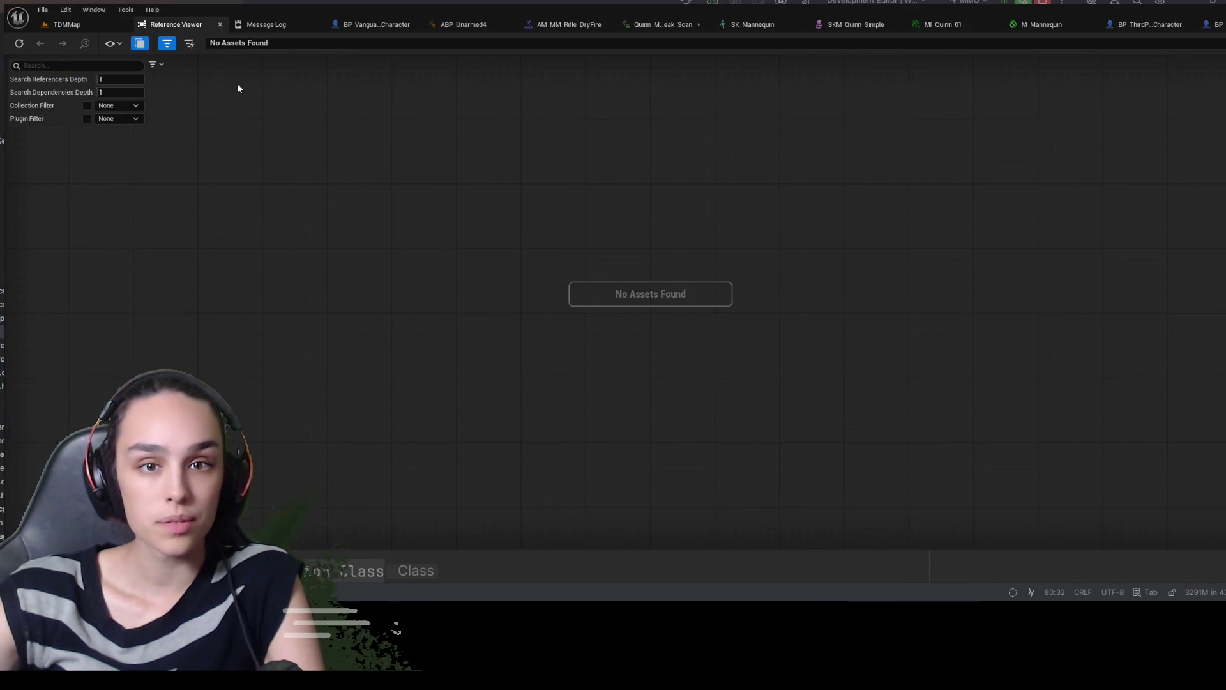
{"action": "left_click", "coordinate": [77, 24]}
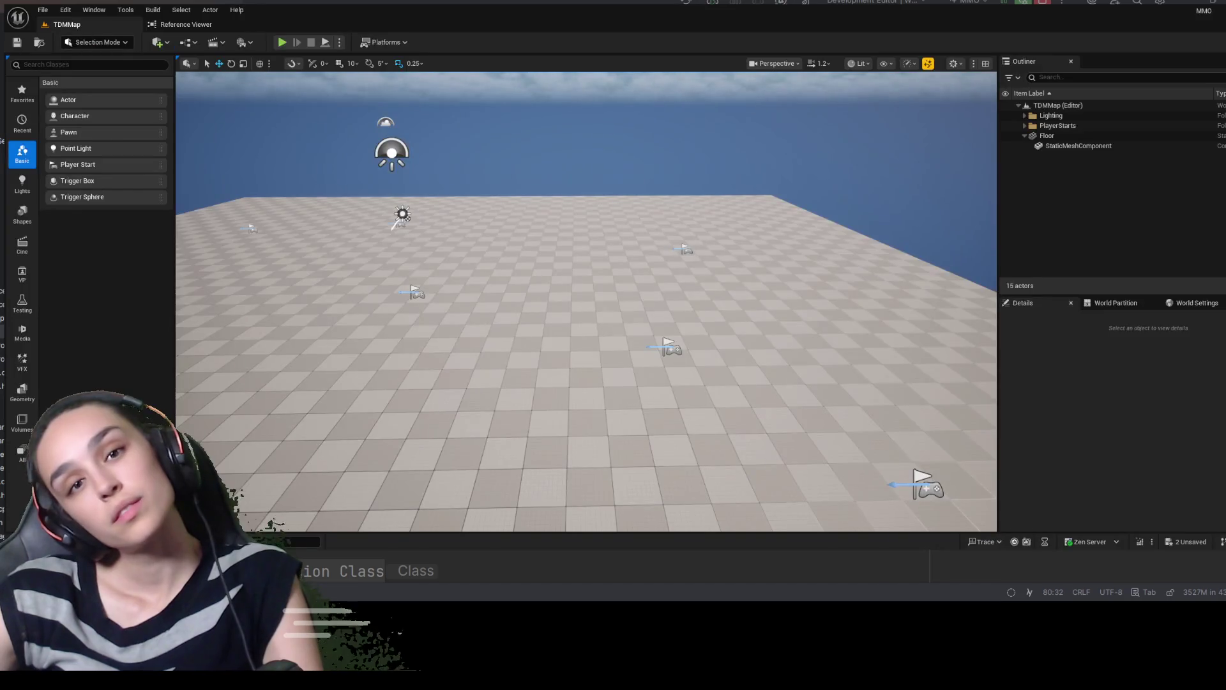
{"action": "key", "text": "ctrl+space"}
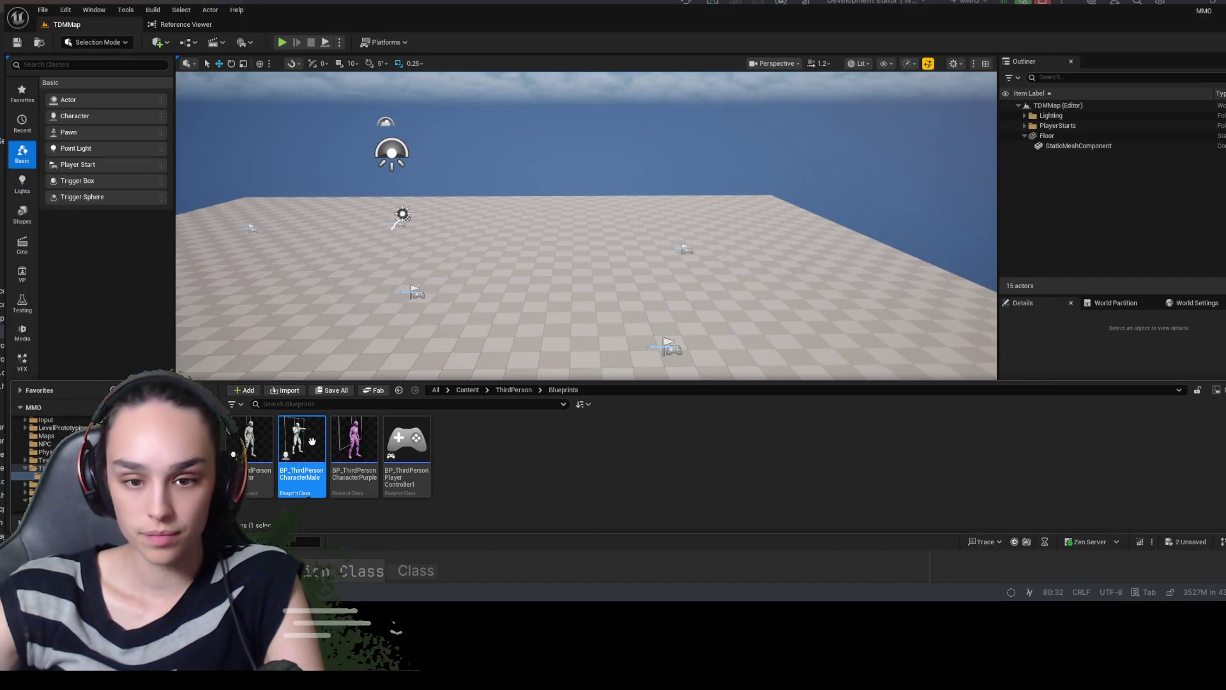
{"action": "double_click", "coordinate": [312, 442]}
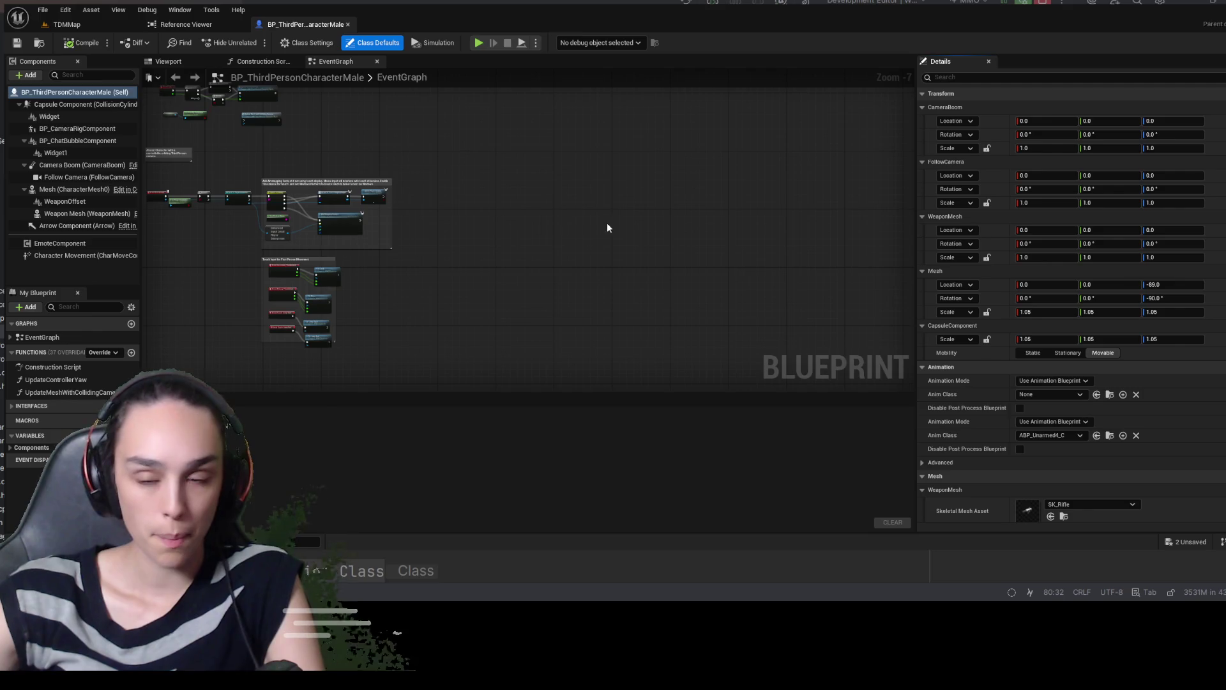
Set WeaponOffset's Parent Socket to Weapon_R_Socket and frame it in the viewport
{"action": "left_click", "coordinate": [168, 60]}
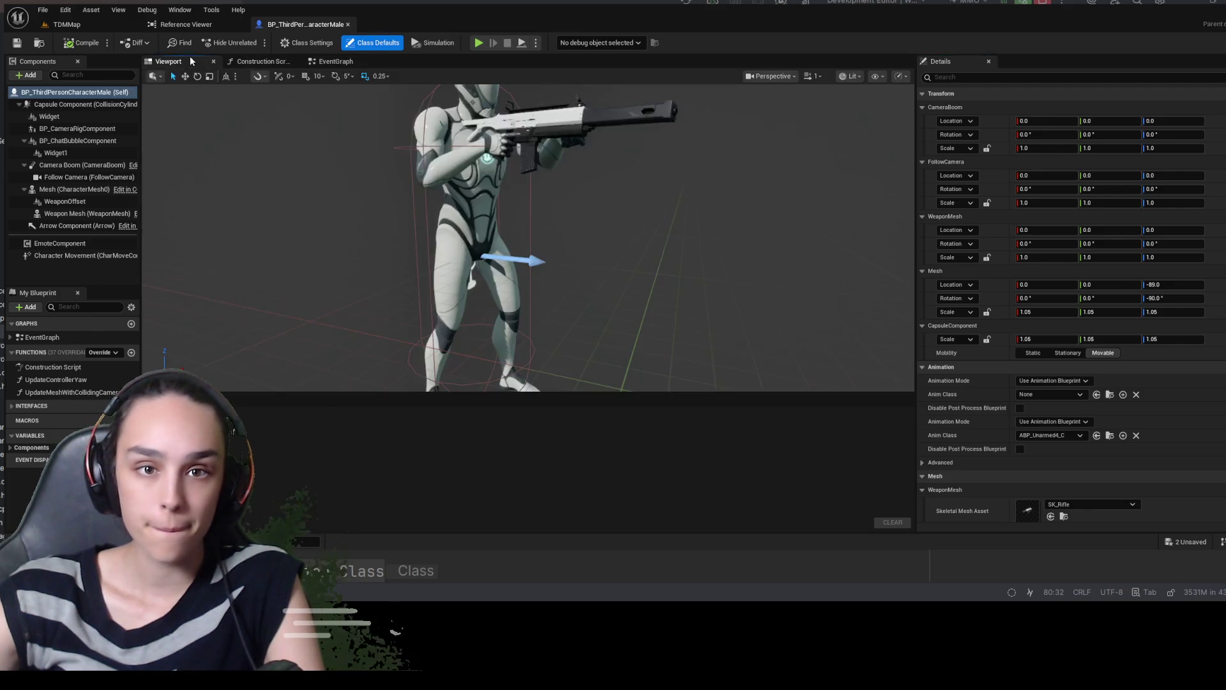
{"action": "left_click", "coordinate": [88, 201]}
{"action": "left_click", "coordinate": [1035, 77]}
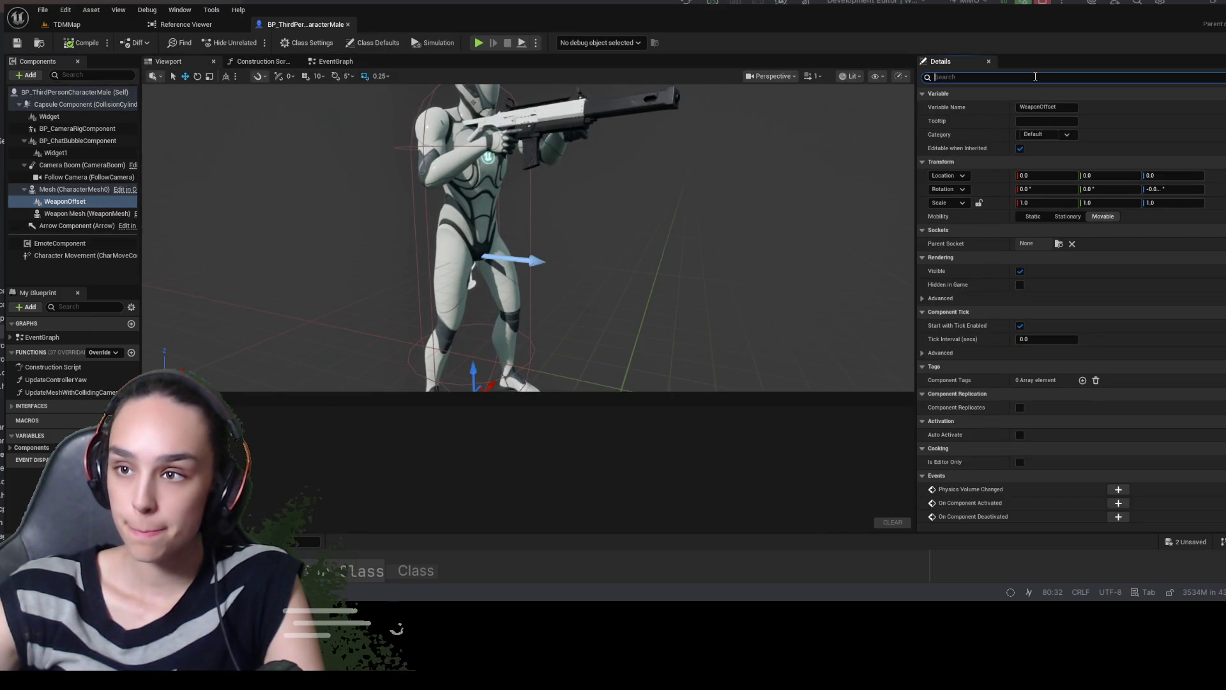
{"action": "type", "text": "sock"}
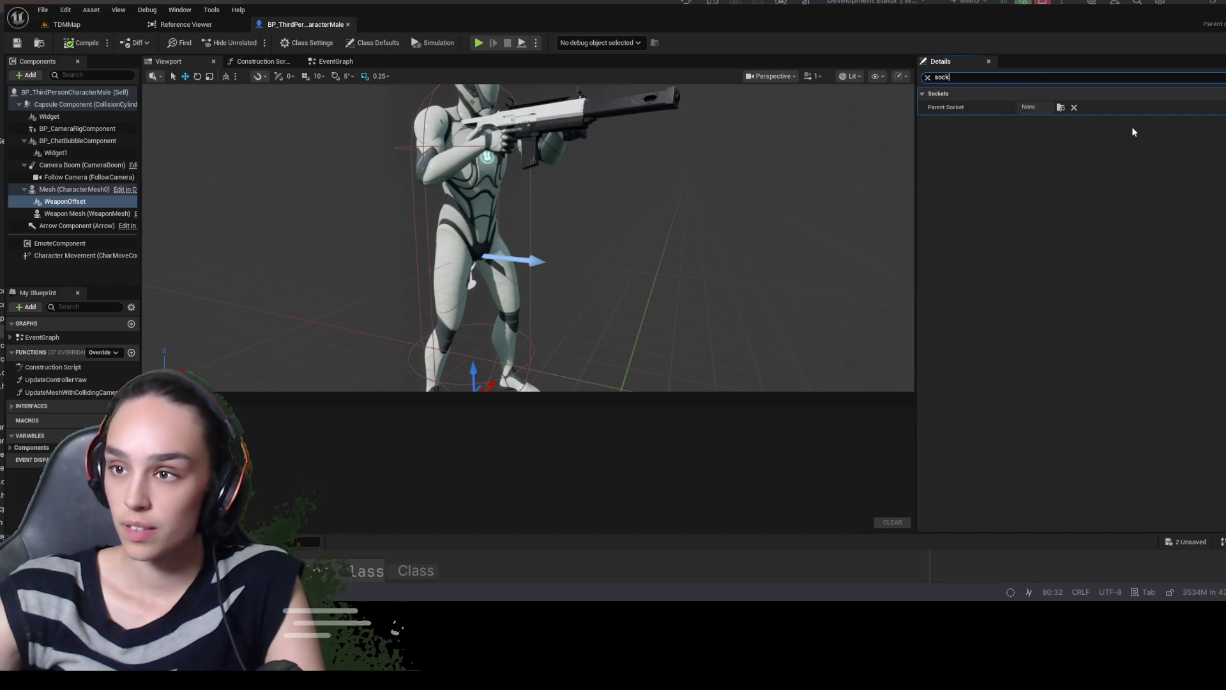
{"action": "left_click", "coordinate": [958, 101]}
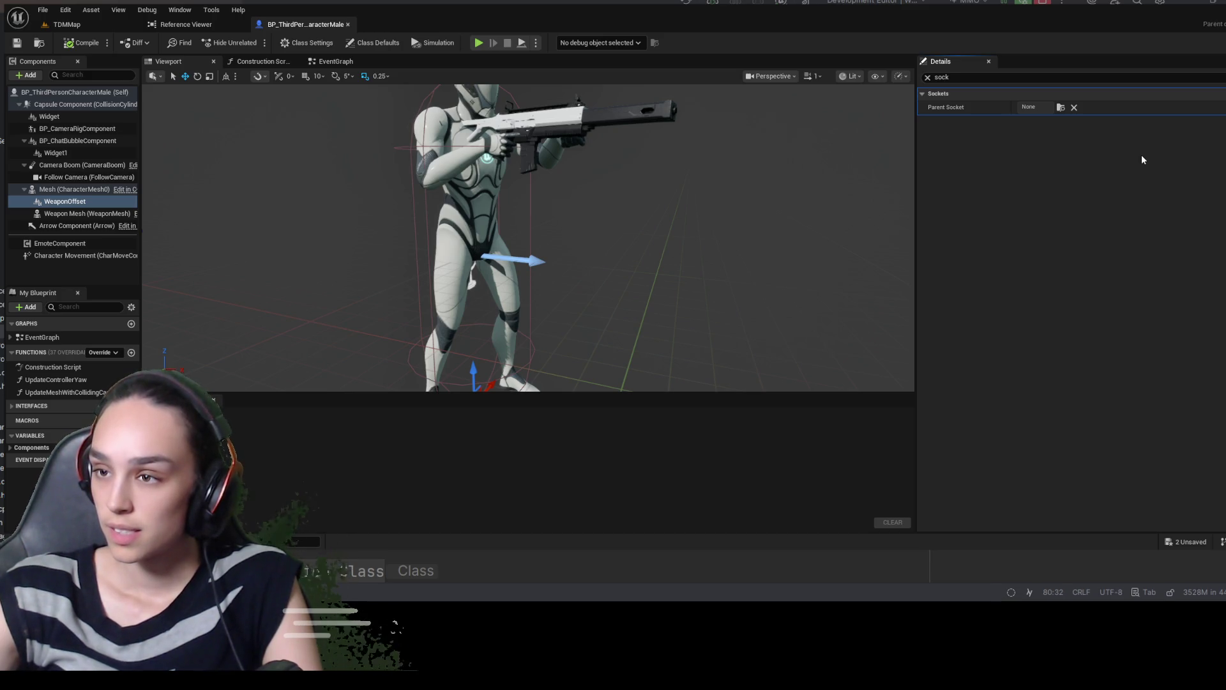
{"action": "key", "text": "ctrl+z"}
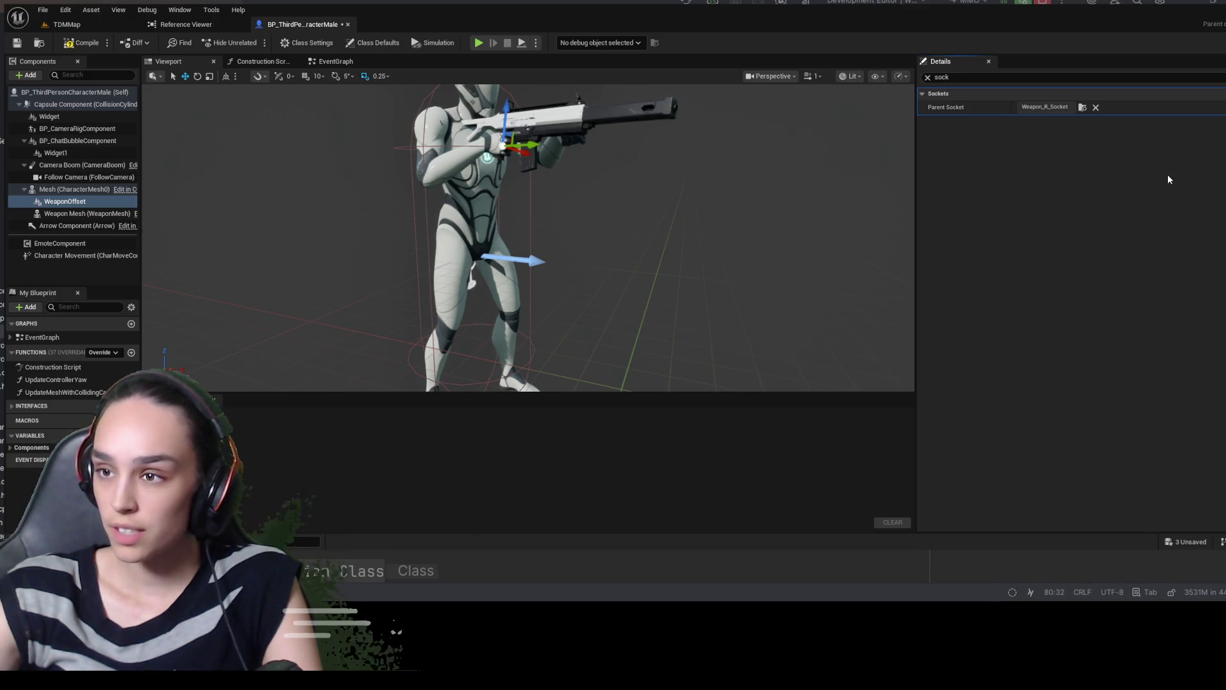
{"action": "key", "text": "f"}
{"action": "key", "text": "f"}
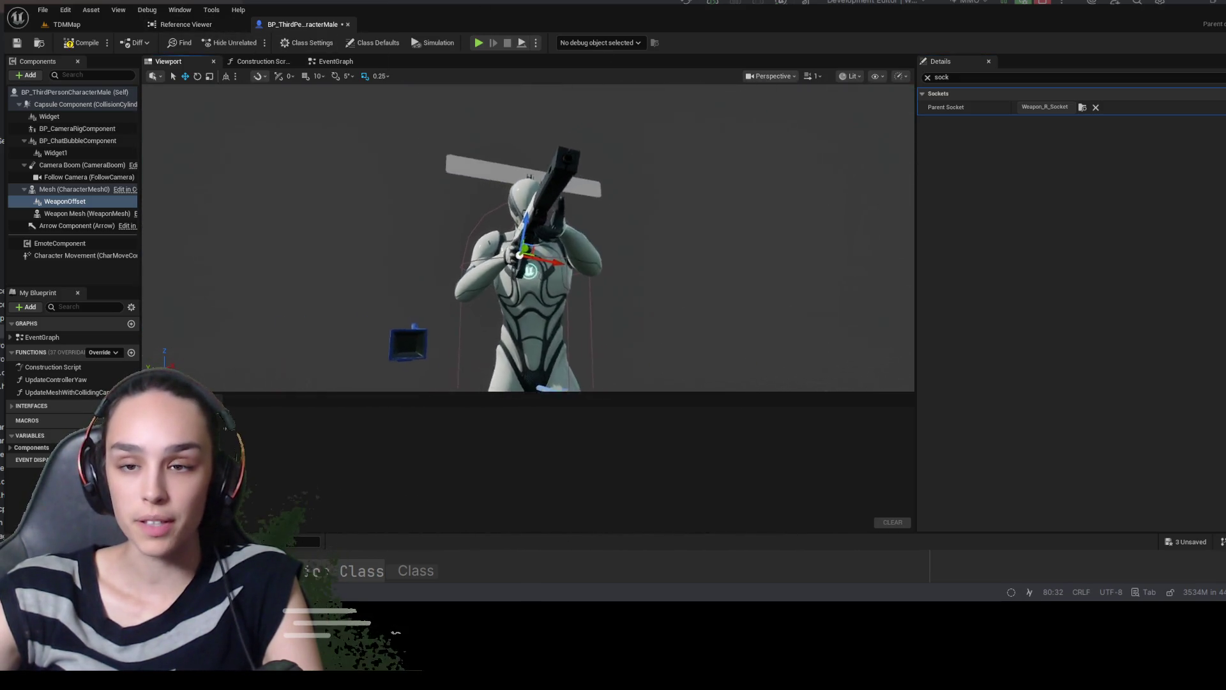
Orbit the viewport to check the rifle in the right hand, then compile the blueprint
{"action": "scroll", "coordinate": [423, 133], "scroll_direction": "down", "scroll_amount": 5}
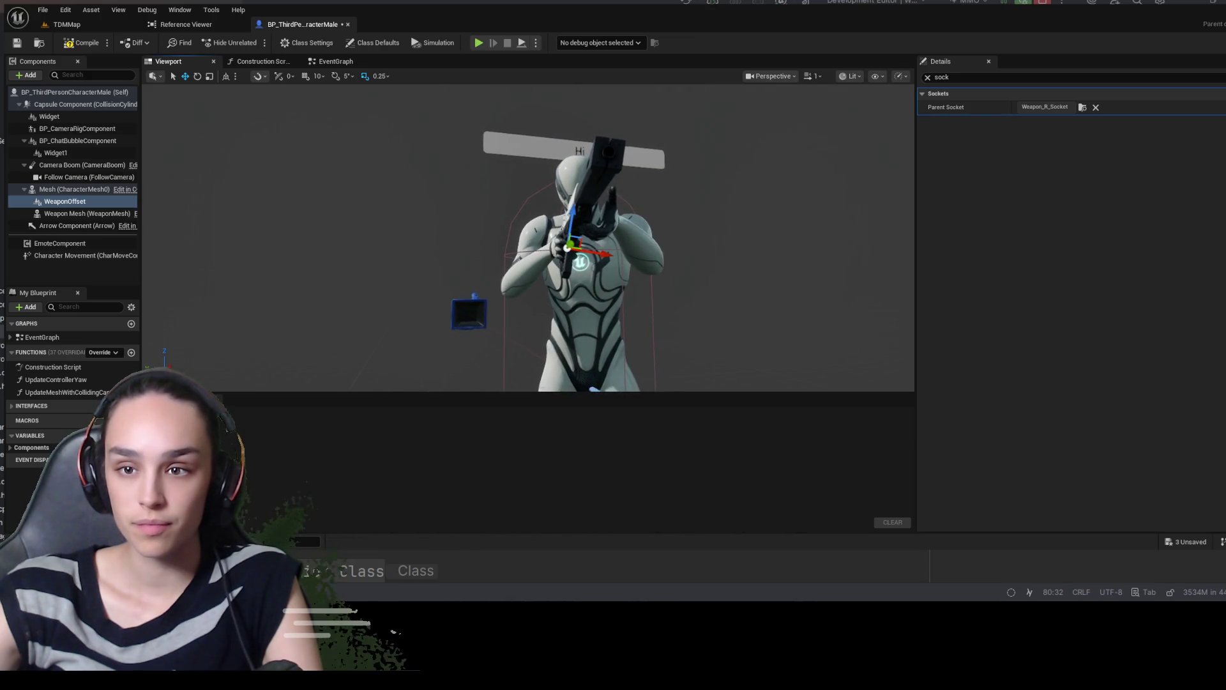
{"action": "left_click_drag", "start_coordinate": [583, 248], "coordinate": [645, 250]}
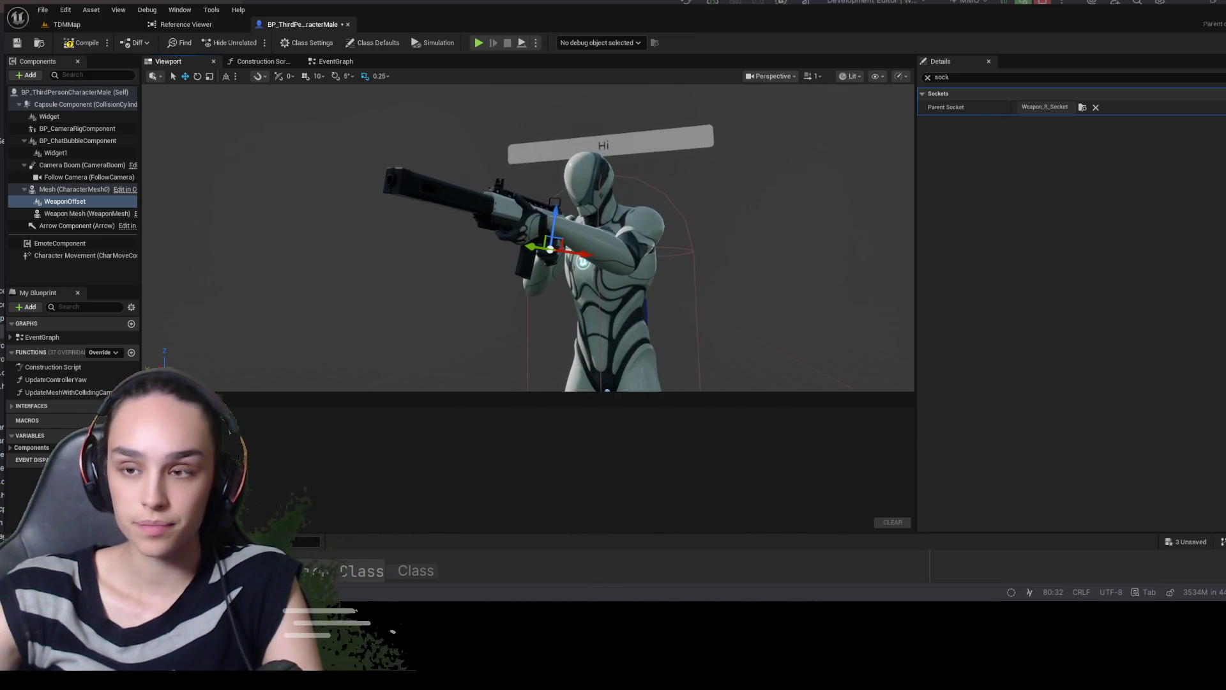
{"action": "left_click", "coordinate": [87, 46]}
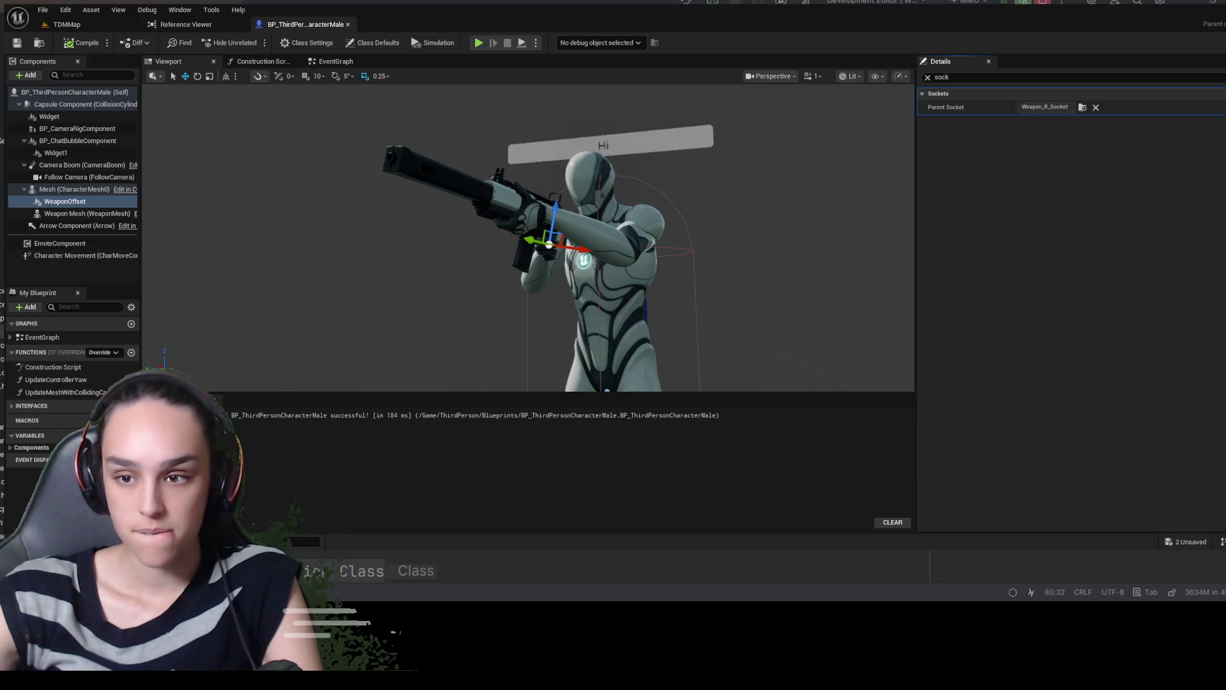
{"action": "scroll", "coordinate": [561, 313], "scroll_direction": "down", "scroll_amount": 3}
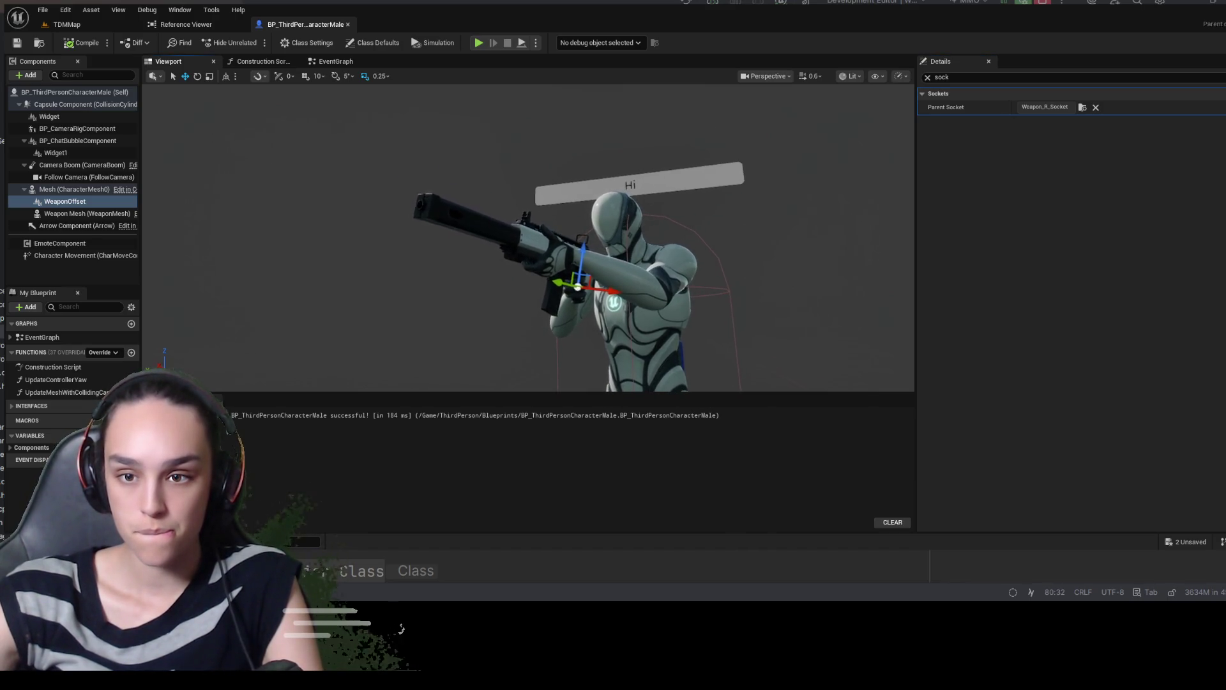
{"action": "left_click_drag", "start_coordinate": [583, 293], "coordinate": [574, 220]}
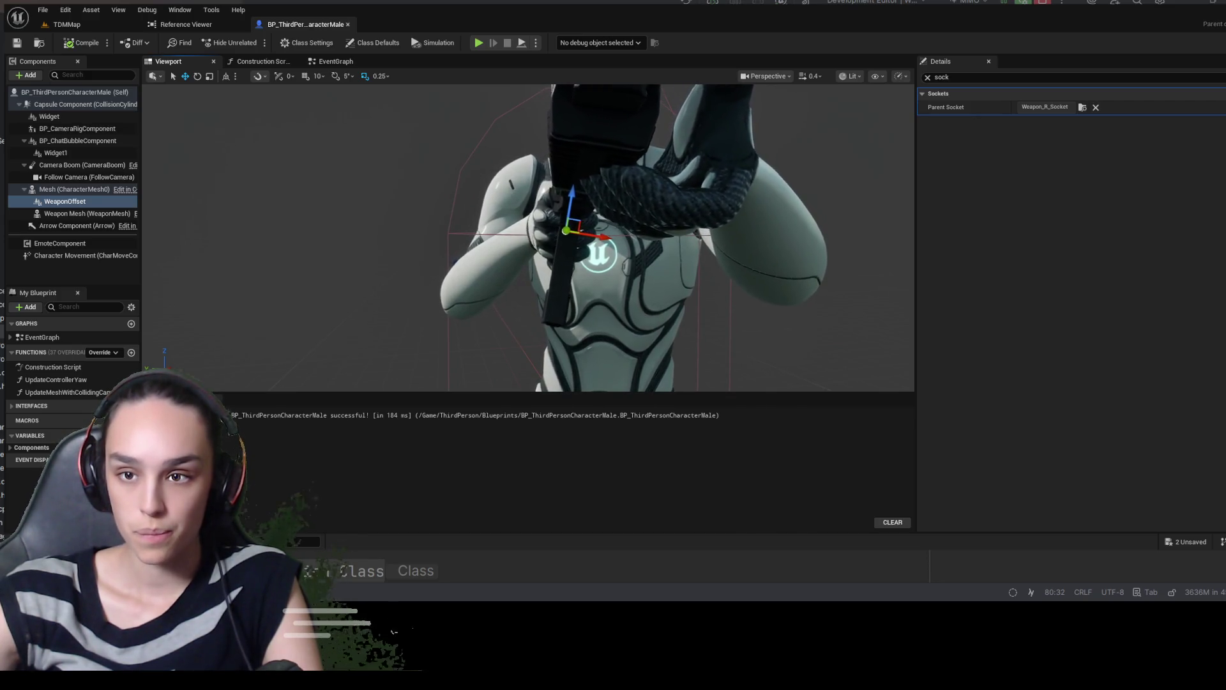
{"action": "left_click", "coordinate": [90, 191]}
{"action": "left_click", "coordinate": [76, 201]}
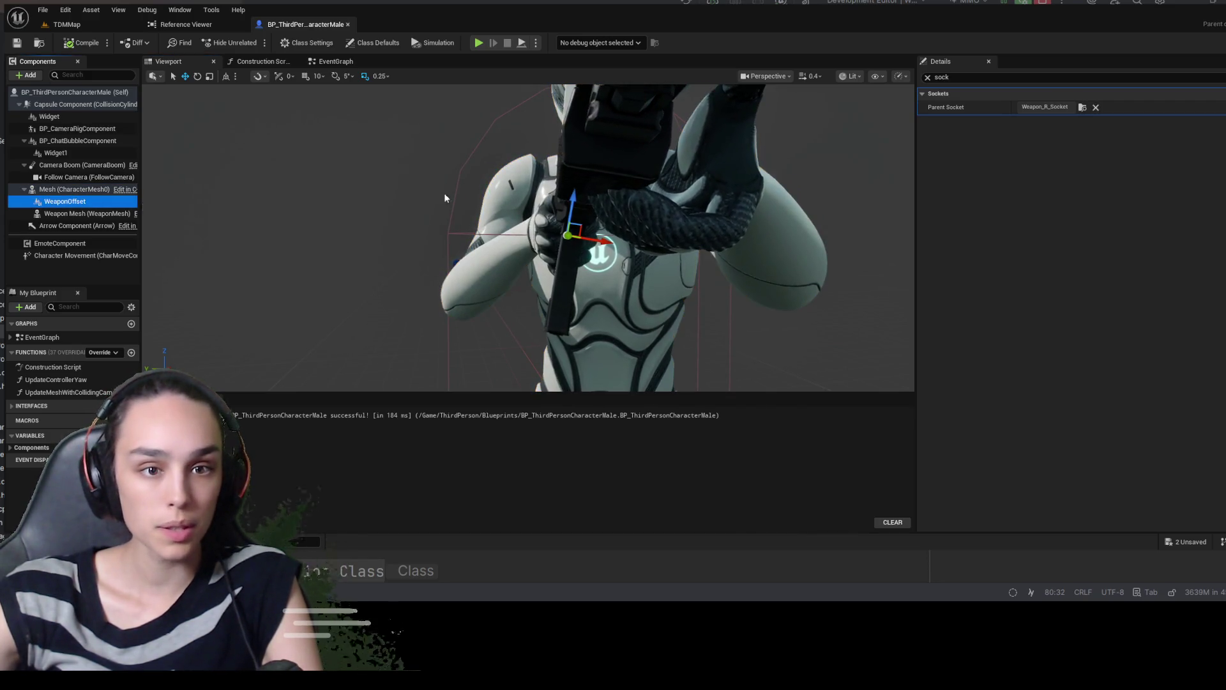
{"action": "left_click", "coordinate": [927, 77]}
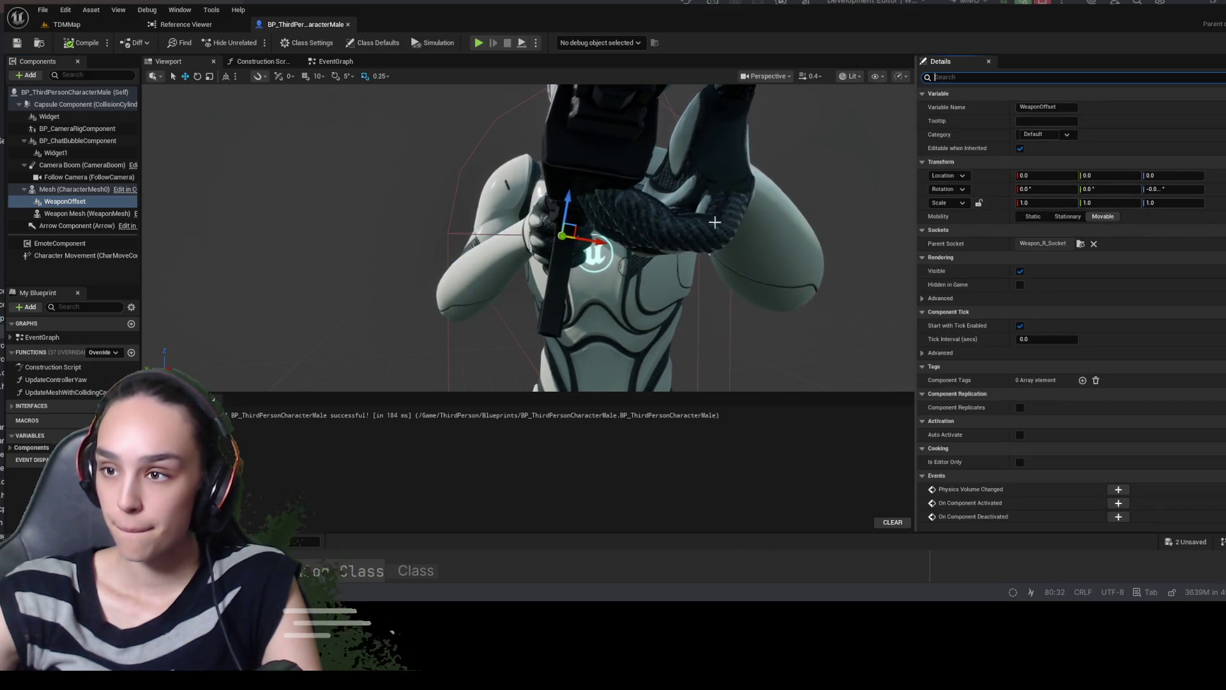
{"action": "left_click_drag", "start_coordinate": [583, 241], "coordinate": [595, 234]}
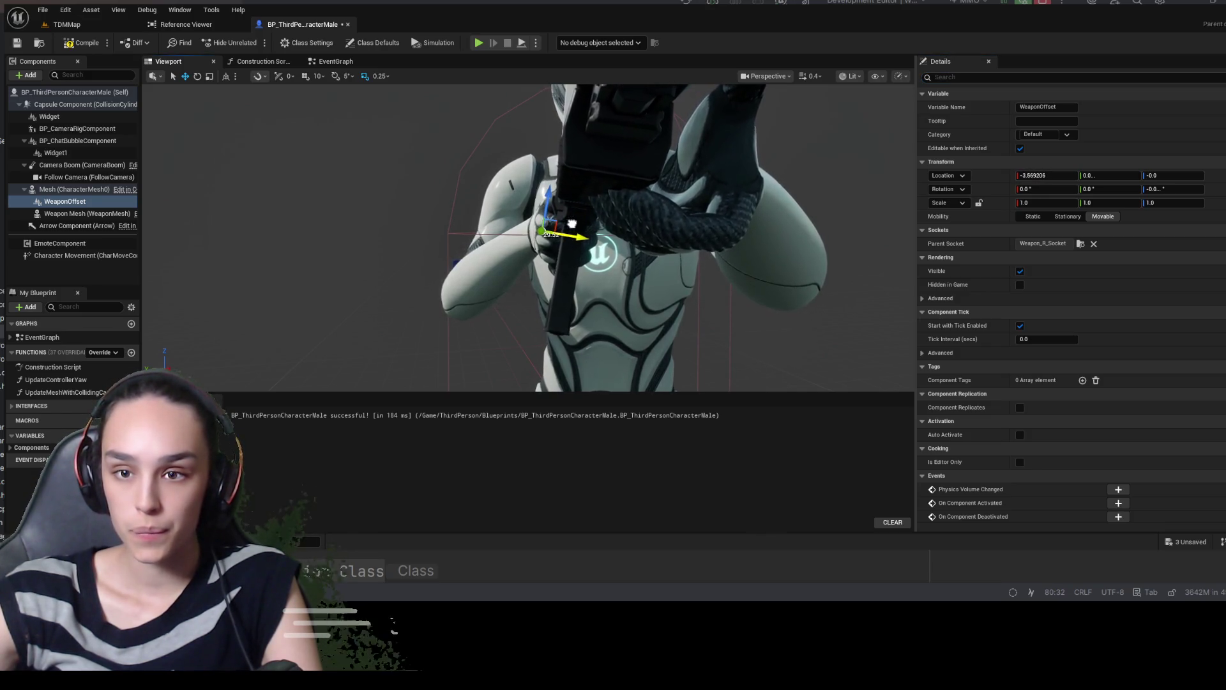
{"action": "key", "text": "ctrl+z"}
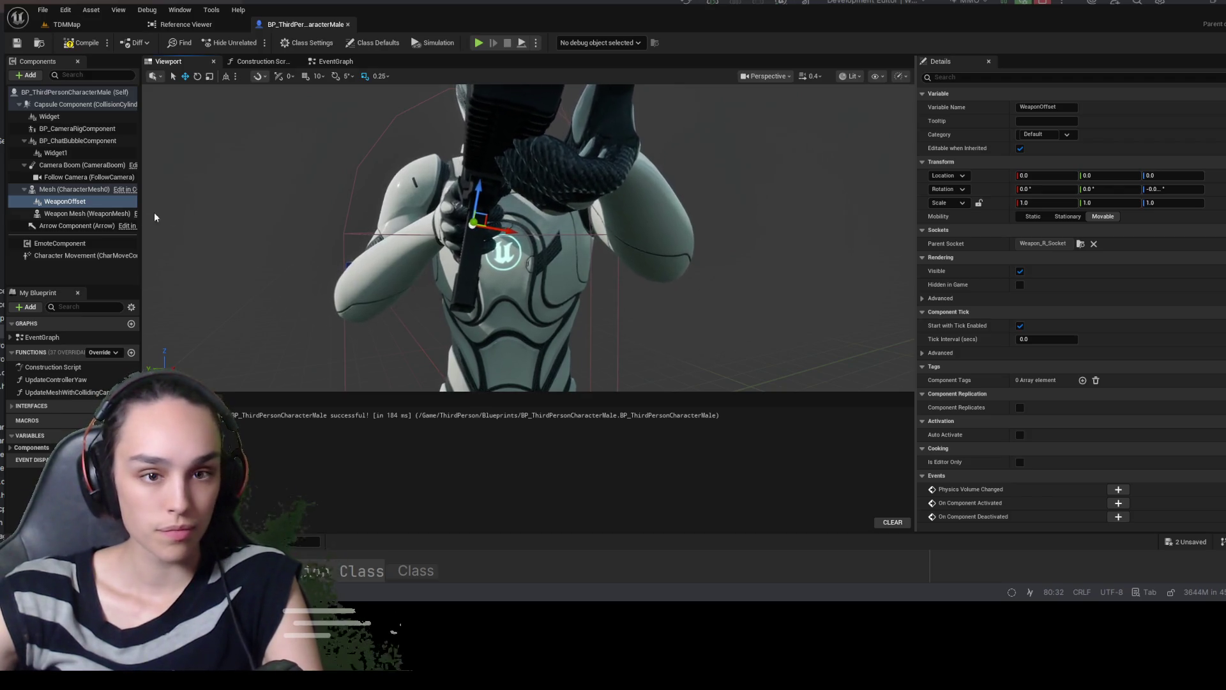
{"action": "left_click", "coordinate": [74, 191]}
{"action": "left_click", "coordinate": [73, 202]}
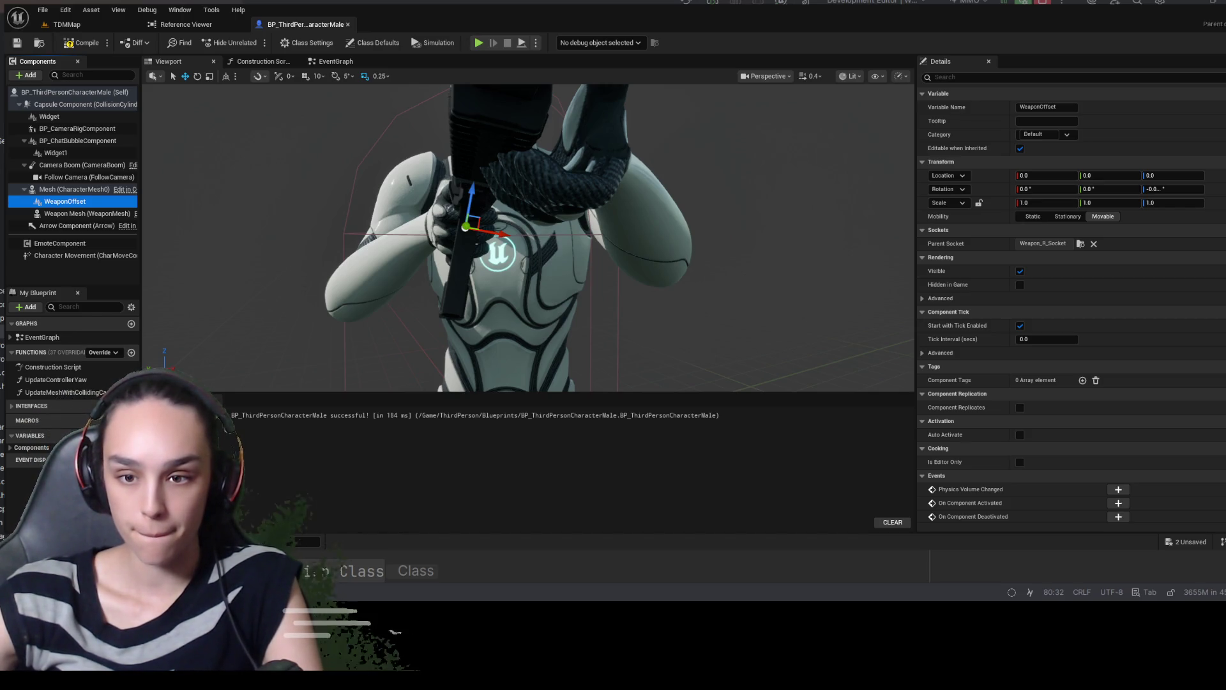
{"action": "left_click", "coordinate": [89, 213]}
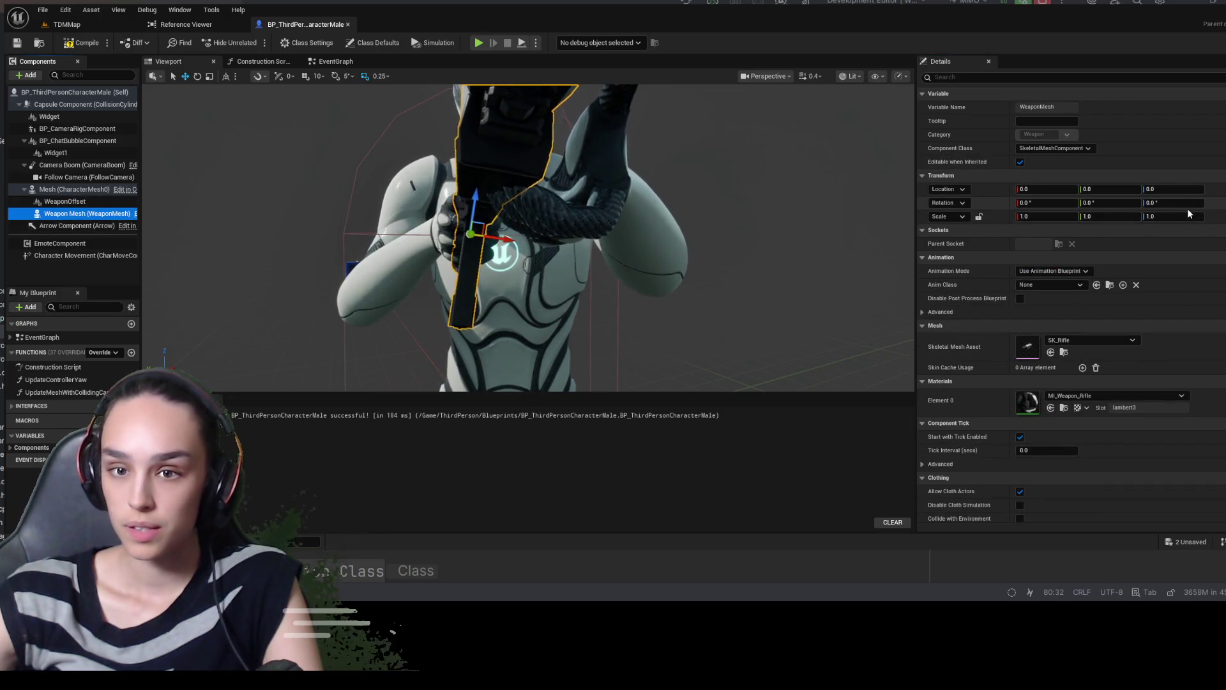
{"action": "left_click", "coordinate": [64, 202]}
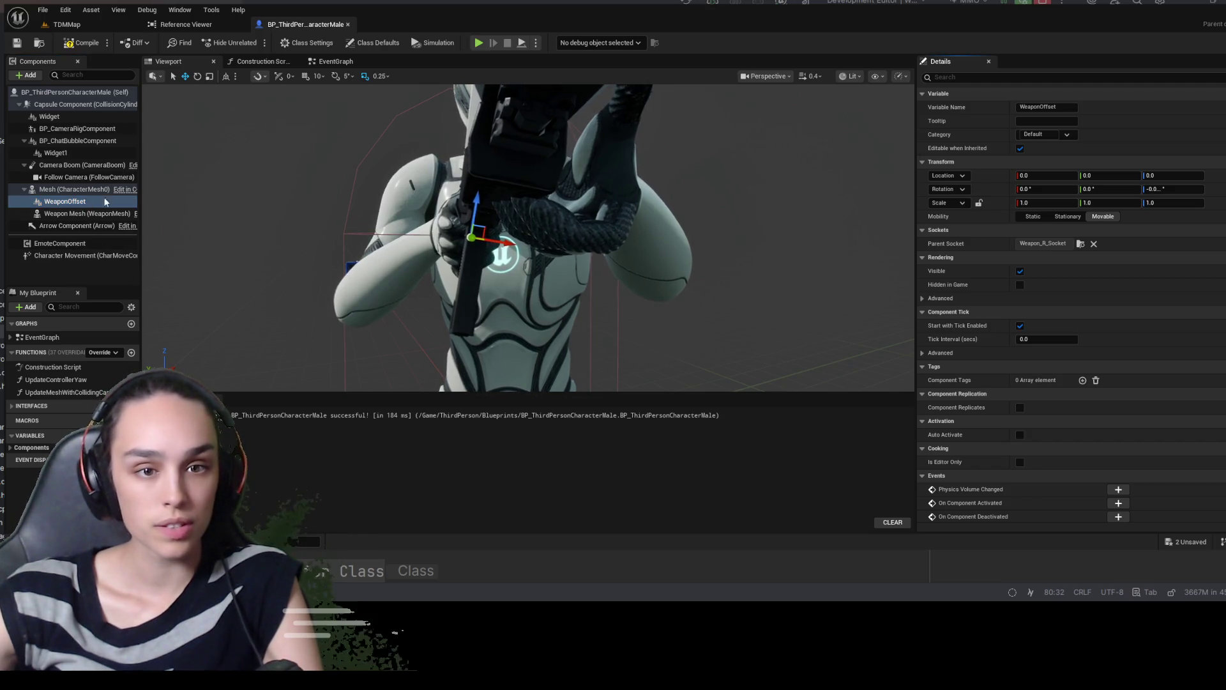
Filter Details by 'sock', undo the last Parent Socket change, and compile the blueprint
{"action": "left_click", "coordinate": [1014, 80]}
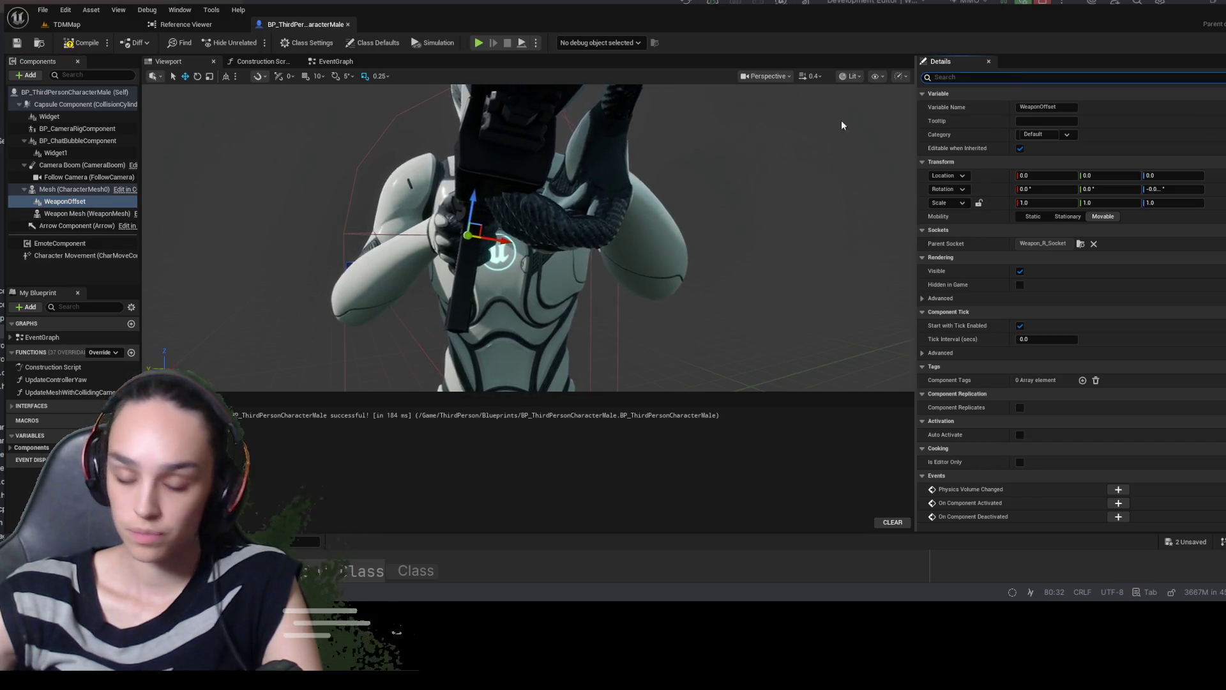
{"action": "type", "text": "sock"}
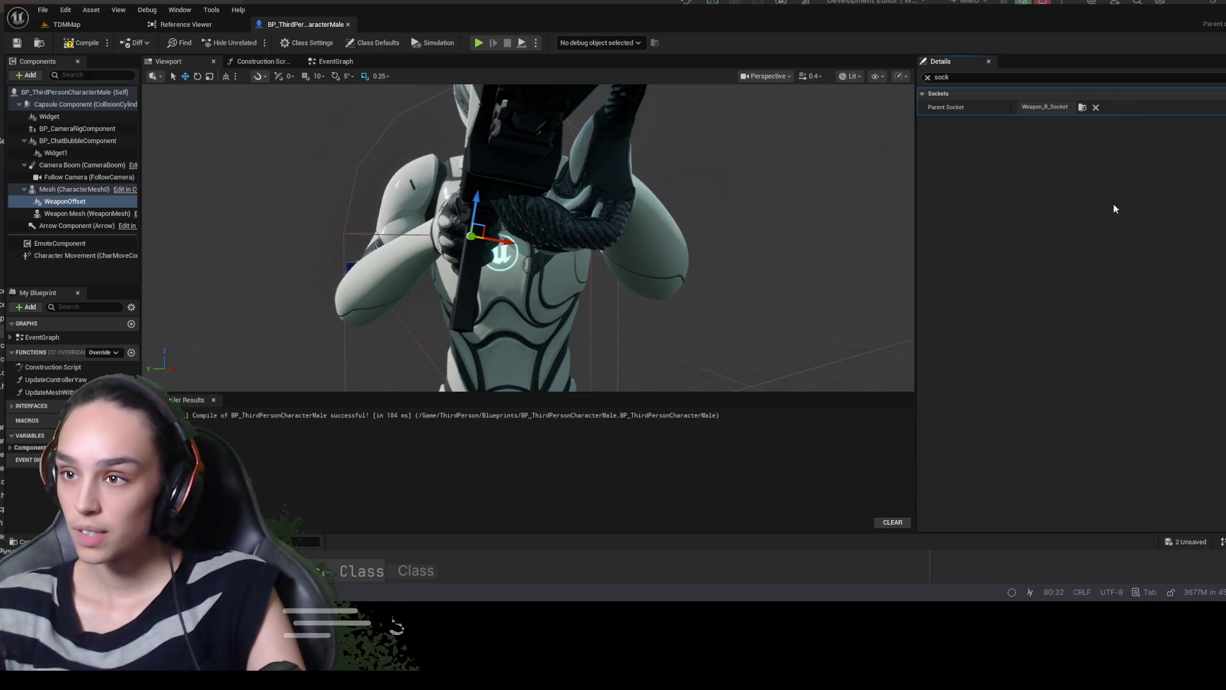
{"action": "key", "text": "ctrl+z"}
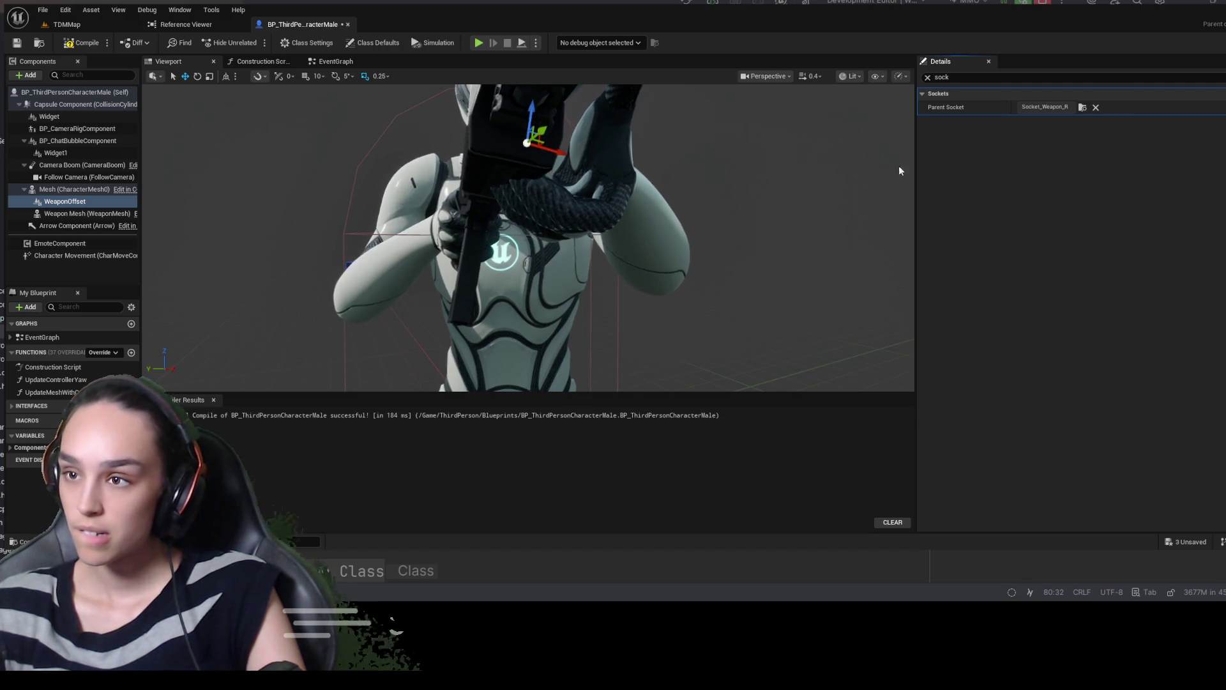
{"action": "left_click", "coordinate": [84, 44]}
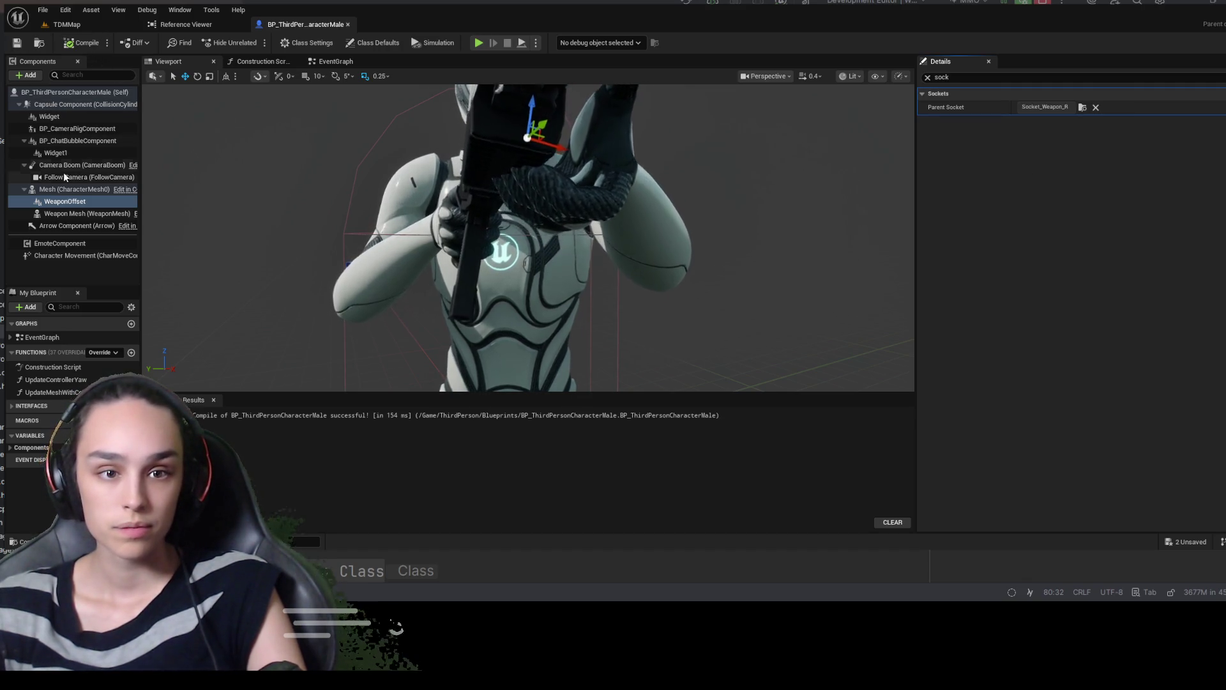
Clear the search, focus WeaponOffset, and nudge it along X to about 1.76
{"action": "left_click", "coordinate": [928, 78]}
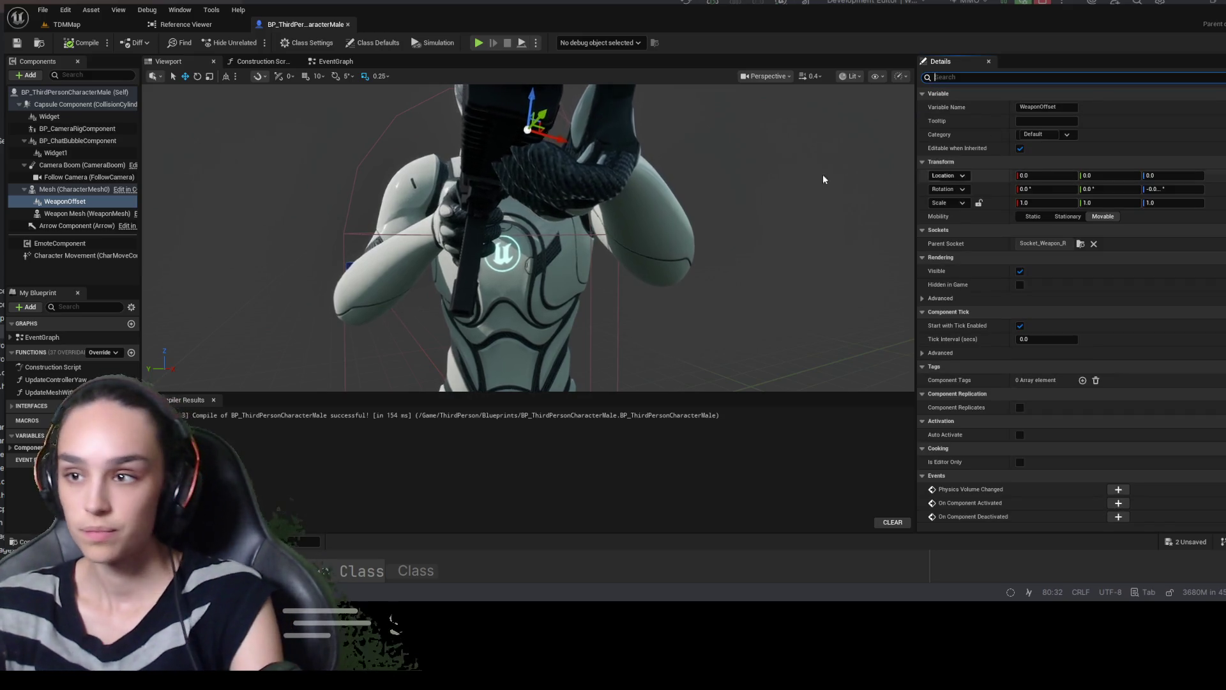
{"action": "left_click", "coordinate": [557, 150]}
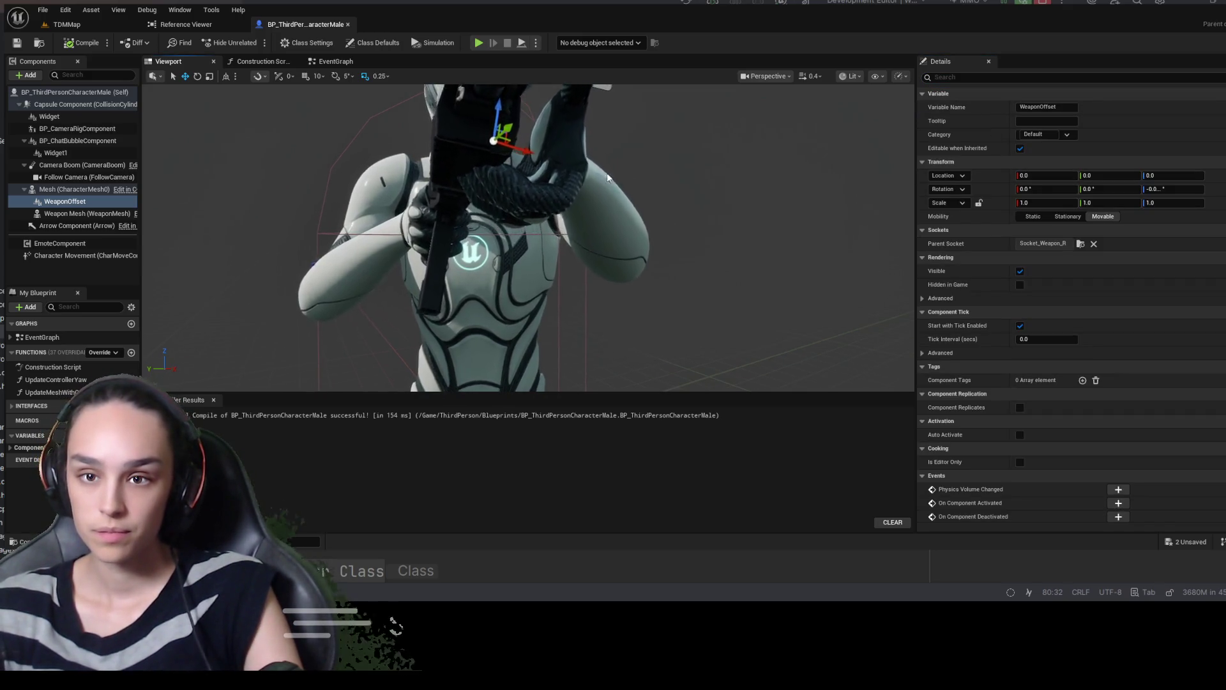
{"action": "key", "text": "f"}
{"action": "left_click_drag", "start_coordinate": [557, 206], "coordinate": [576, 156]}
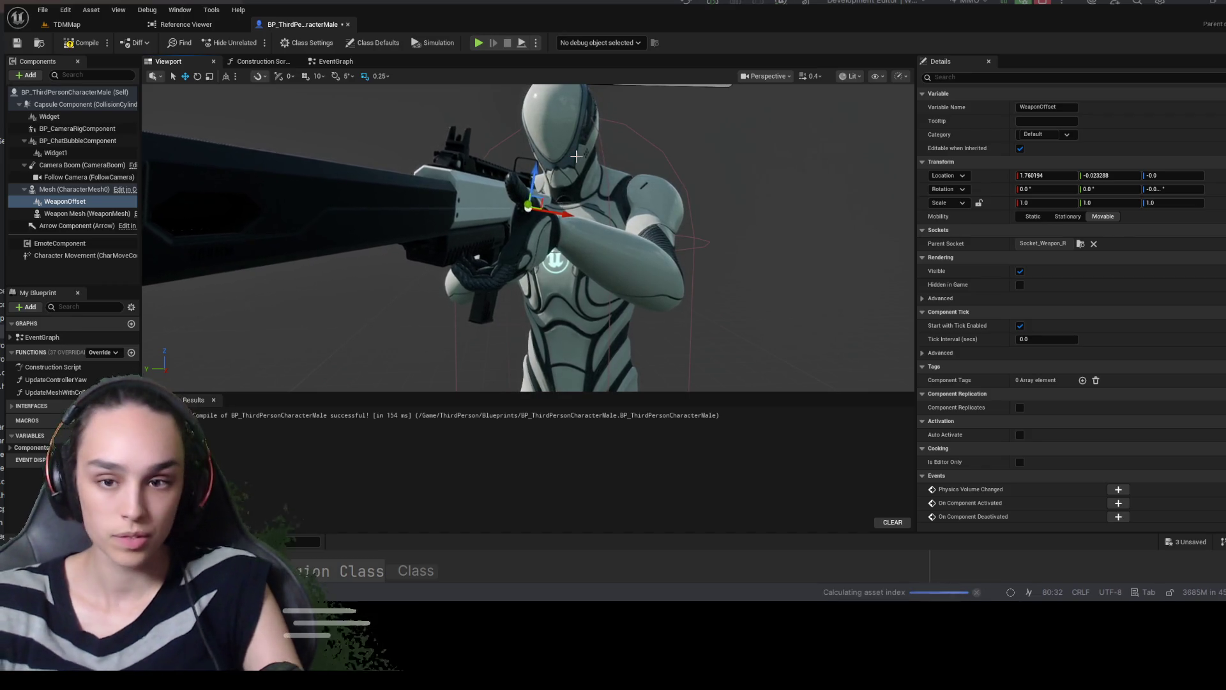
Undo the WeaponOffset move back to 0, 0, 0, then check WeaponOffset, Self and CharacterMesh0
{"action": "key", "text": "ctrl+z"}
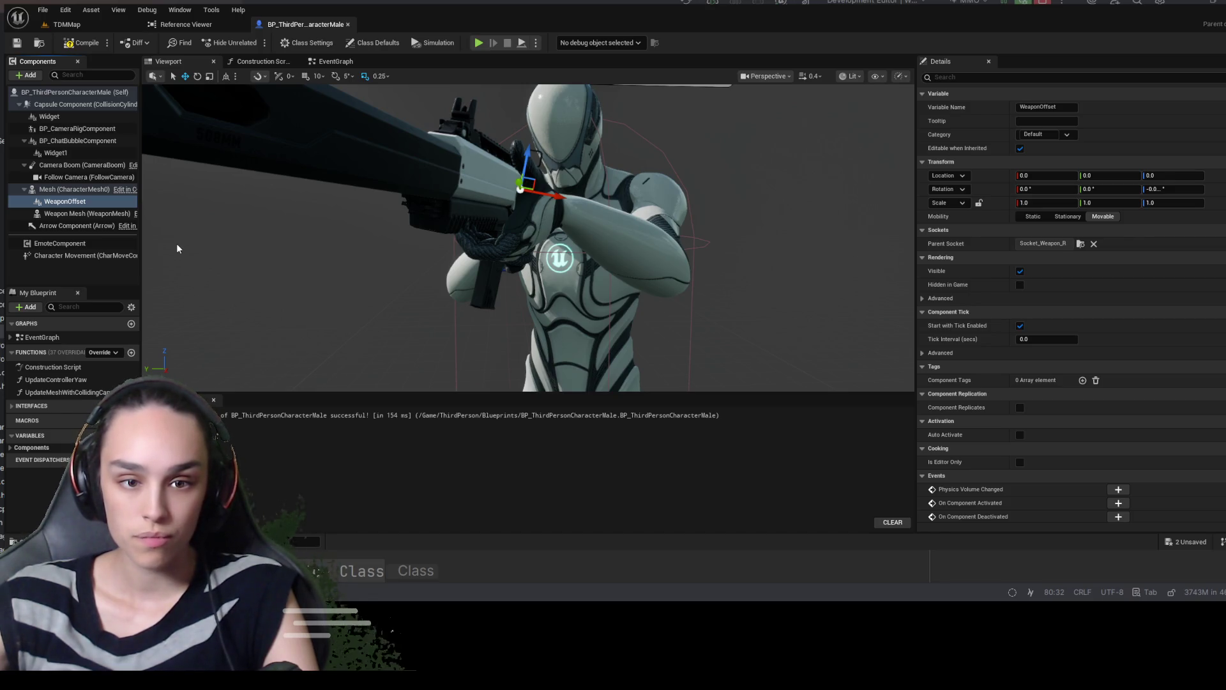
{"action": "left_click", "coordinate": [75, 205]}
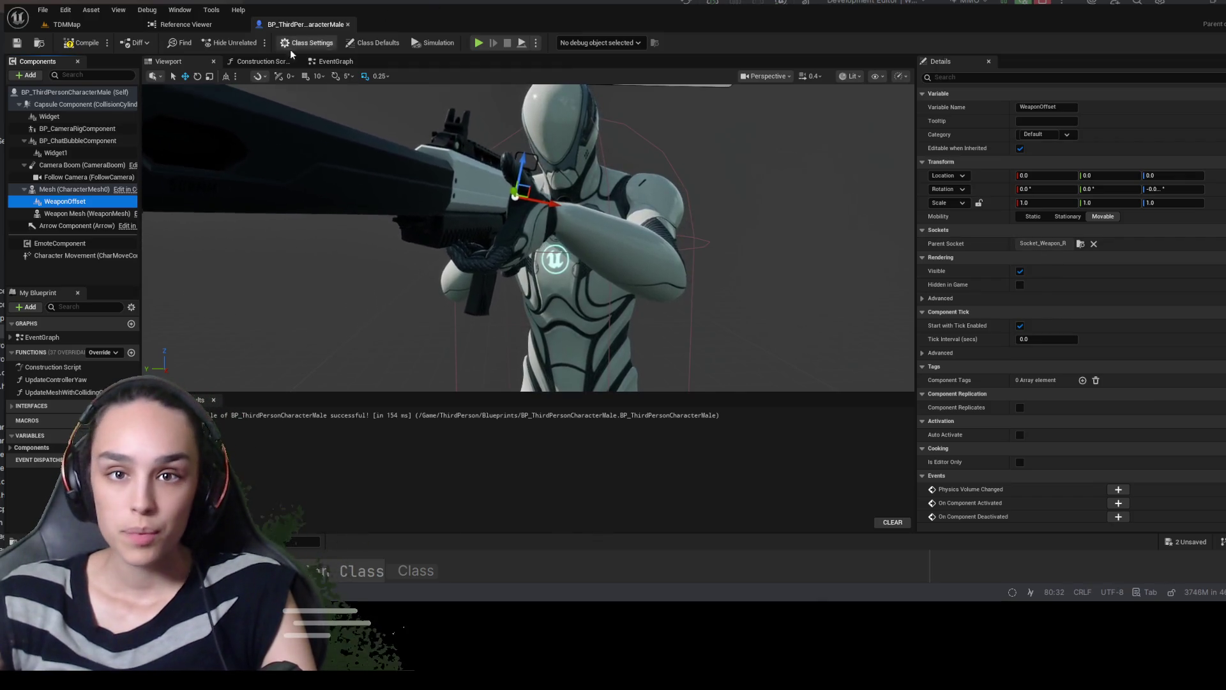
{"action": "scroll", "coordinate": [1135, 282], "scroll_direction": "down", "scroll_amount": 5}
{"action": "scroll", "coordinate": [1110, 270], "scroll_direction": "up", "scroll_amount": 5}
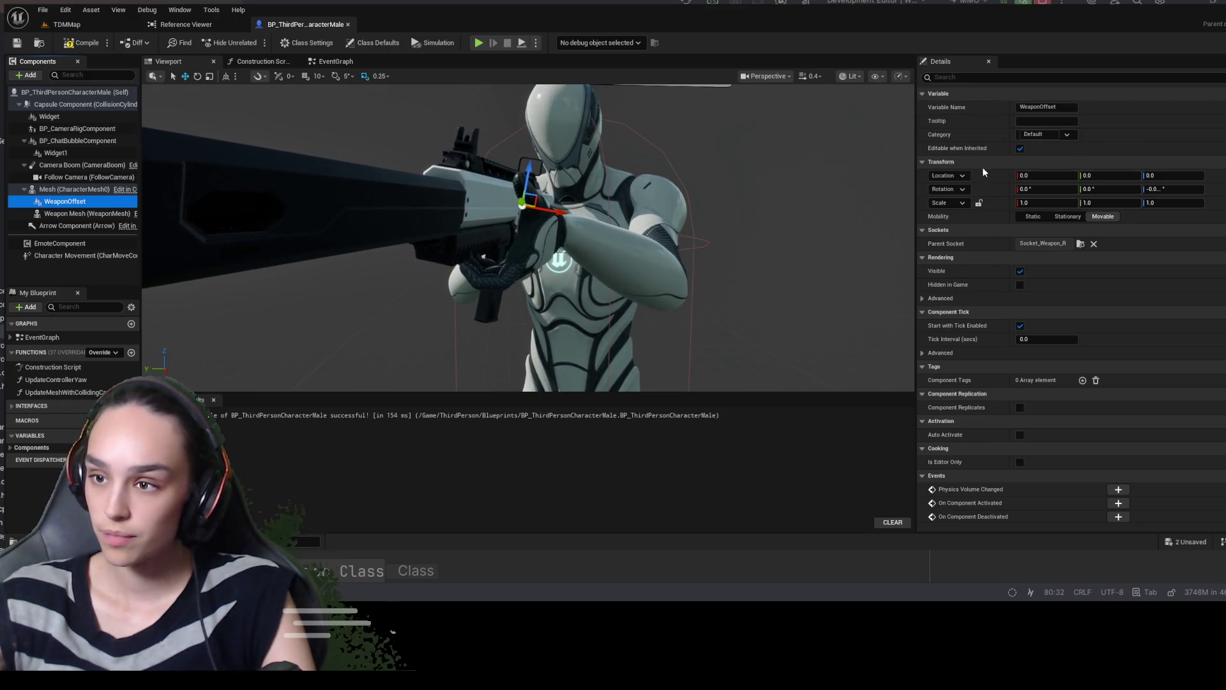
{"action": "left_click", "coordinate": [41, 92]}
{"action": "left_click", "coordinate": [65, 188]}
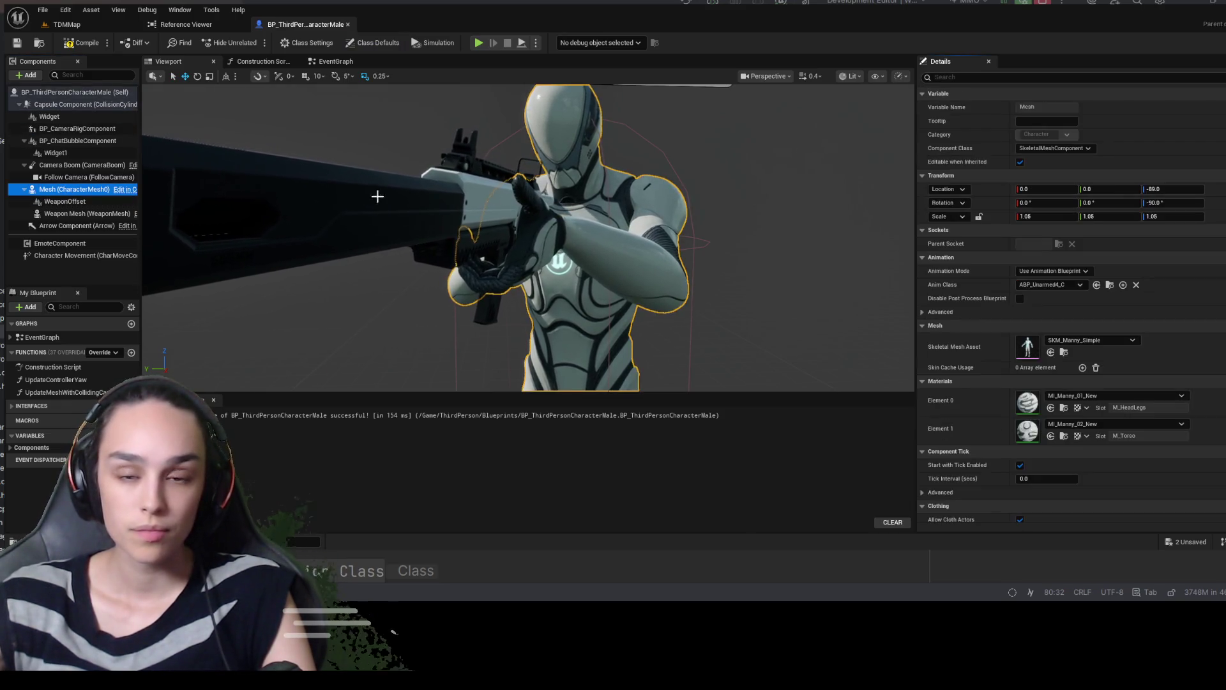
Open SKM_Manny_Simple and its SK_Mannequin skeleton, and inspect Weapon_R_Socket under hand_r
{"action": "left_click", "coordinate": [1063, 351]}
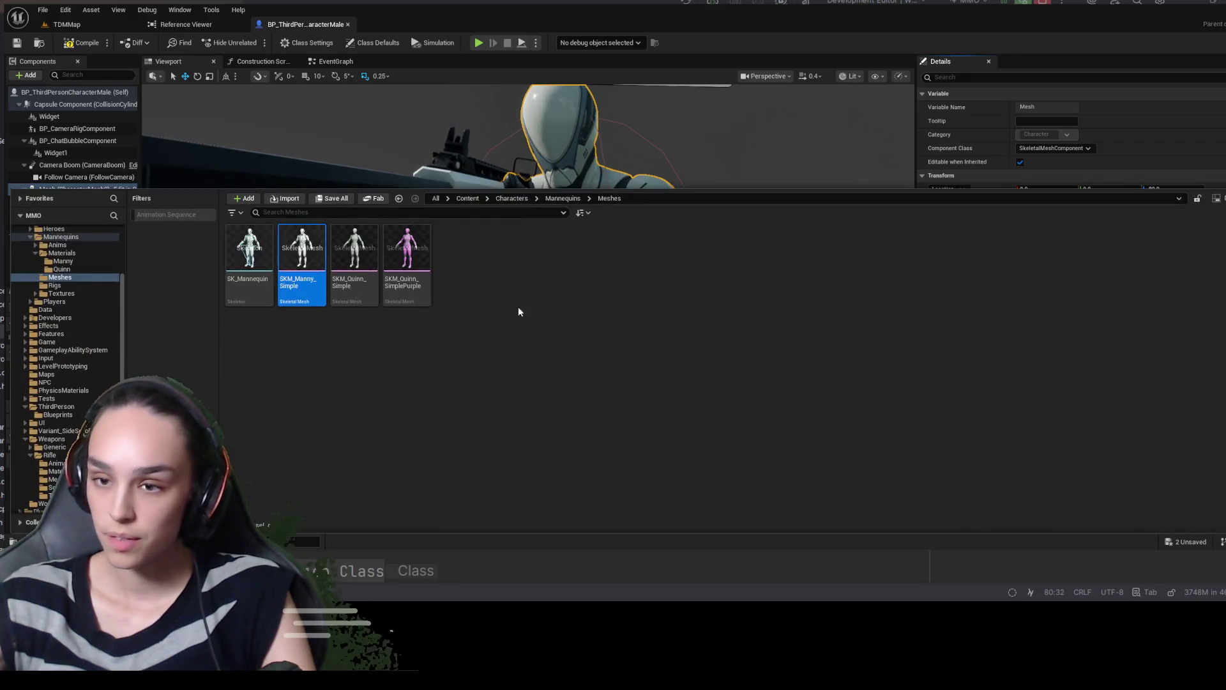
{"action": "double_click", "coordinate": [302, 230]}
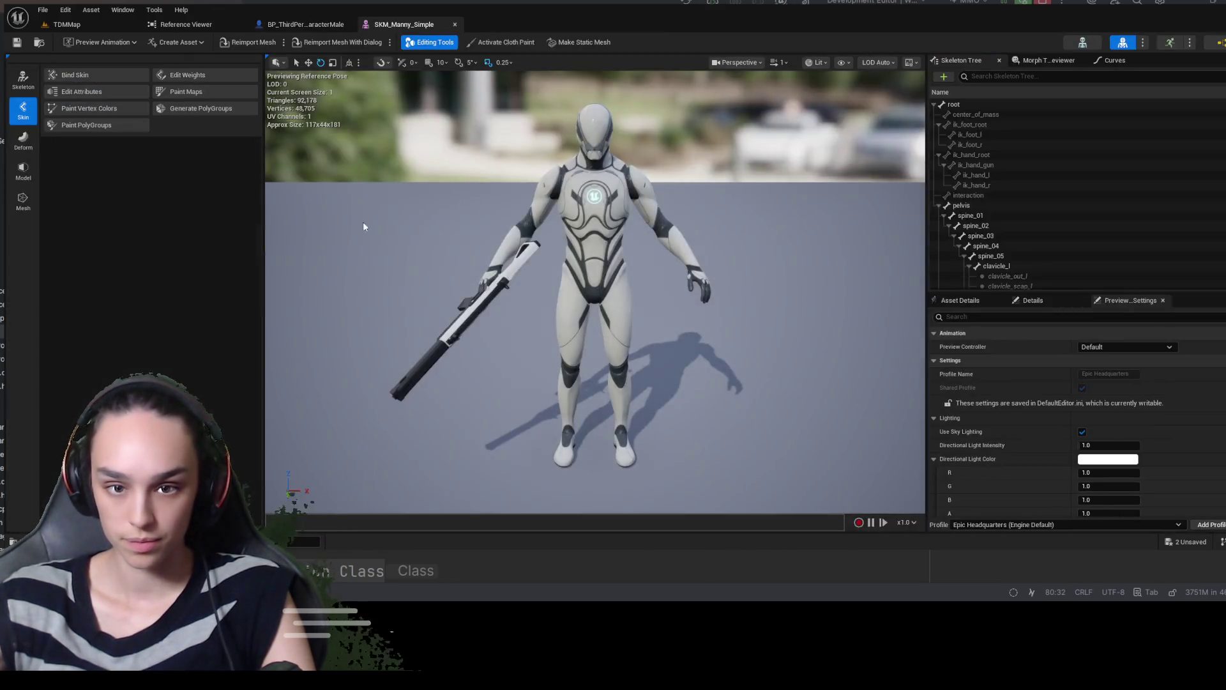
{"action": "left_click", "coordinate": [1089, 45]}
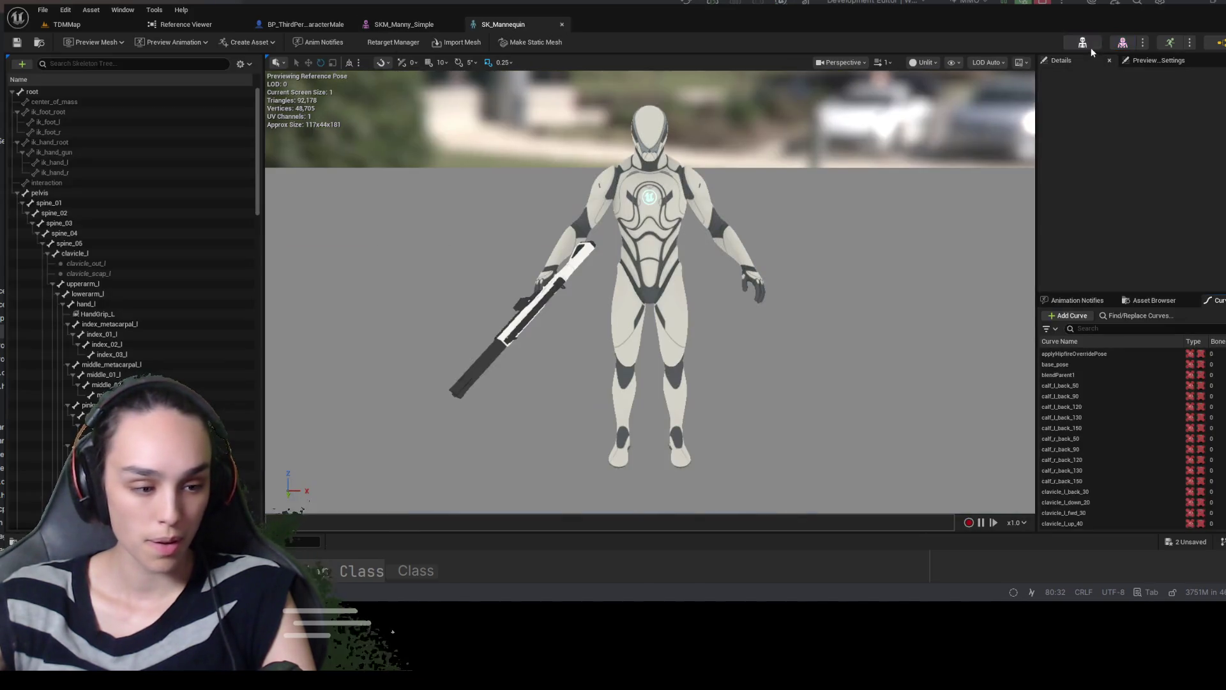
{"action": "left_click", "coordinate": [87, 294]}
{"action": "scroll", "coordinate": [126, 328], "scroll_direction": "down", "scroll_amount": 4}
{"action": "scroll", "coordinate": [126, 329], "scroll_direction": "down", "scroll_amount": 10}
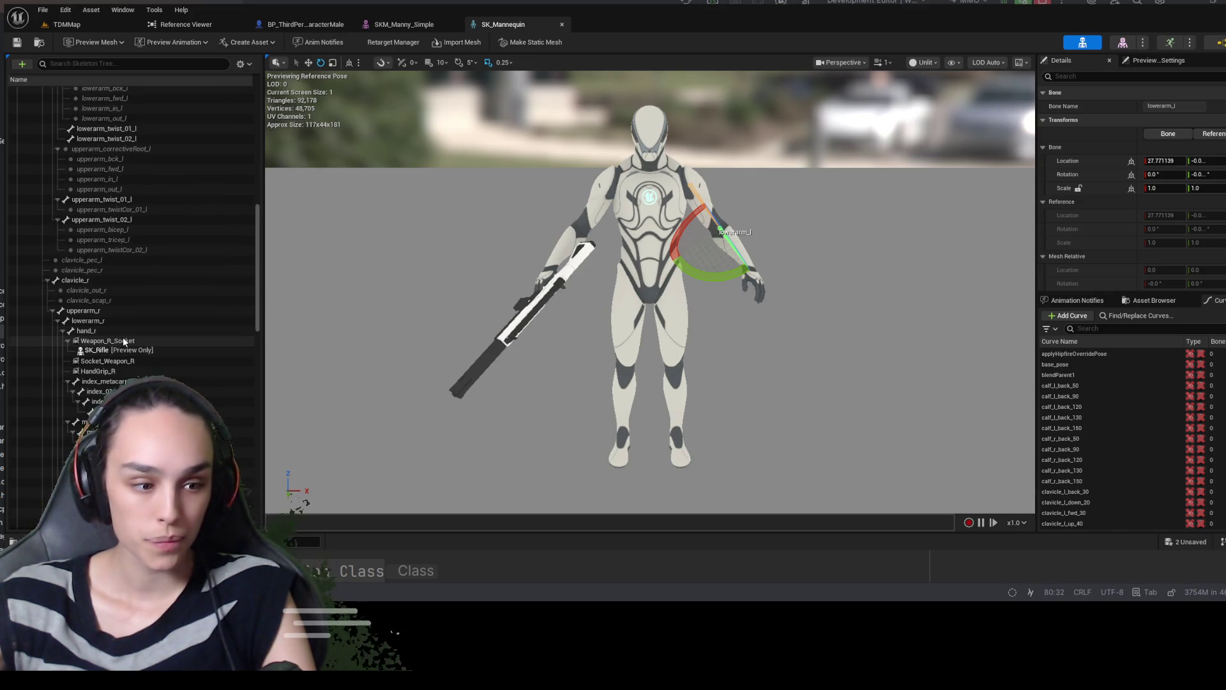
{"action": "left_click", "coordinate": [122, 338]}
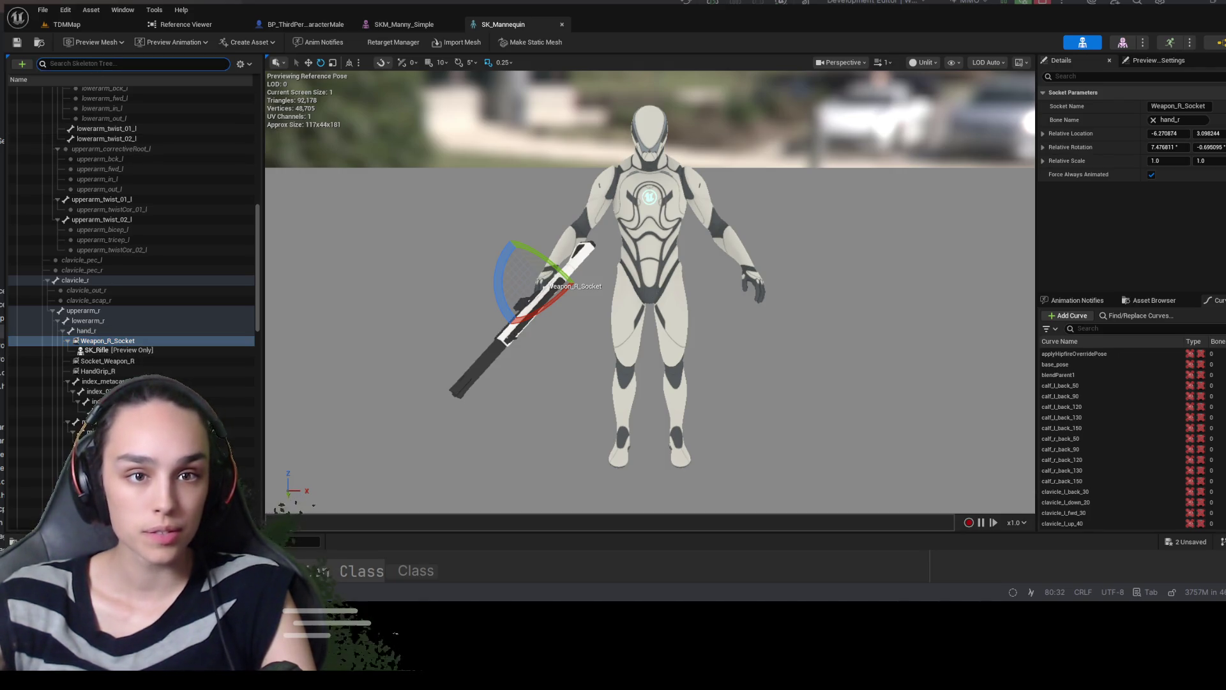
Filter sockets by 'sock', delete the duplicate Socket_Weapon_R, and reselect Weapon_R_Socket
{"action": "type", "text": "sock"}
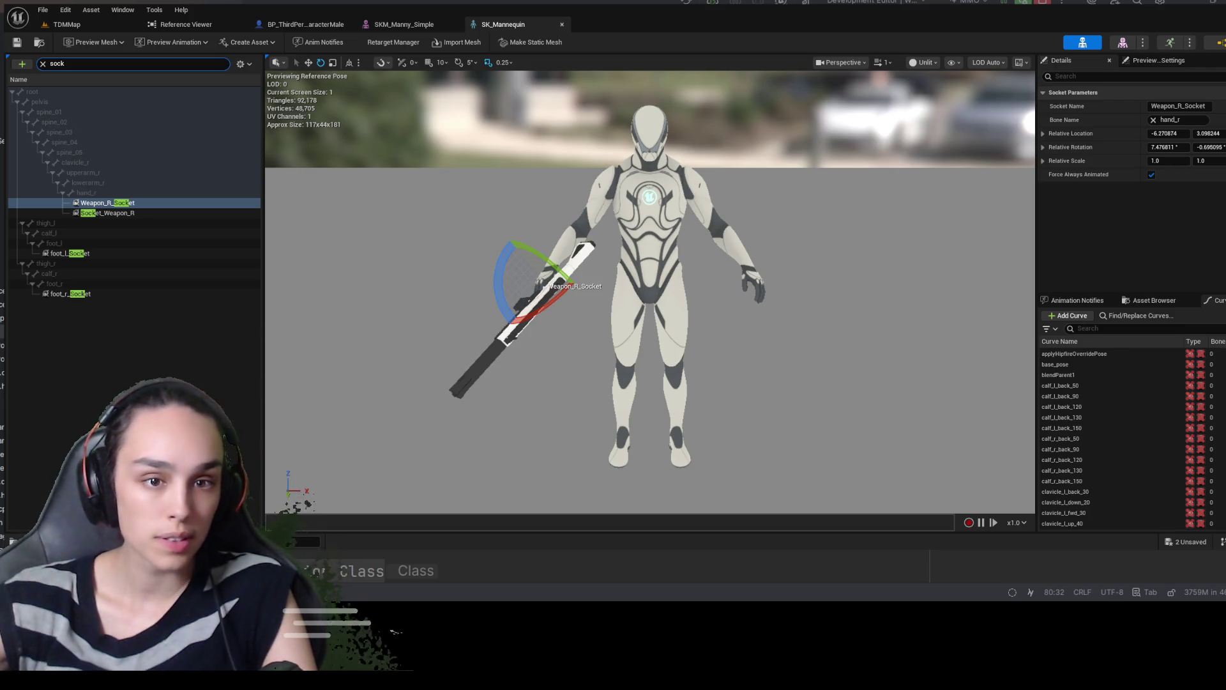
{"action": "left_click", "coordinate": [133, 213]}
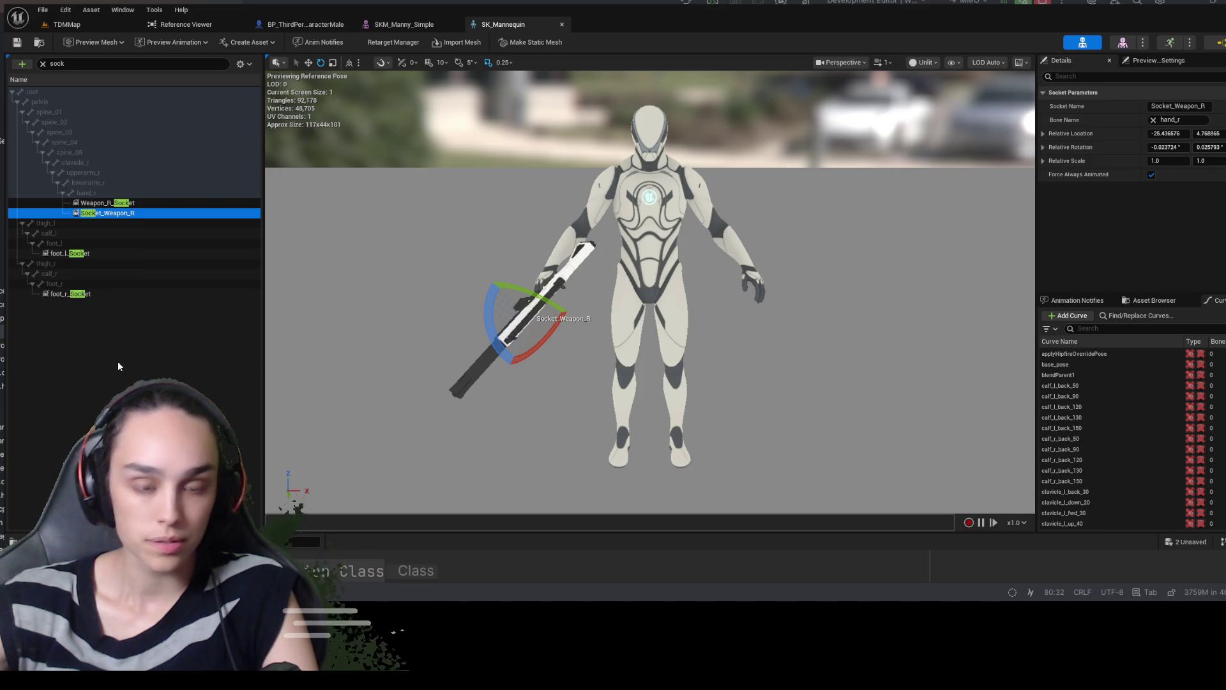
{"action": "key", "text": "Delete"}
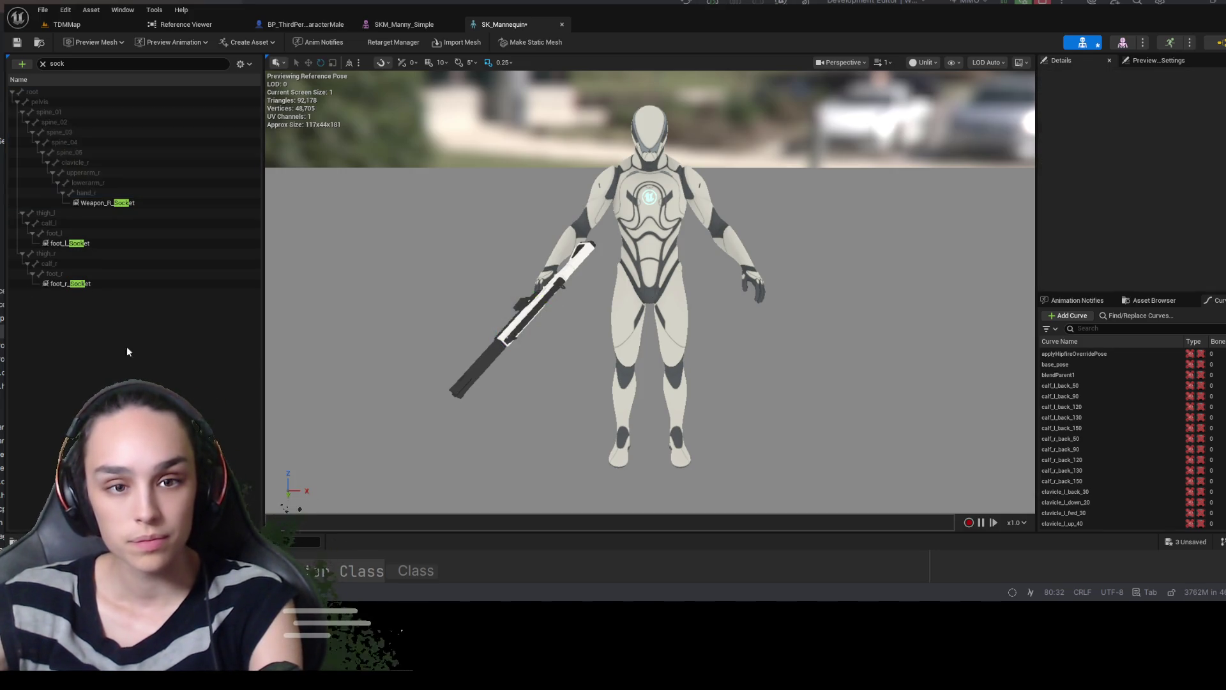
{"action": "left_click", "coordinate": [43, 64]}
{"action": "scroll", "coordinate": [55, 305], "scroll_direction": "down", "scroll_amount": 5}
{"action": "scroll", "coordinate": [55, 304], "scroll_direction": "down", "scroll_amount": 15}
{"action": "scroll", "coordinate": [105, 337], "scroll_direction": "up", "scroll_amount": 10}
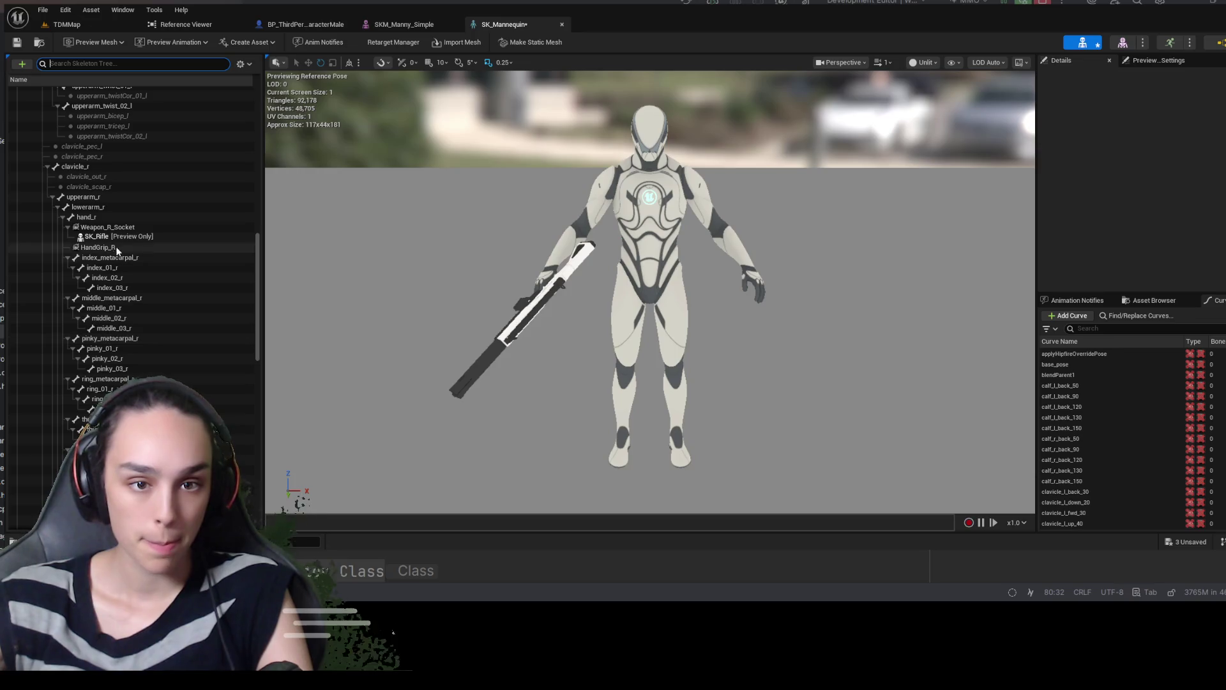
{"action": "left_click", "coordinate": [127, 227]}
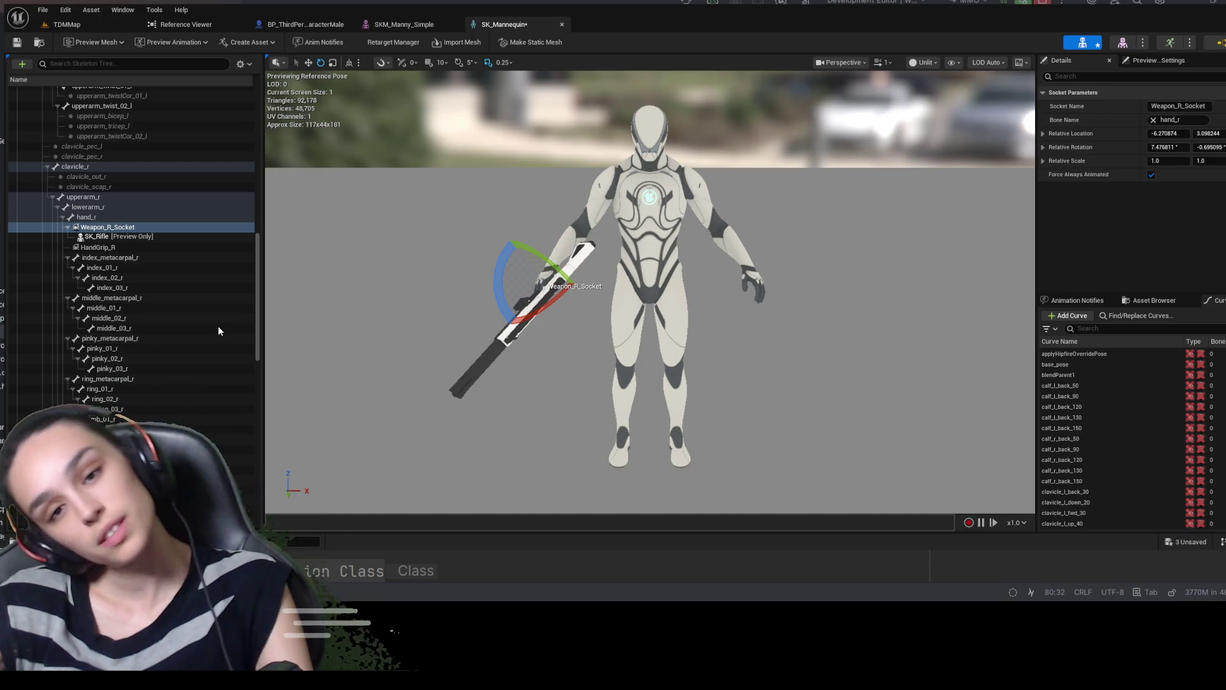
Copy Weapon_R_Socket to a mesh-only [Mesh] socket, save the skeleton, and view SKM_Manny_Simple
{"action": "key", "text": "ctrl+d"}
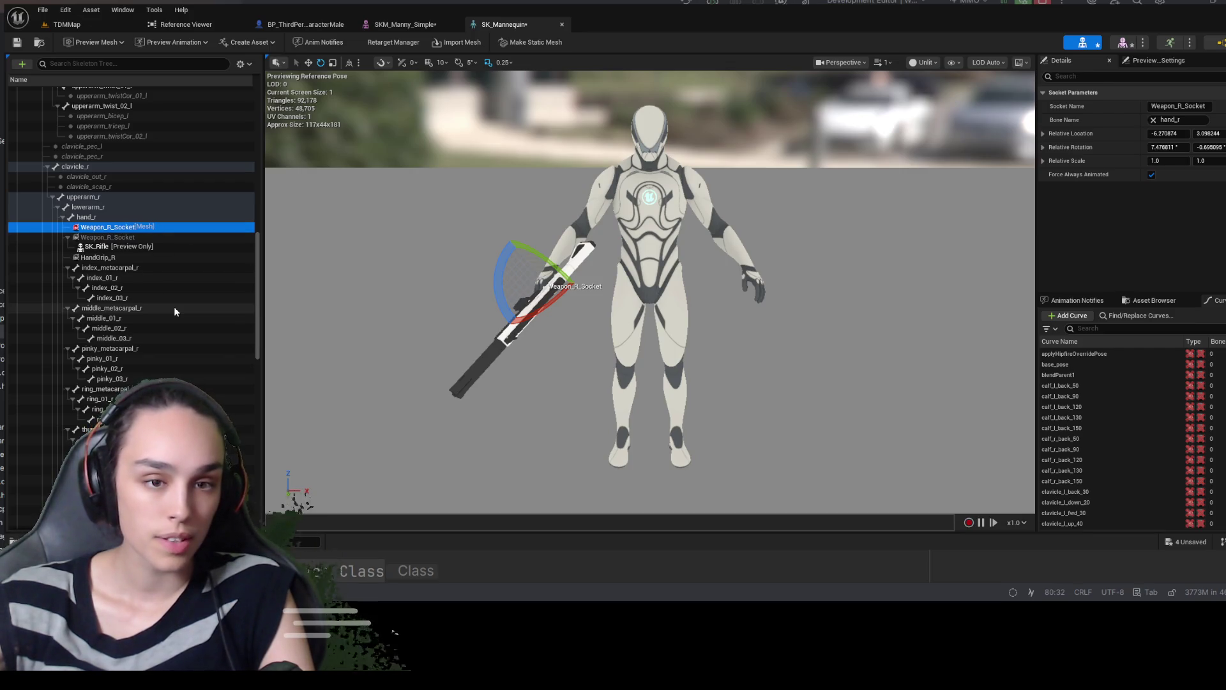
{"action": "scroll", "coordinate": [146, 284], "scroll_direction": "up", "scroll_amount": 2}
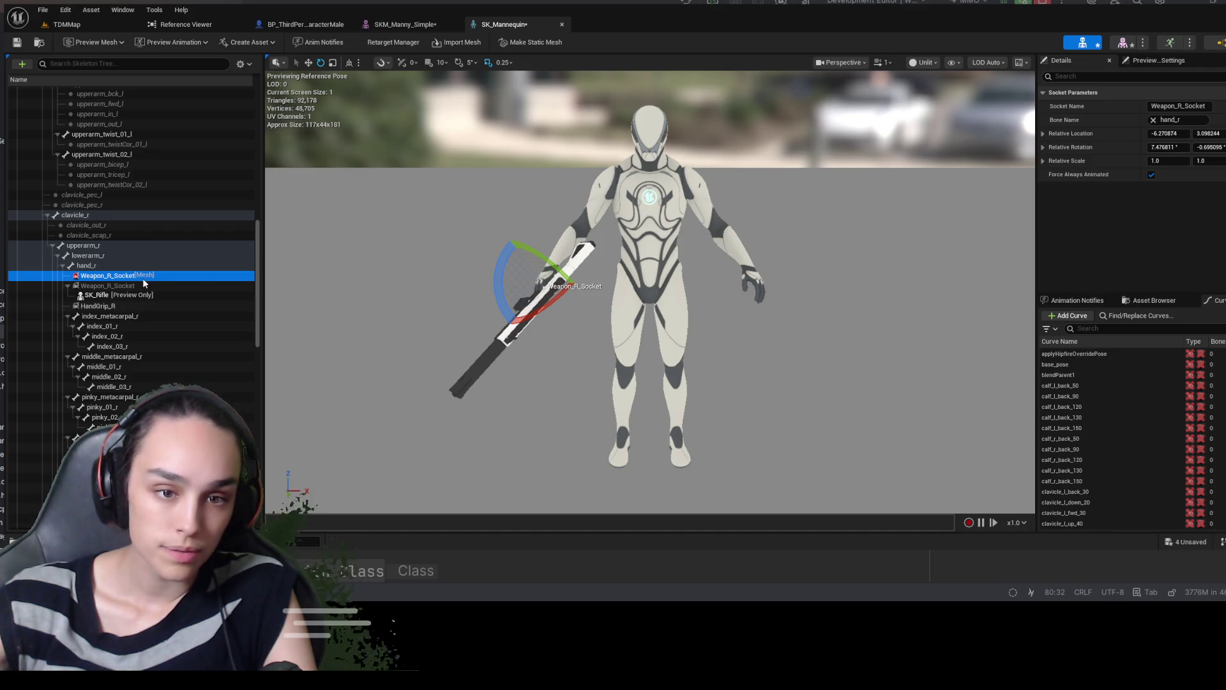
{"action": "left_click", "coordinate": [144, 287]}
{"action": "left_click", "coordinate": [19, 45]}
{"action": "left_click", "coordinate": [421, 28]}
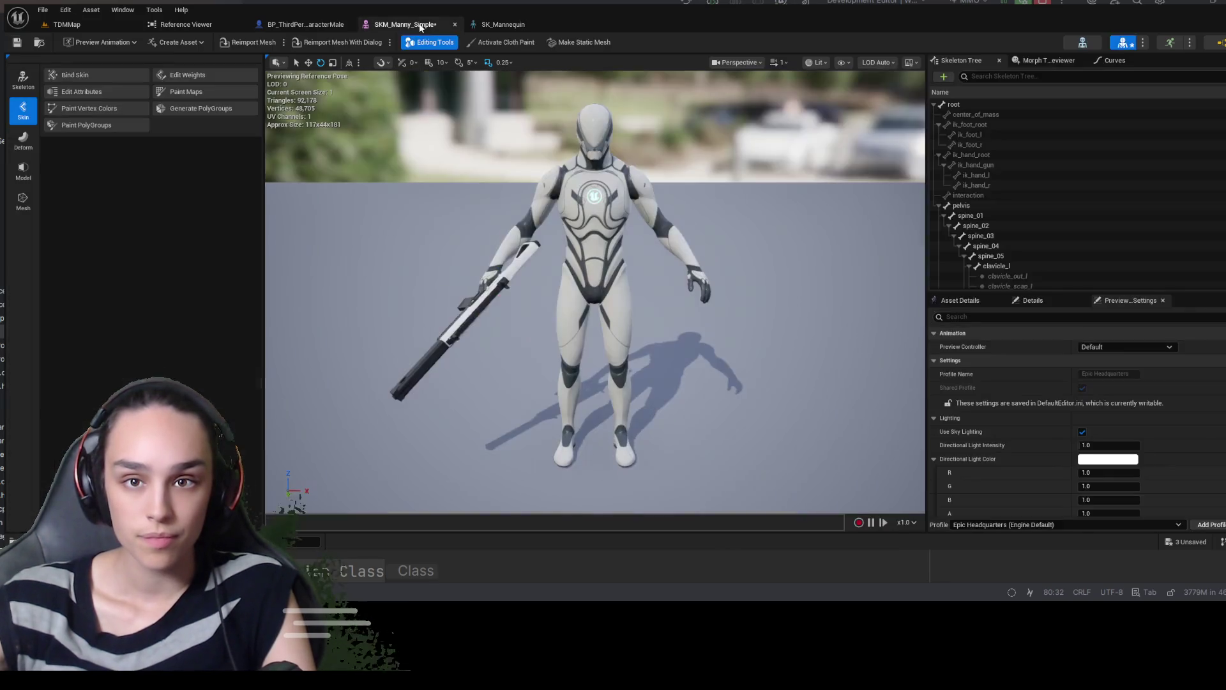
Close the mesh editor, then test-shift Mesh and WeaponOffset Location X, undoing the WeaponOffset shift
{"action": "left_click", "coordinate": [456, 25]}
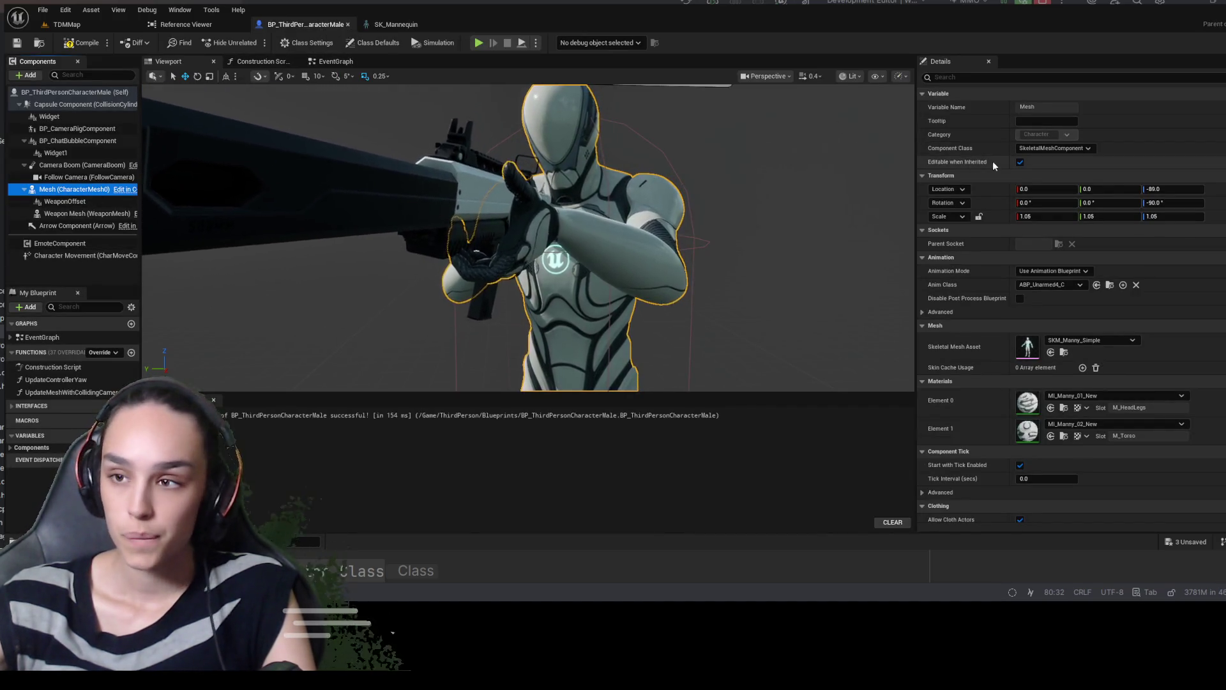
{"action": "mouse_move", "coordinate": [1047, 189]}
{"action": "left_mouse_down"}
{"action": "mouse_move", "coordinate": [1073, 189]}
{"action": "mouse_move", "coordinate": [1048, 189]}
{"action": "left_mouse_up"}
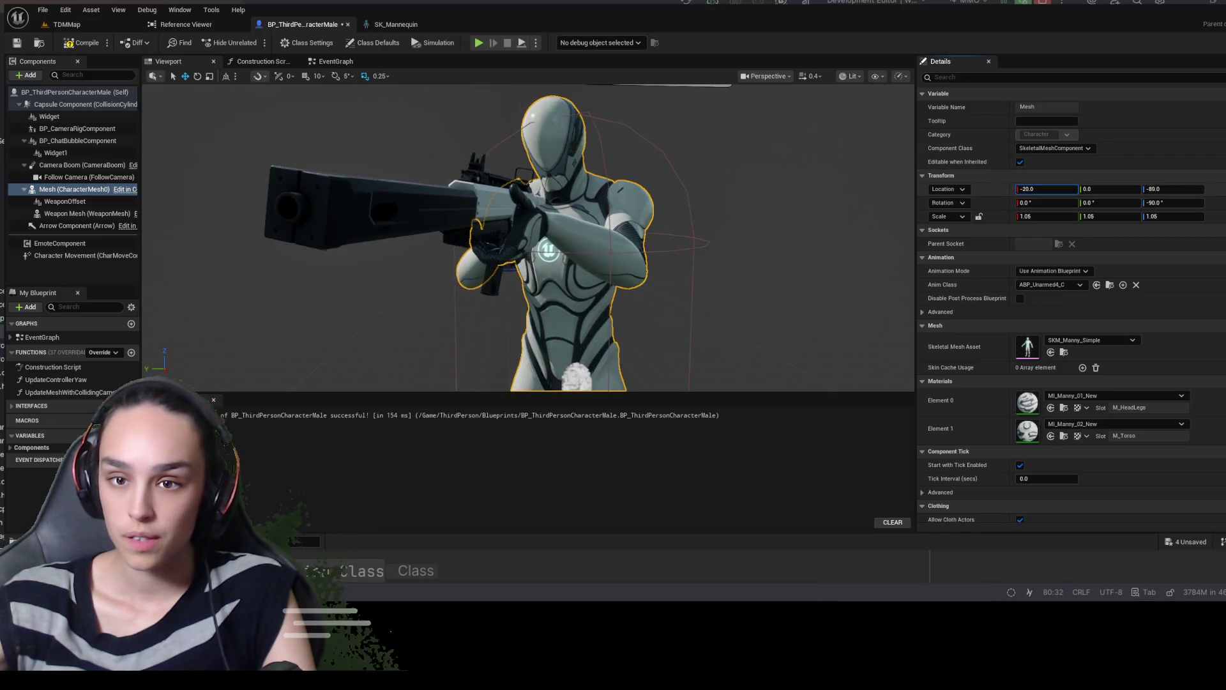
{"action": "scroll", "coordinate": [206, 211], "scroll_direction": "up", "scroll_amount": 2}
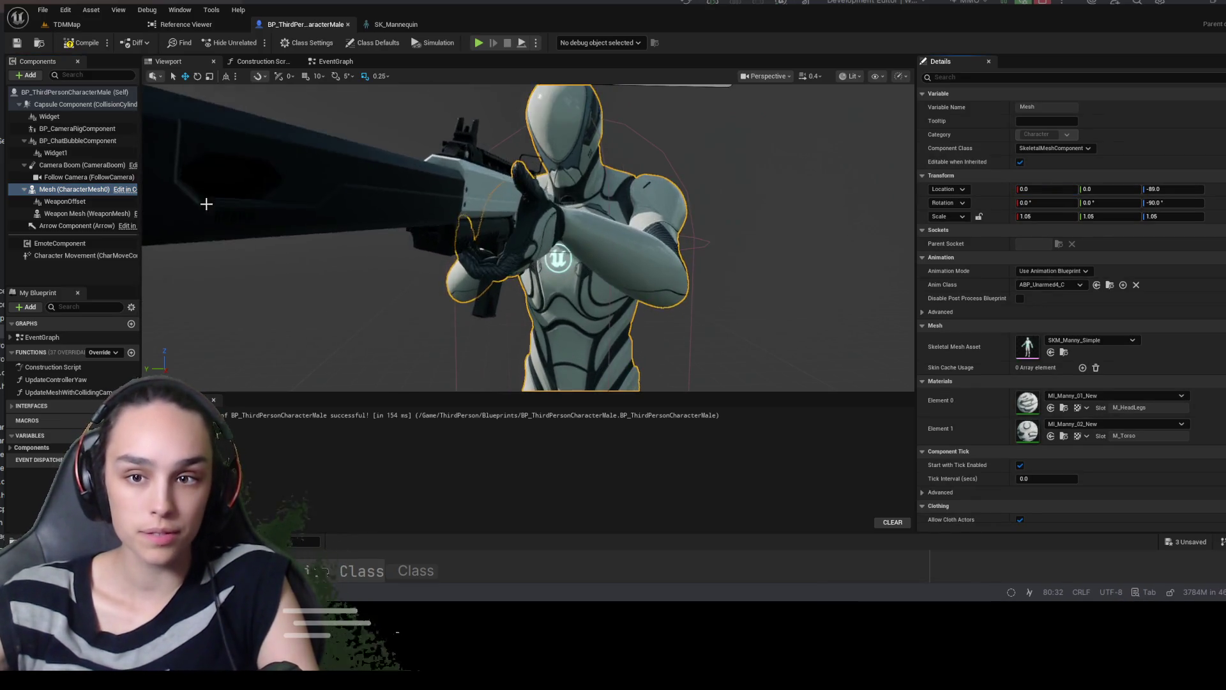
{"action": "left_click", "coordinate": [65, 202]}
{"action": "left_click_drag", "start_coordinate": [1029, 177], "coordinate": [1104, 177]}
{"action": "key", "text": "ctrl+z"}
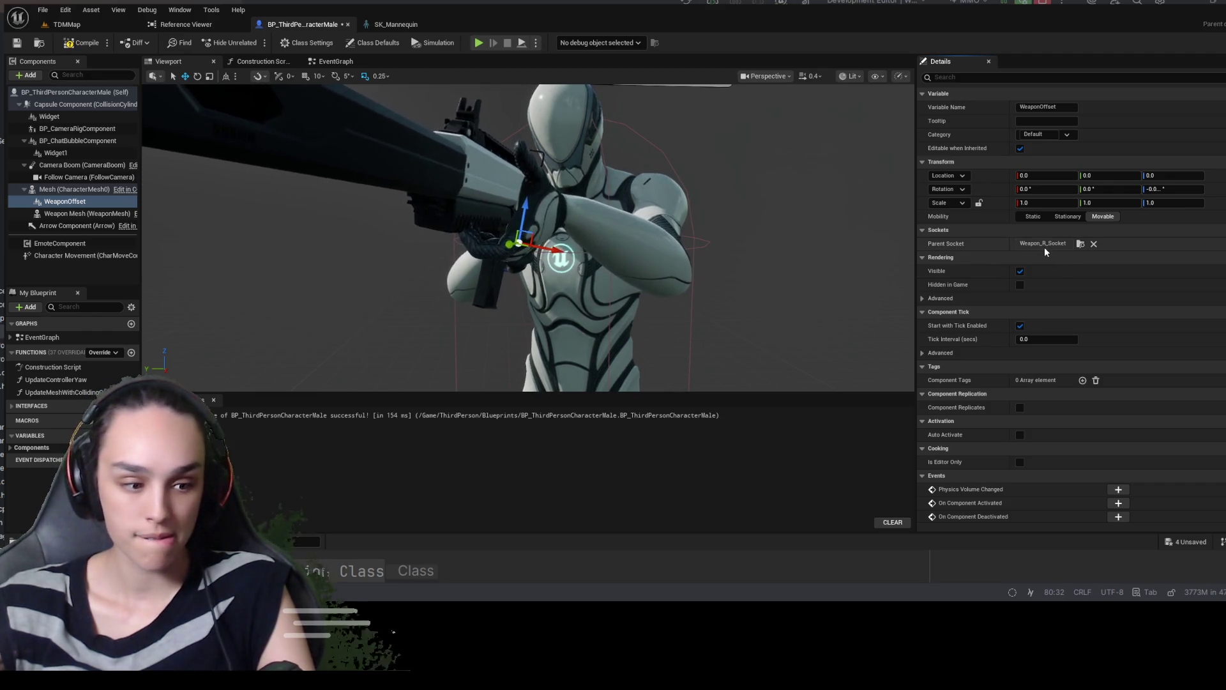
In SK_Mannequin, compare Weapon_R_Socket [Mesh] against the original Weapon_R_Socket under hand_r
{"action": "left_click", "coordinate": [385, 29]}
{"action": "left_click", "coordinate": [159, 275]}
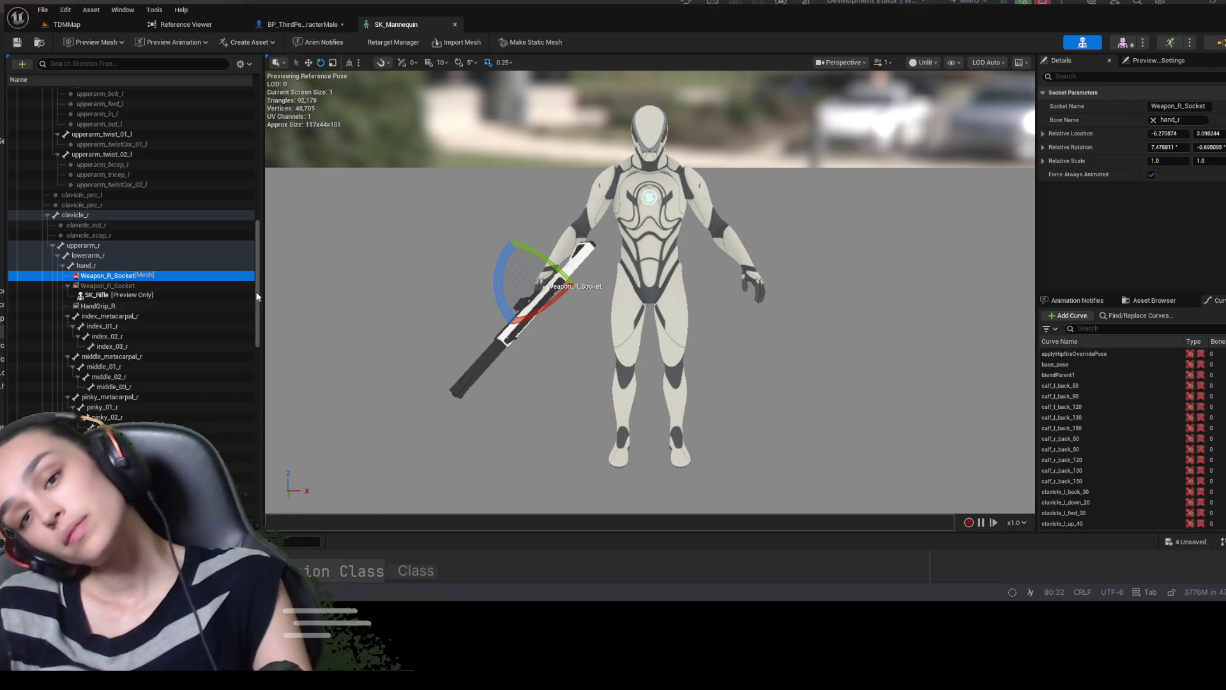
{"action": "left_click", "coordinate": [169, 287]}
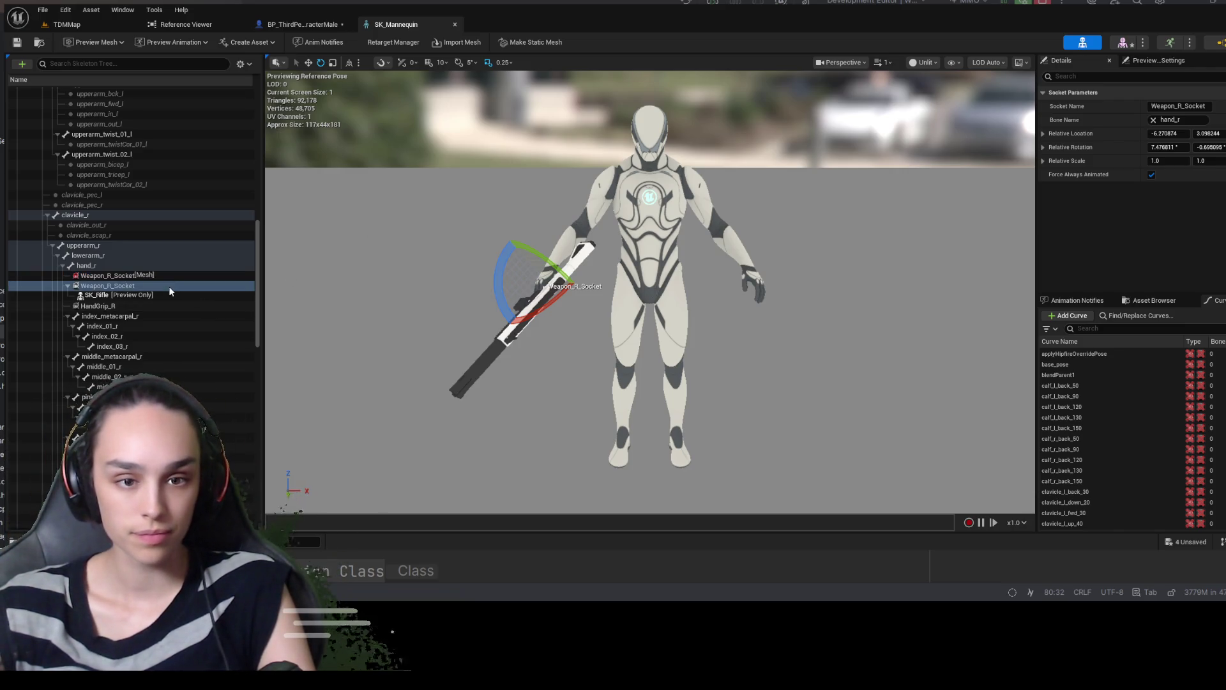
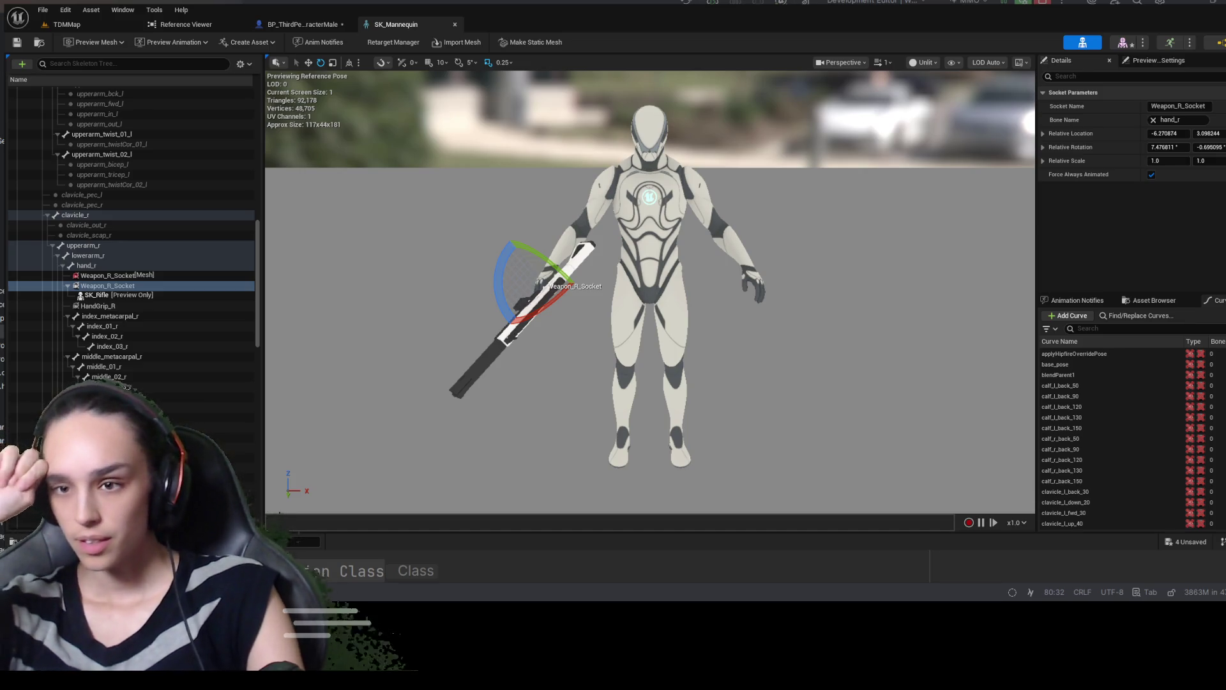
Select Weapon_R_Socket and its mesh-only copy in the SK_Mannequin Skeleton Tree
{"action": "left_click", "coordinate": [121, 286]}
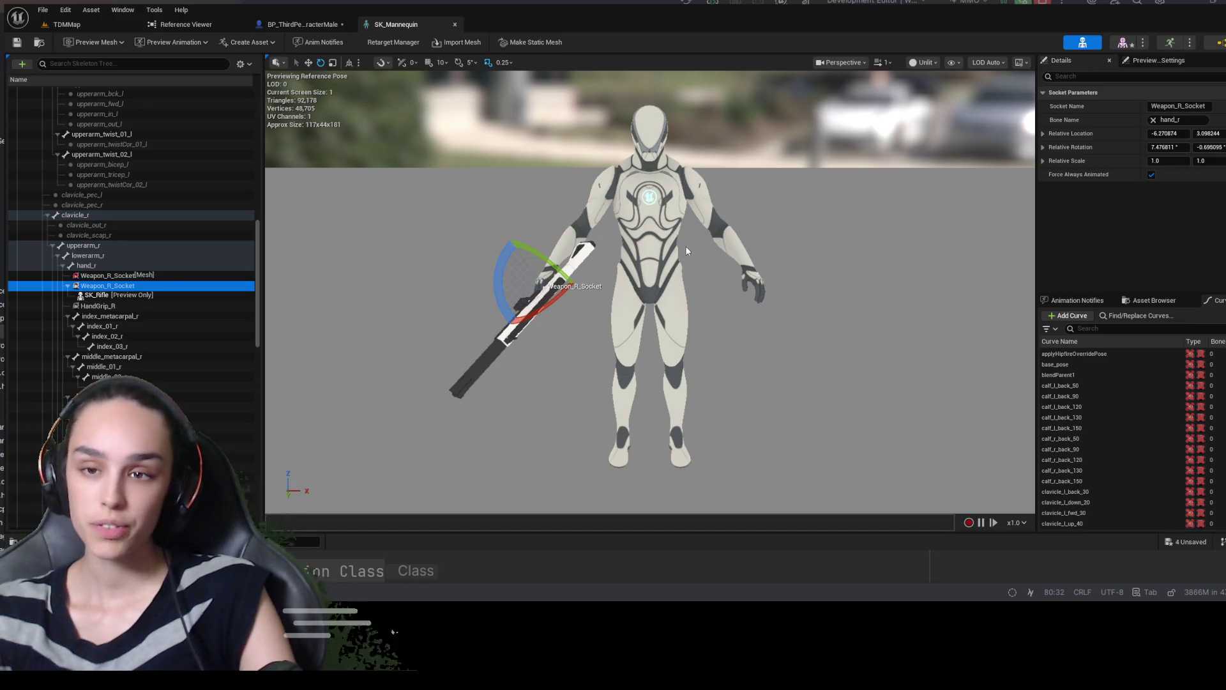
{"action": "left_click", "coordinate": [123, 296]}
{"action": "left_click", "coordinate": [131, 282]}
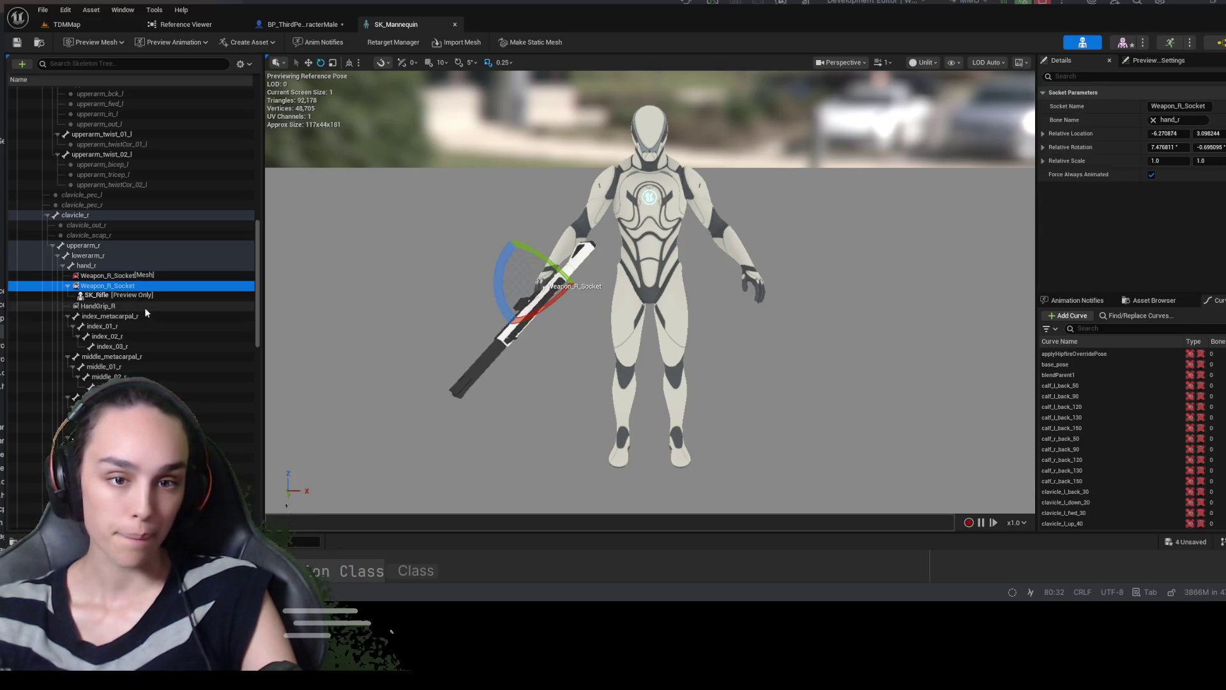
{"action": "left_click", "coordinate": [156, 275]}
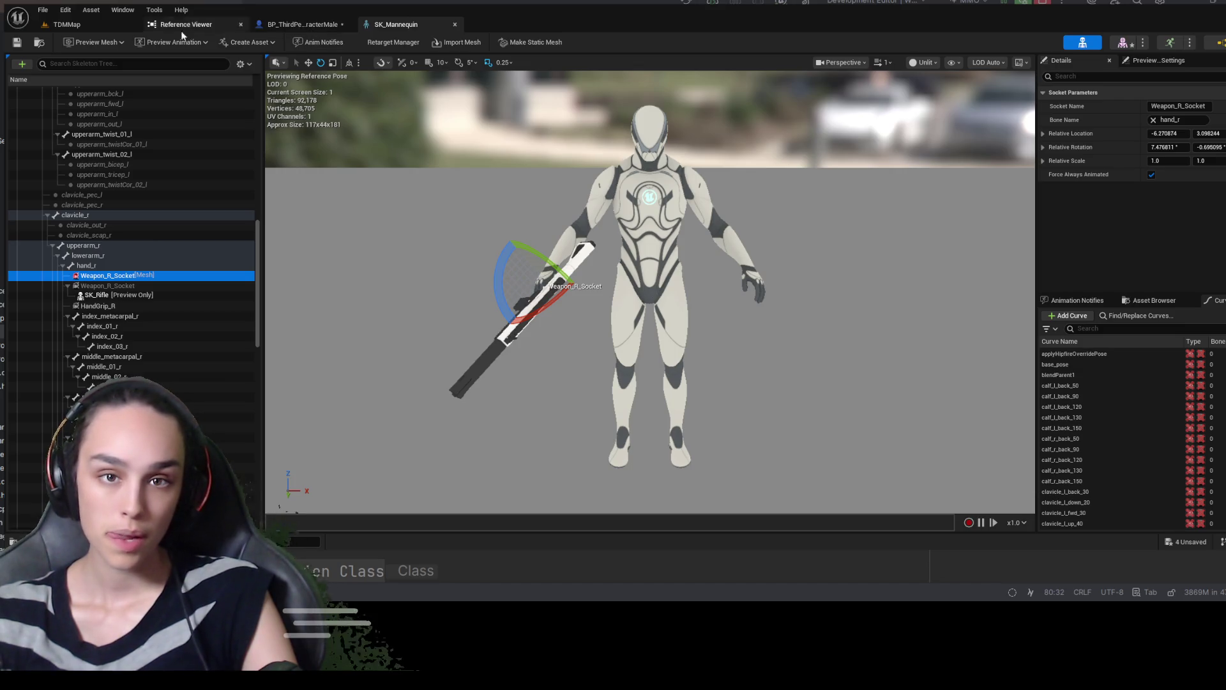
Open the Content Drawer and go up to the root Content folder
{"action": "key", "text": "ctrl+space"}
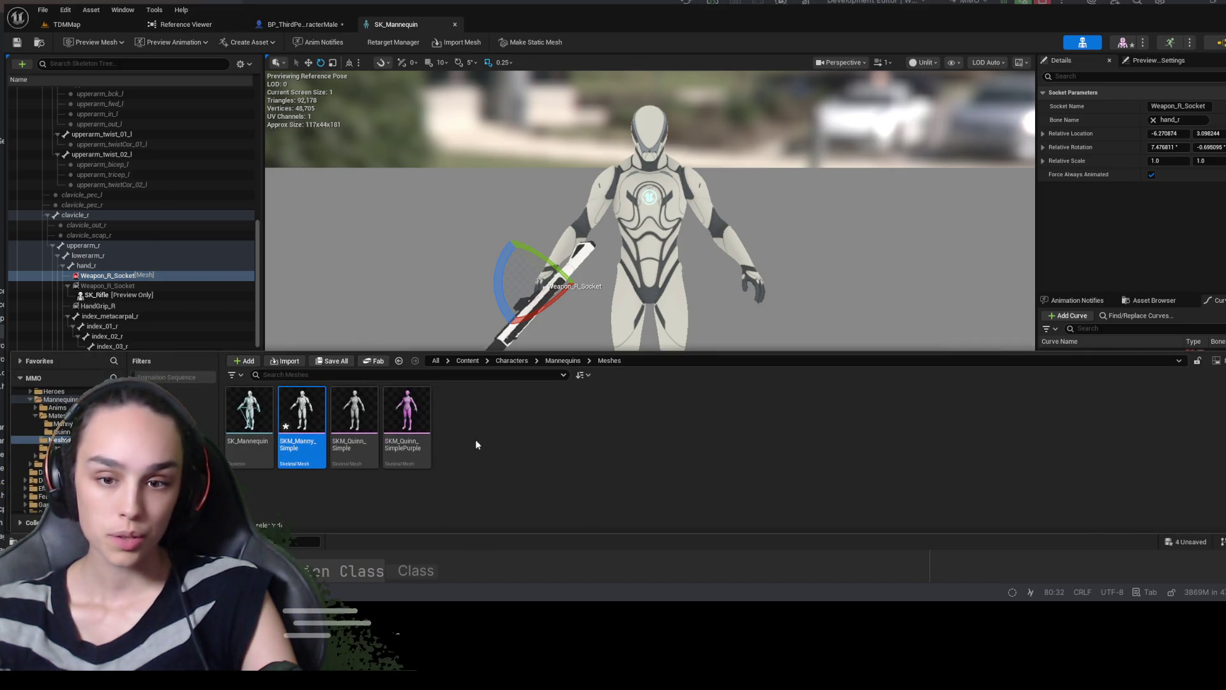
{"action": "left_click", "coordinate": [512, 360]}
{"action": "left_click", "coordinate": [467, 361]}
Open BP_ThirdPersonCharacter from Content > ThirdPerson > Blueprints
{"action": "double_click", "coordinate": [1090, 409]}
{"action": "double_click", "coordinate": [249, 409]}
{"action": "double_click", "coordinate": [250, 412]}
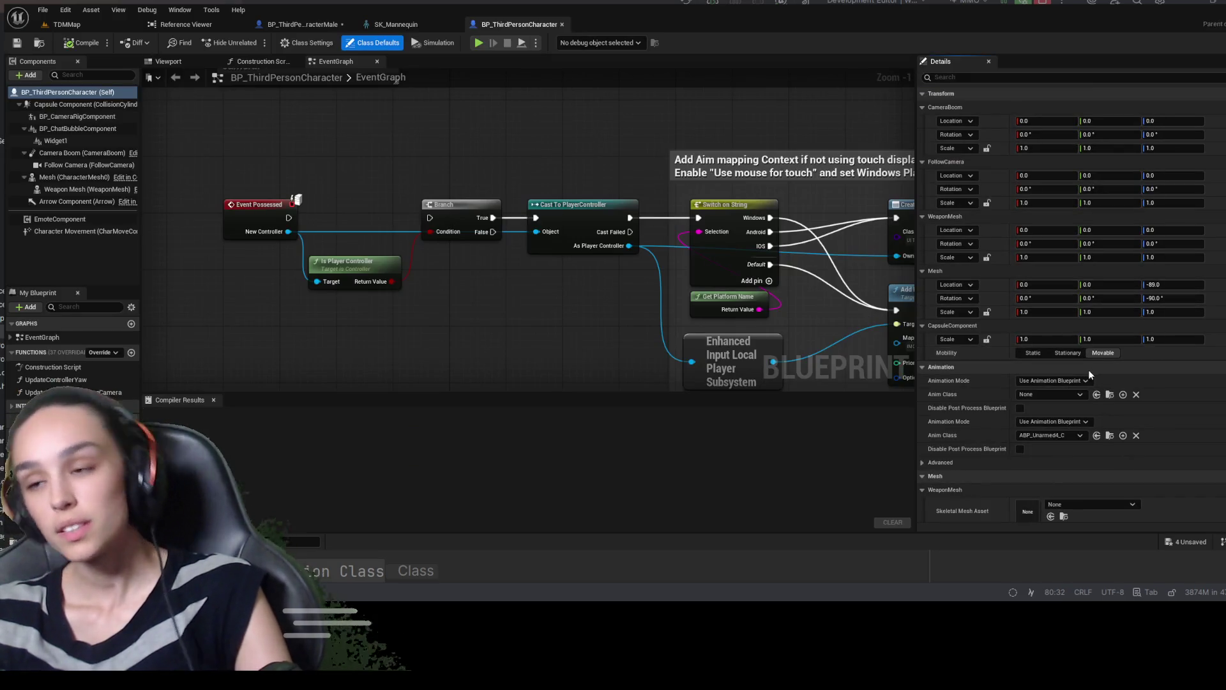
Open SKM_Quinn_Simple from the Mannequins/Meshes folder
{"action": "scroll", "coordinate": [1088, 372], "scroll_direction": "down", "scroll_amount": 5}
{"action": "left_click", "coordinate": [1063, 463]}
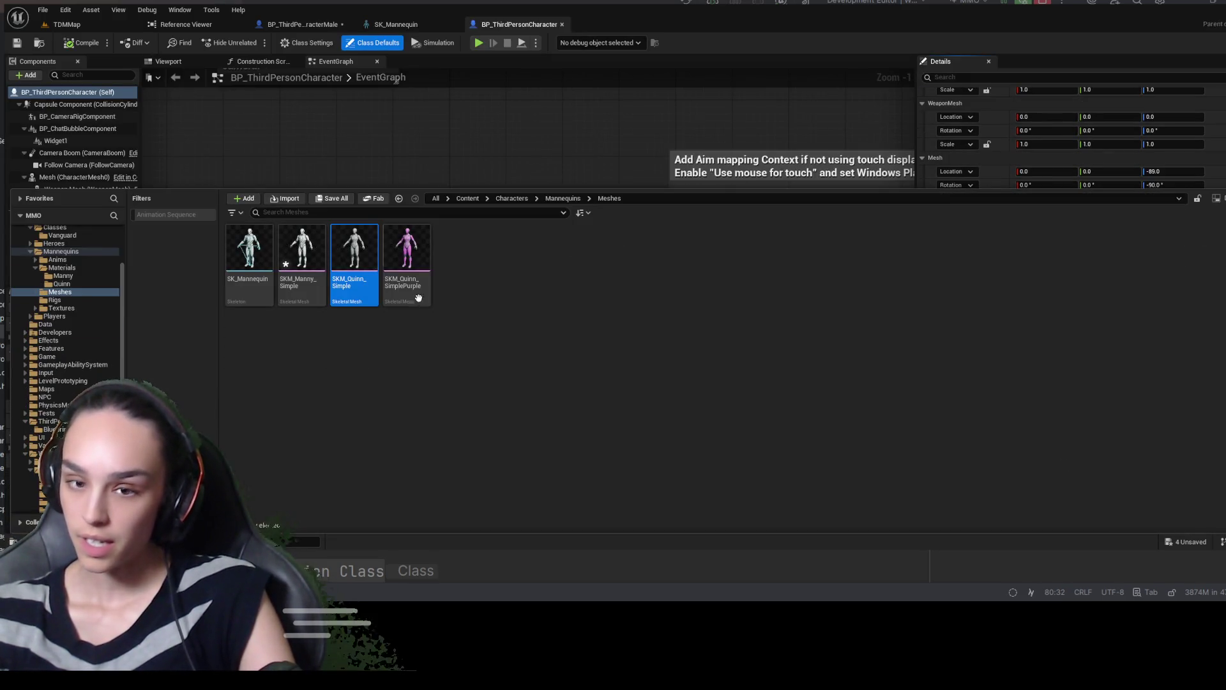
{"action": "double_click", "coordinate": [349, 243]}
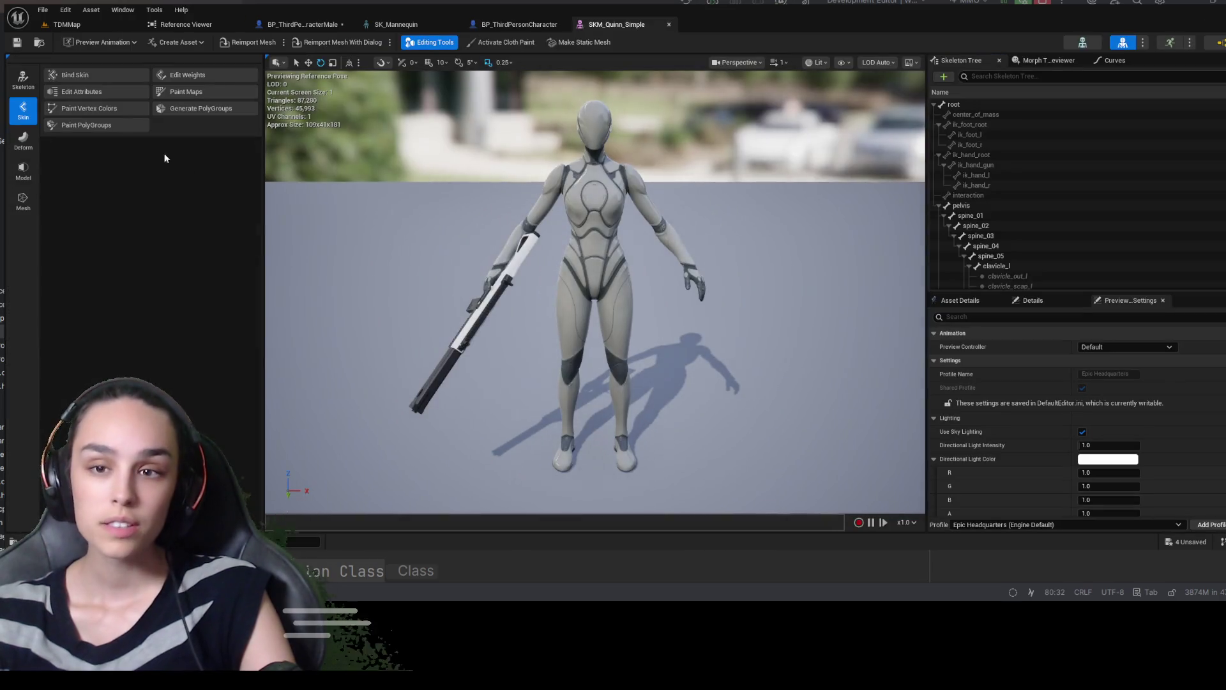
Copy Weapon_R_Socket to the SKM_Quinn_Simple mesh with Ctrl+W
{"action": "scroll", "coordinate": [1028, 218], "scroll_direction": "down", "scroll_amount": 4}
{"action": "scroll", "coordinate": [1026, 225], "scroll_direction": "down", "scroll_amount": 10}
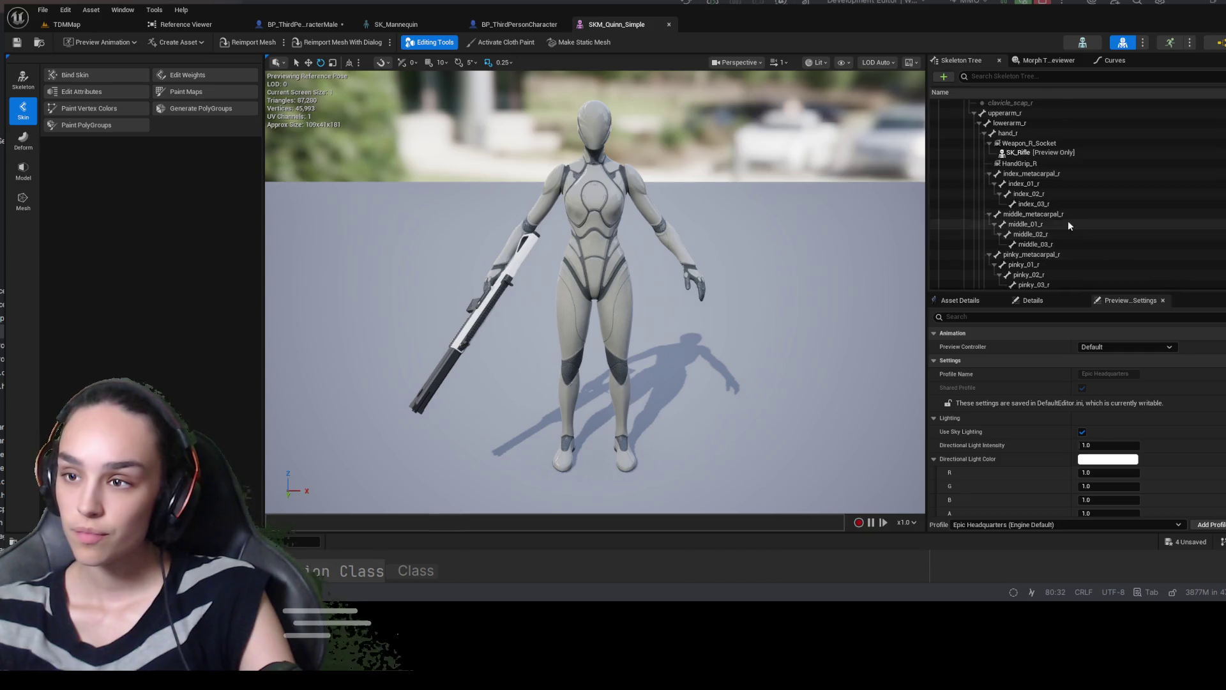
{"action": "left_click", "coordinate": [1029, 143]}
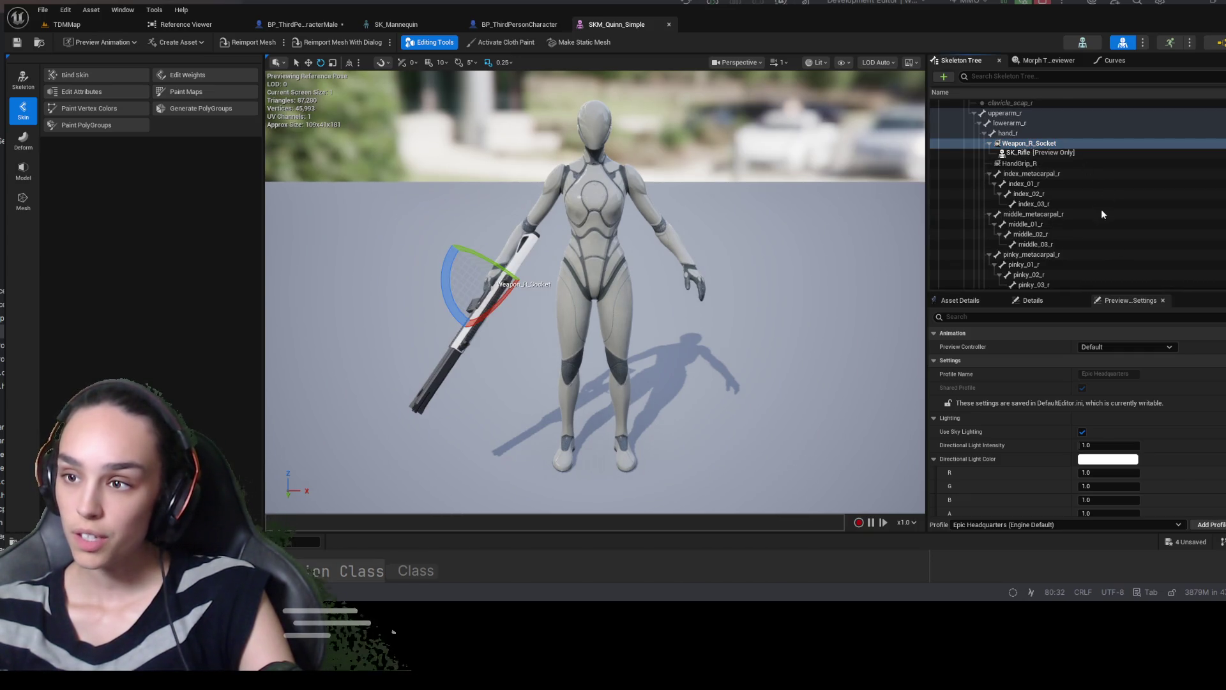
{"action": "key", "text": "ctrl+w"}
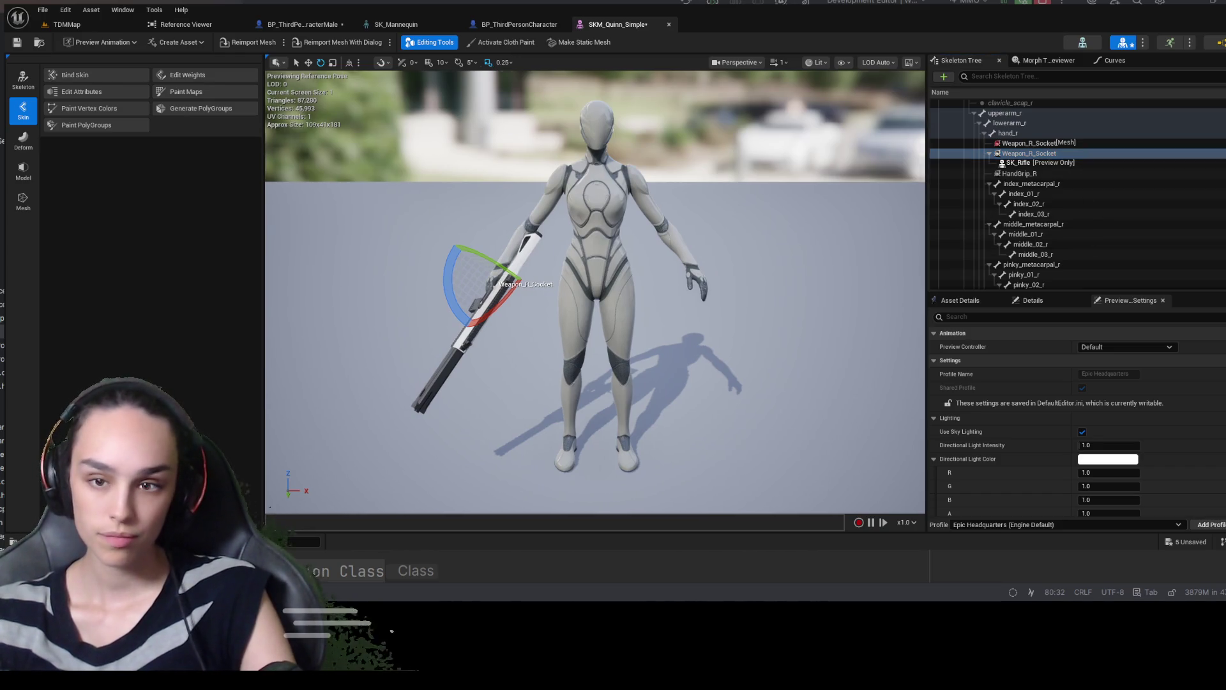
Preview Quinn with the Quinn_MM_Rifle_Idle_Hipfire animation and save the mesh
{"action": "left_click_drag", "start_coordinate": [539, 294], "coordinate": [556, 294]}
{"action": "left_click", "coordinate": [1031, 301]}
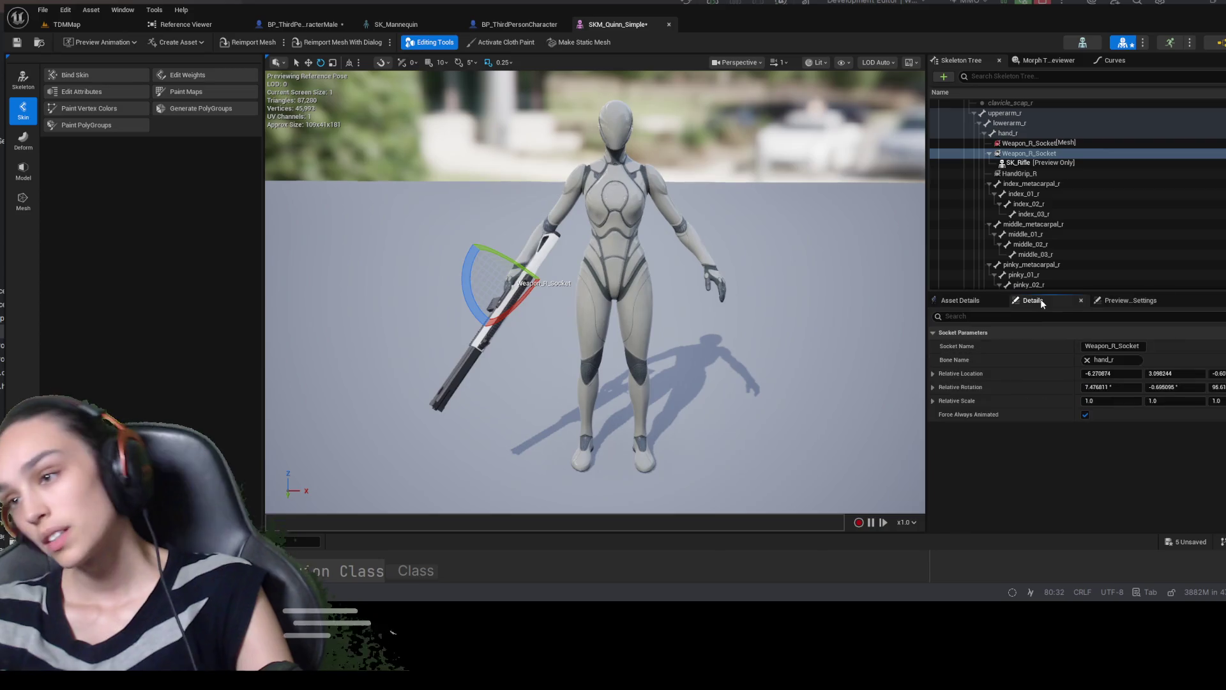
{"action": "left_click", "coordinate": [970, 301]}
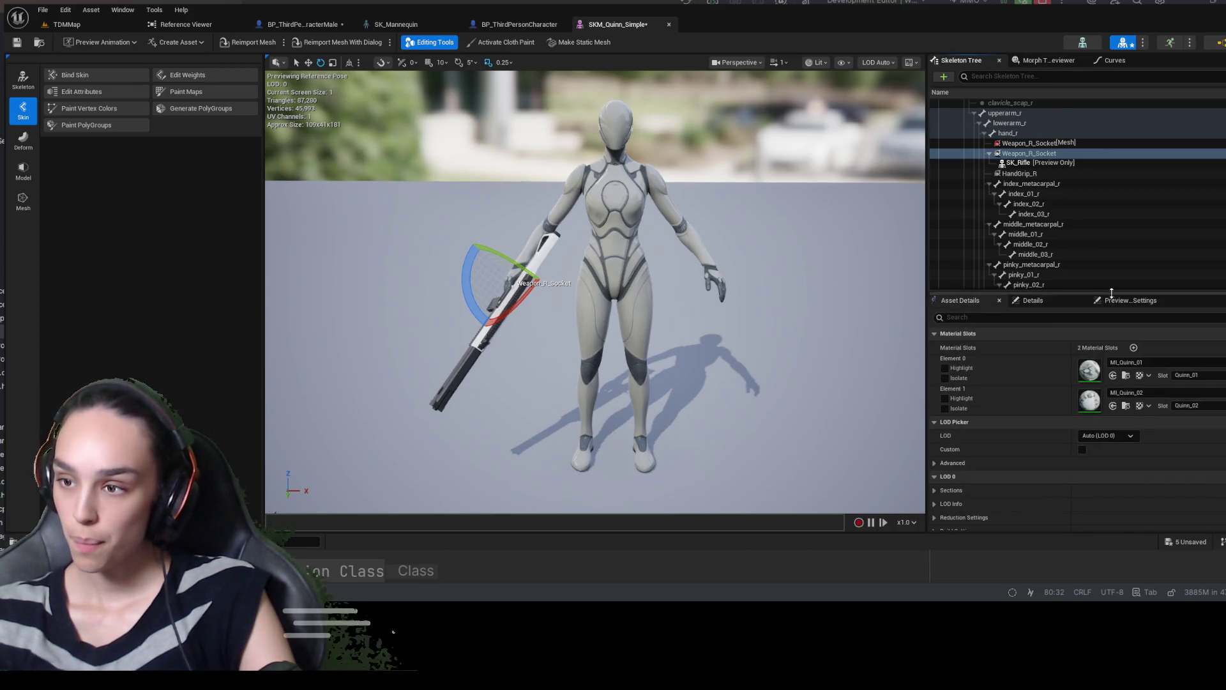
{"action": "left_click", "coordinate": [1130, 300]}
{"action": "left_click", "coordinate": [1139, 348]}
{"action": "left_click", "coordinate": [1139, 379]}
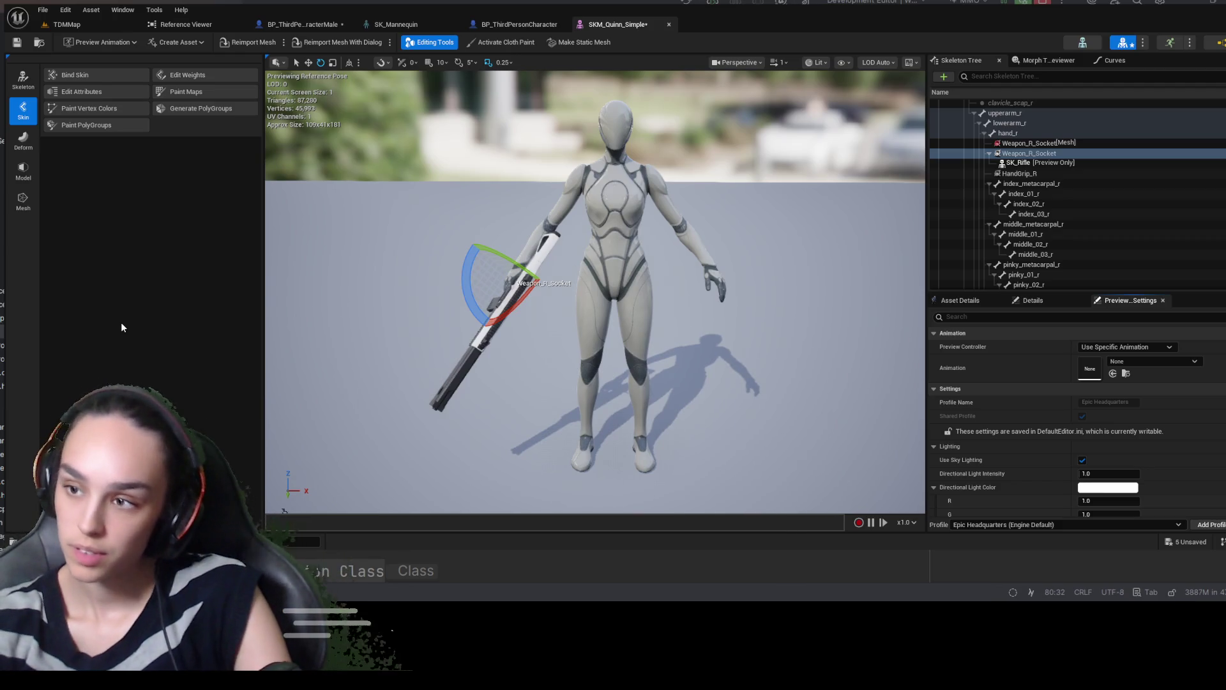
{"action": "left_click_drag", "start_coordinate": [848, 265], "coordinate": [849, 265]}
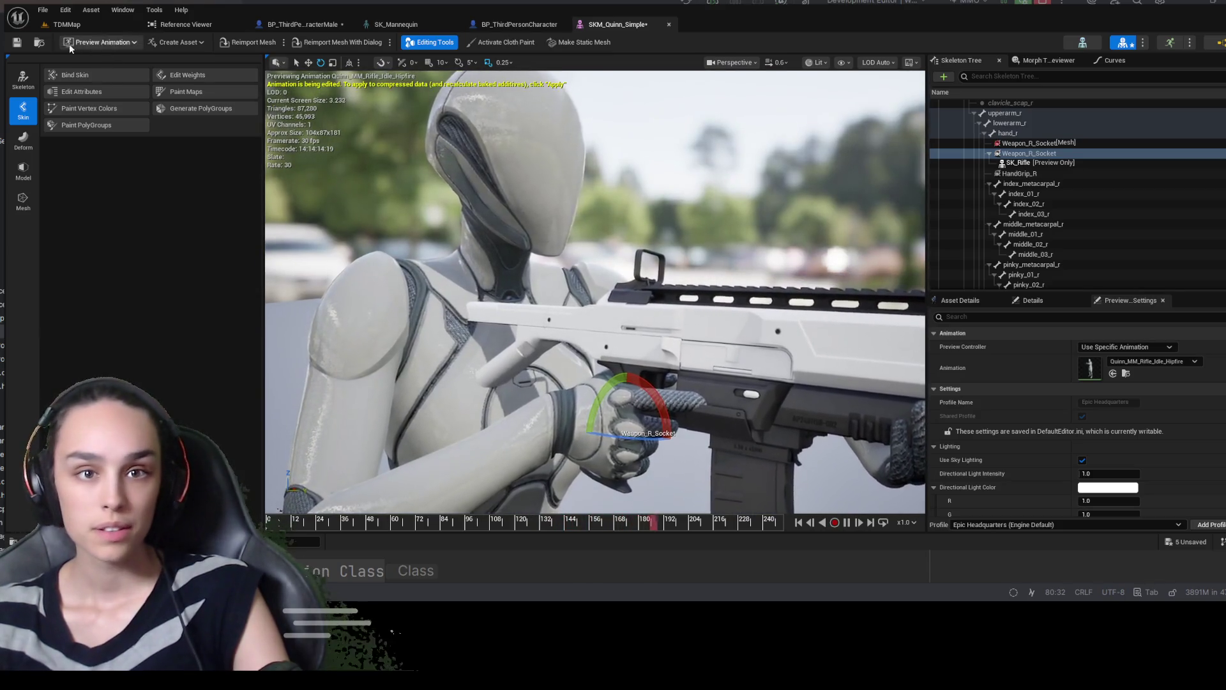
{"action": "key", "text": "ctrl+s"}
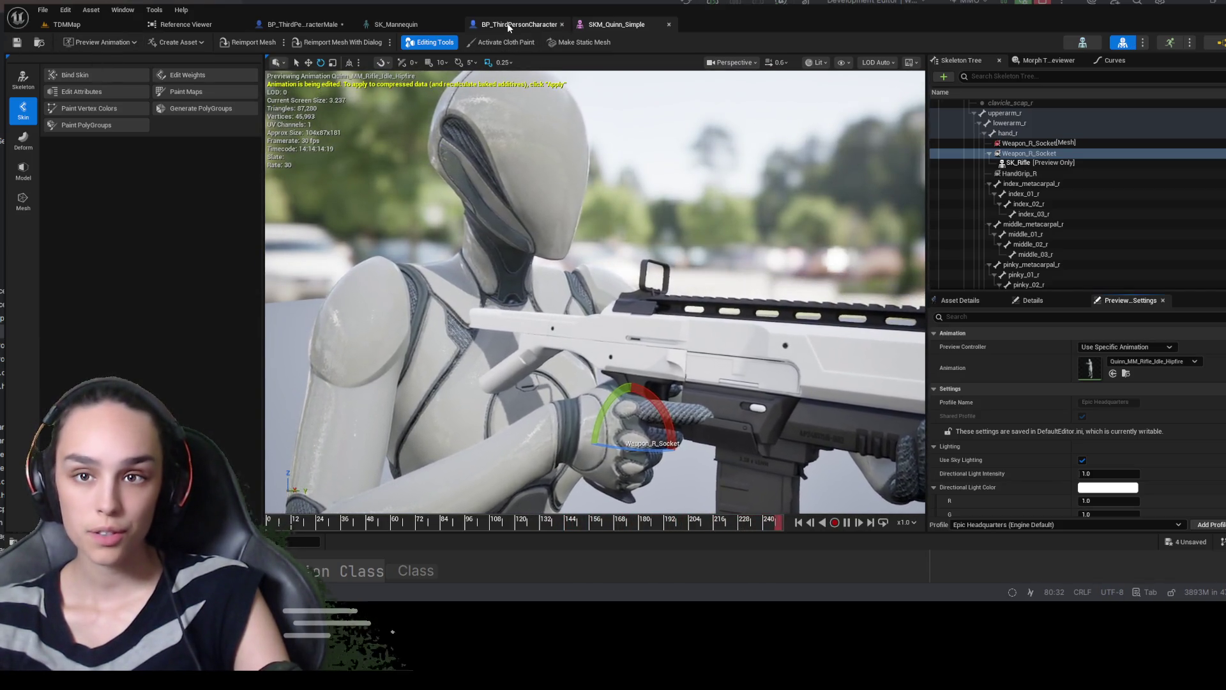
{"action": "left_click", "coordinate": [388, 26]}
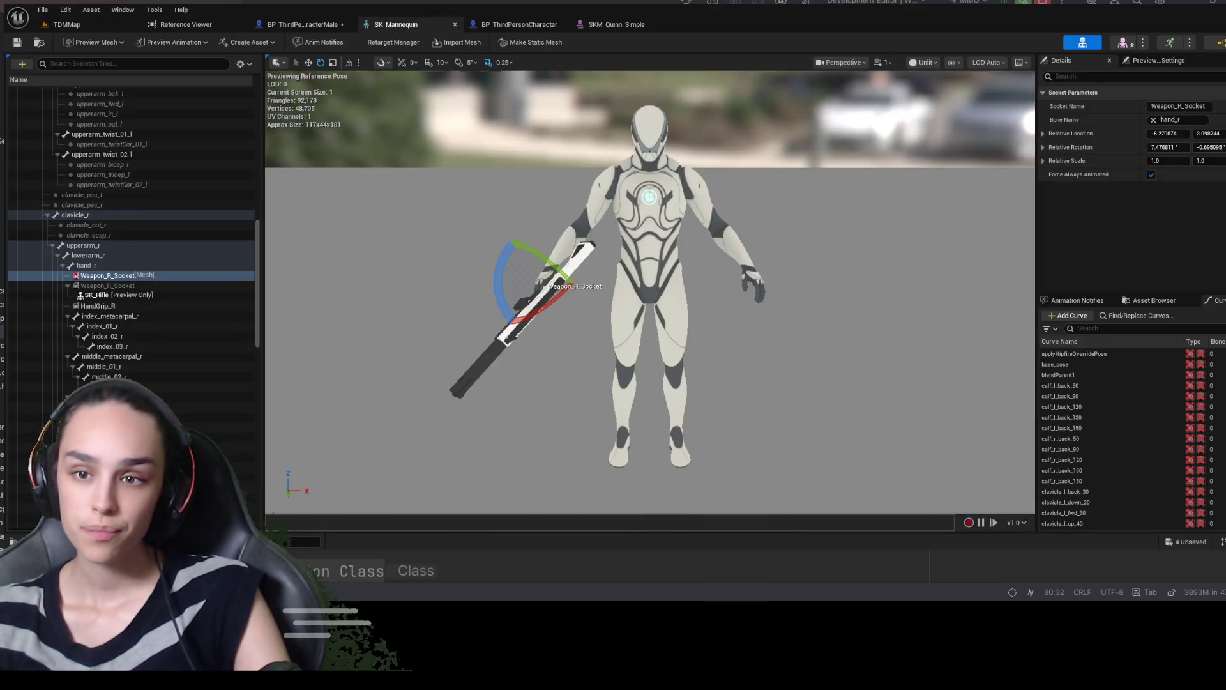
Set SK_Mannequin's preview controller to Use Specific Animation with the rifle hip-fire idle
{"action": "key", "text": "f"}
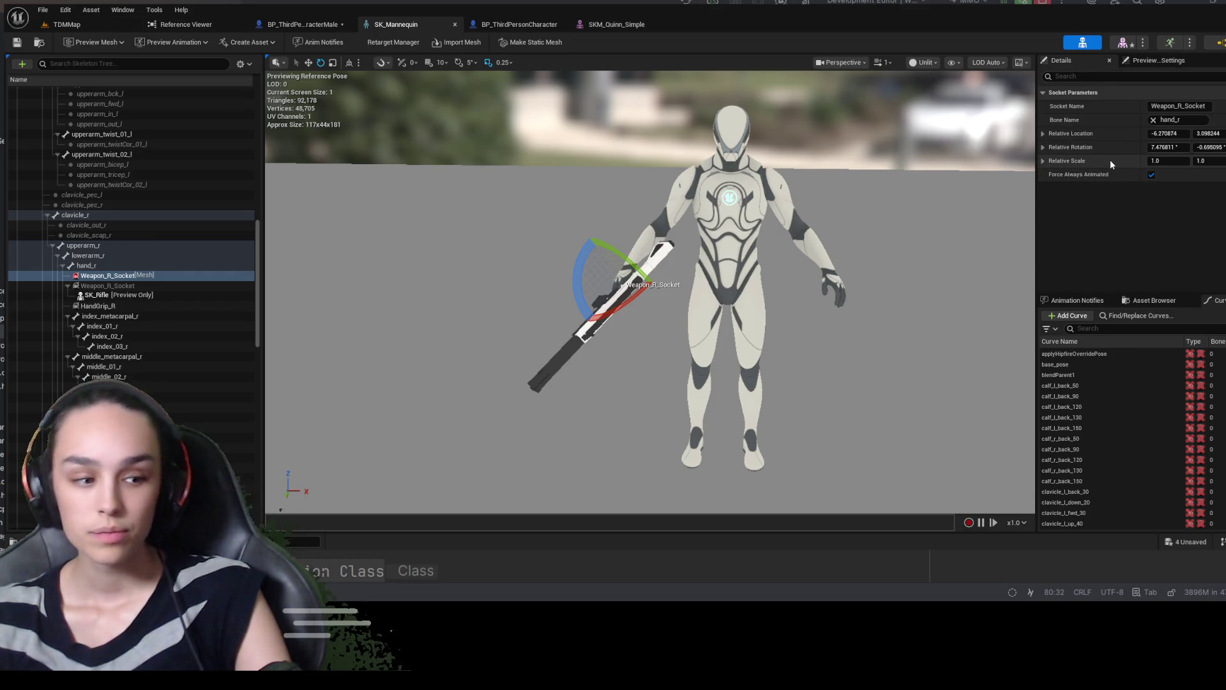
{"action": "left_click", "coordinate": [1159, 60]}
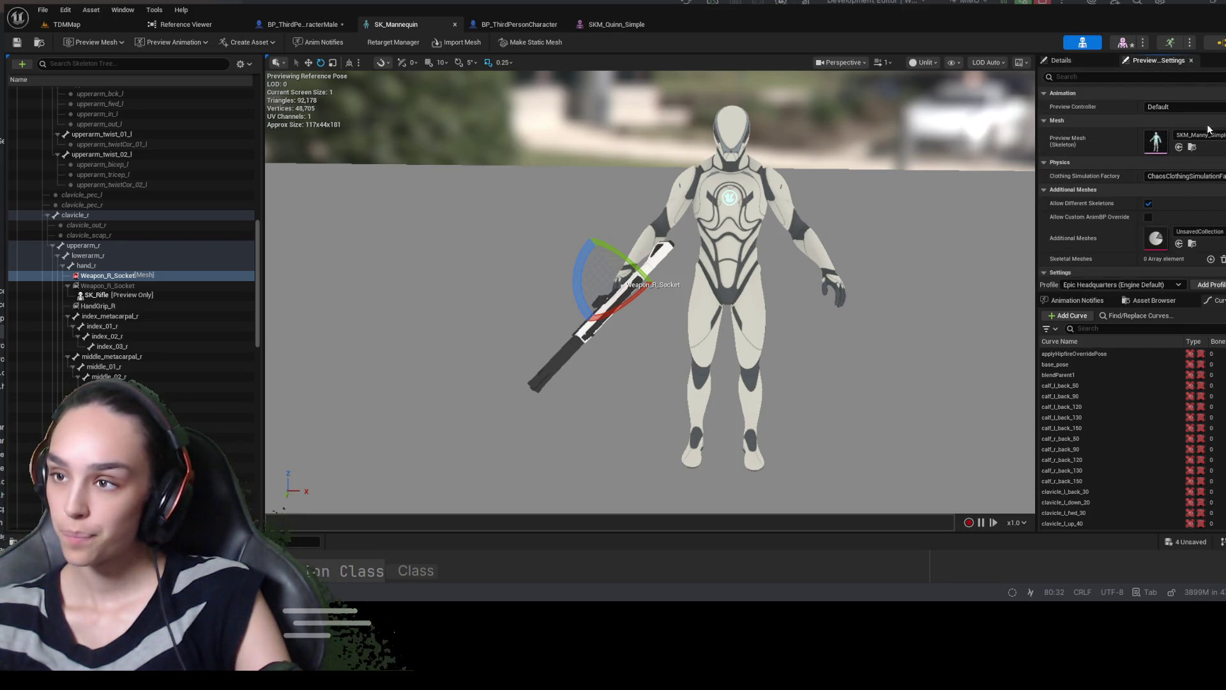
{"action": "left_click", "coordinate": [1200, 142]}
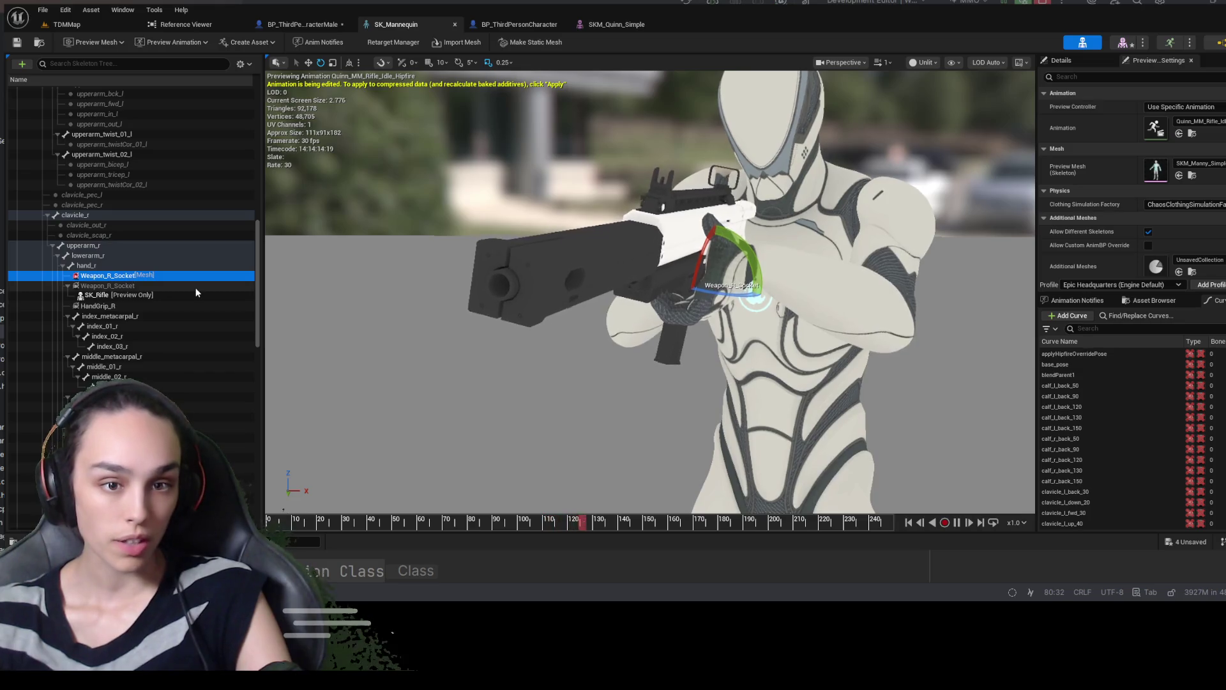
{"action": "left_click", "coordinate": [1063, 59]}
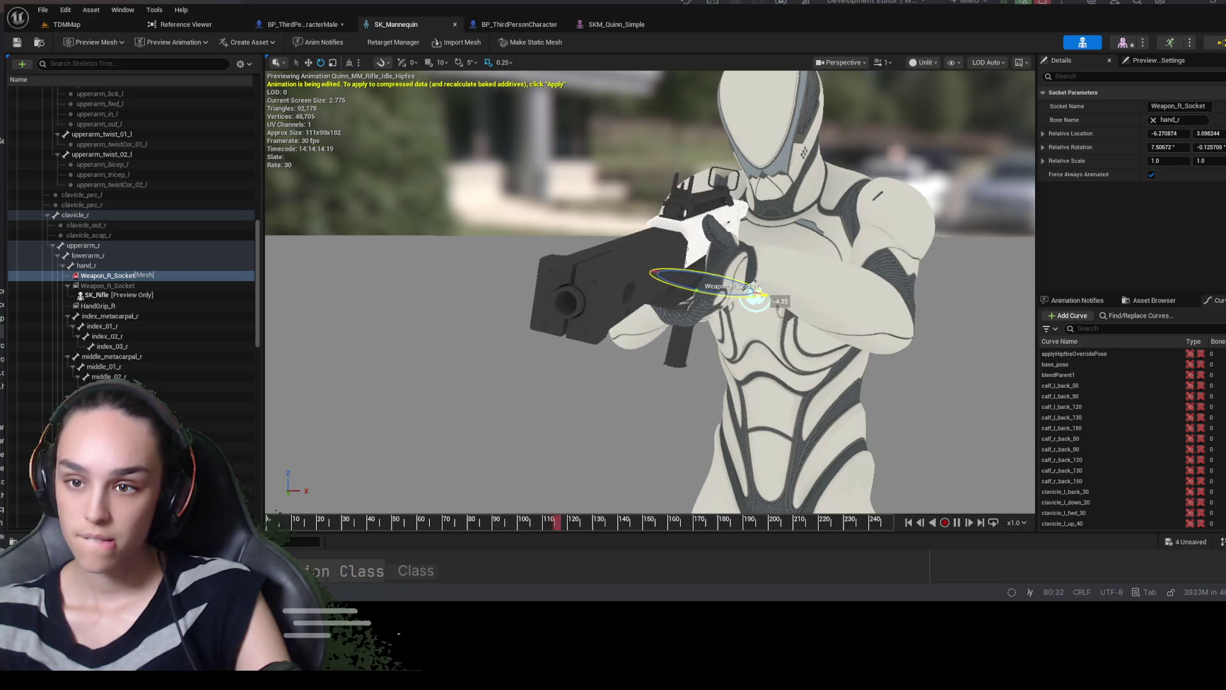
Orbit around the mannequin and Quinn to inspect the rifle grip from side and front
{"action": "mouse_move", "coordinate": [650, 294]}
{"action": "left_mouse_down"}
{"action": "mouse_move", "coordinate": [600, 274]}
{"action": "mouse_move", "coordinate": [498, 297]}
{"action": "left_mouse_up"}
{"action": "scroll", "coordinate": [650, 291], "scroll_direction": "up", "scroll_amount": 6}
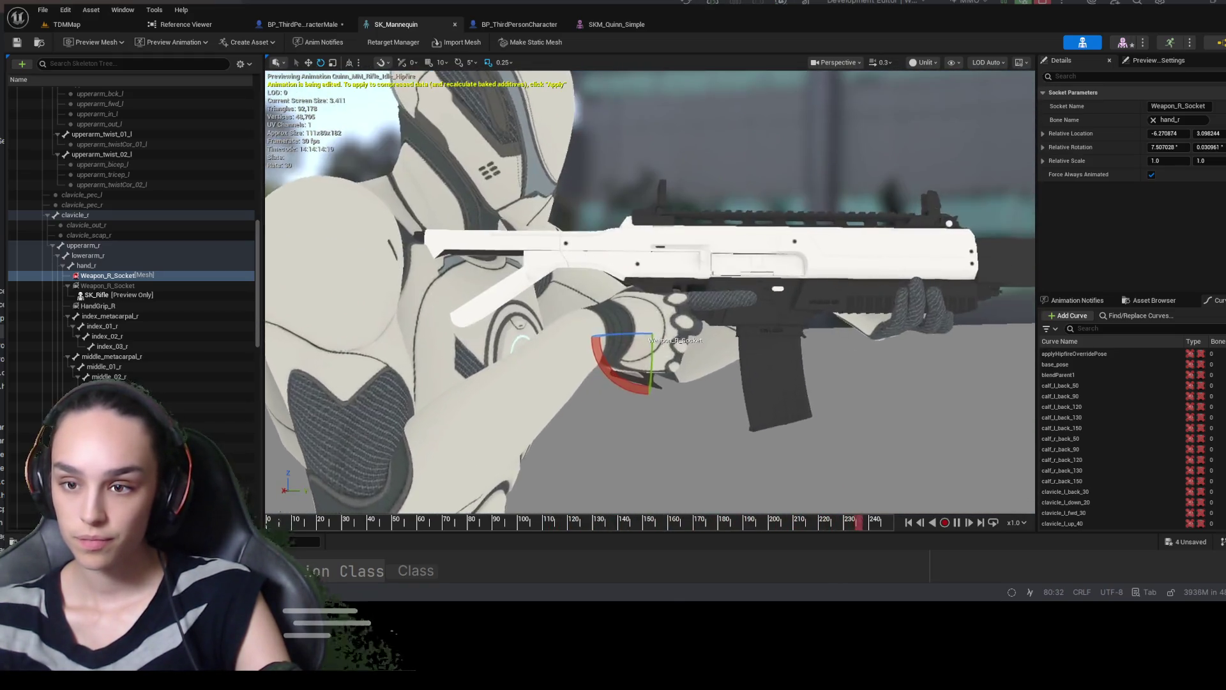
{"action": "scroll", "coordinate": [650, 291], "scroll_direction": "up", "scroll_amount": 5}
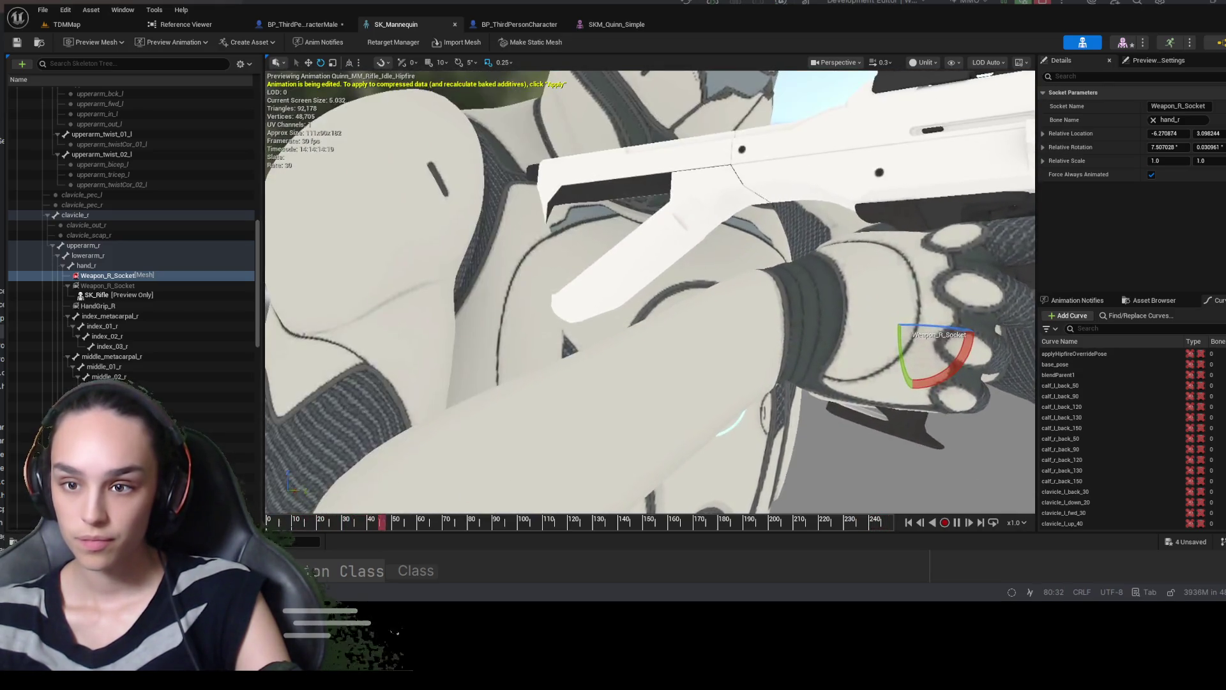
{"action": "left_click_drag", "start_coordinate": [650, 293], "coordinate": [767, 295]}
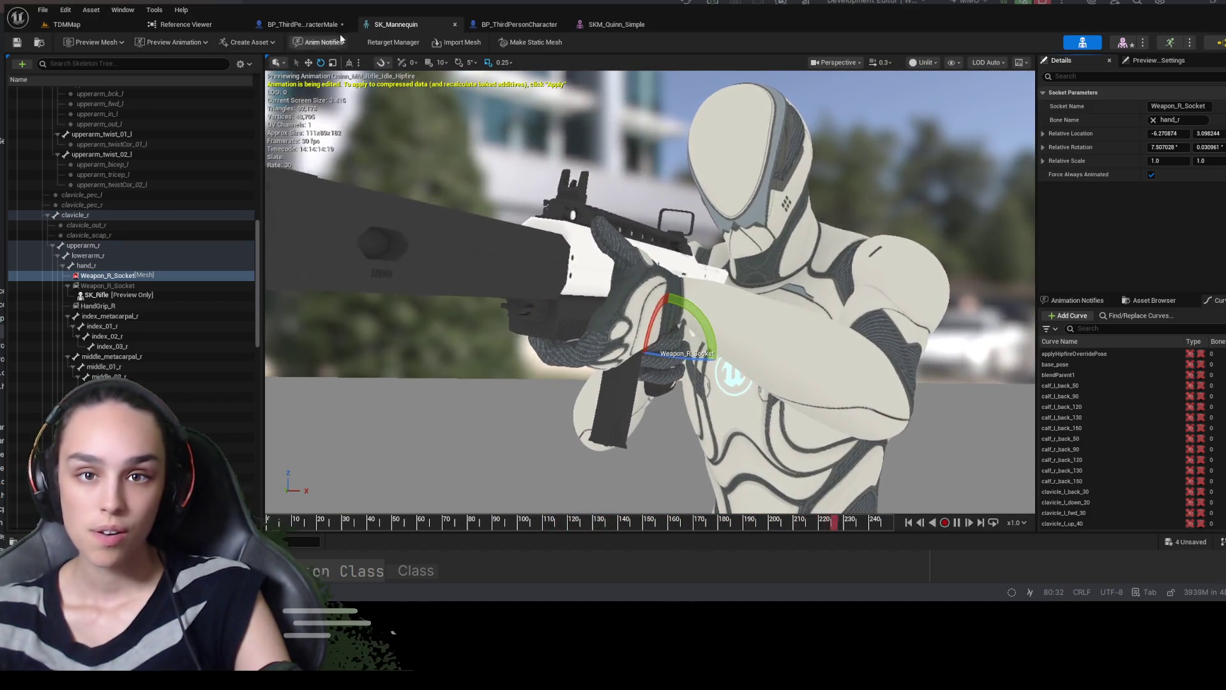
{"action": "left_click", "coordinate": [610, 26]}
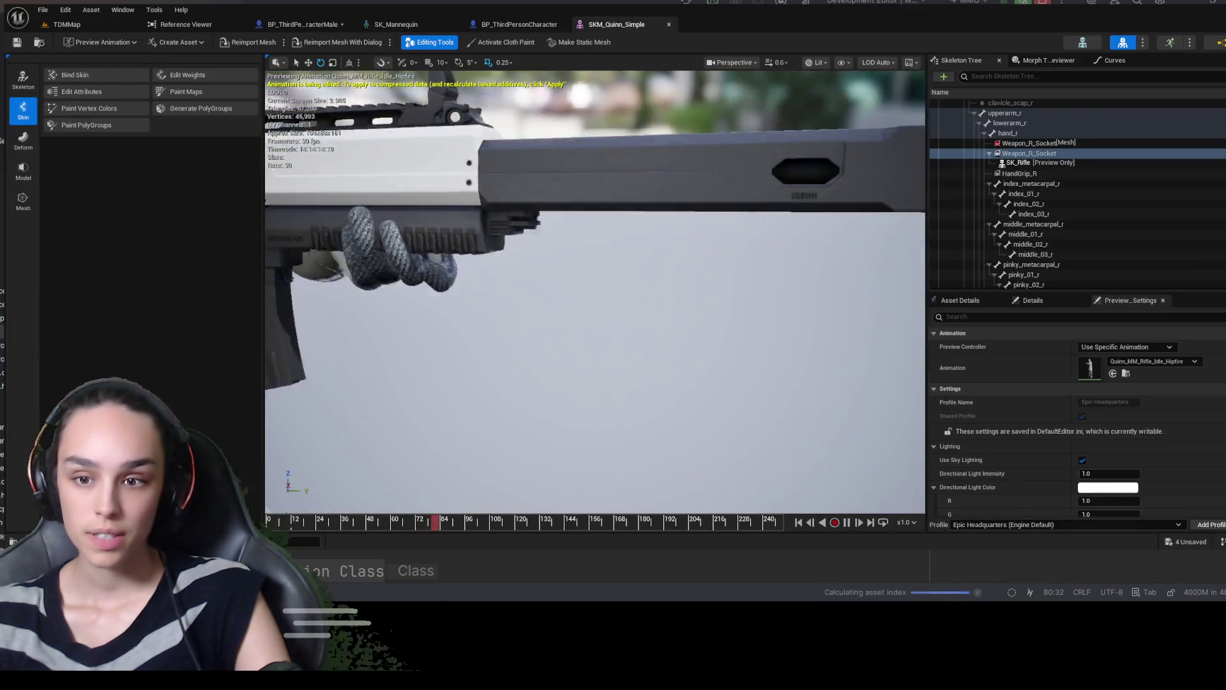
{"action": "left_click_drag", "start_coordinate": [594, 294], "coordinate": [319, 300]}
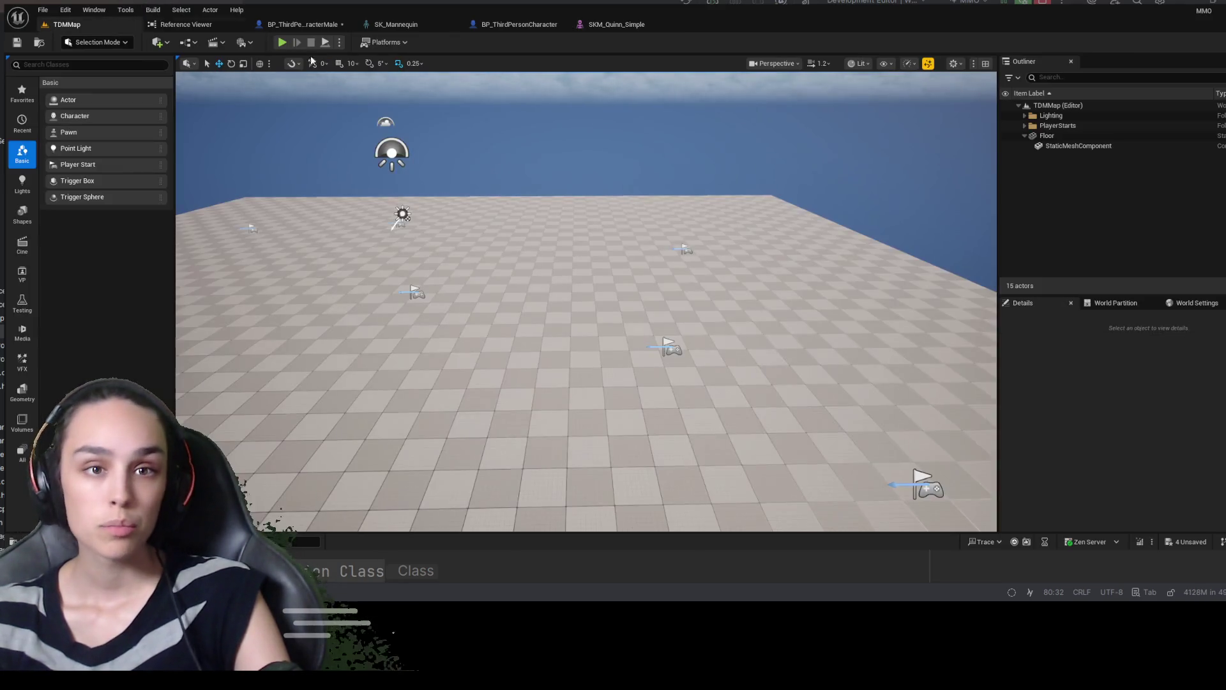
Play TDMMap in editor, detach to a free camera, and orbit close to the rifle and arm
{"action": "key", "text": "alt+p"}
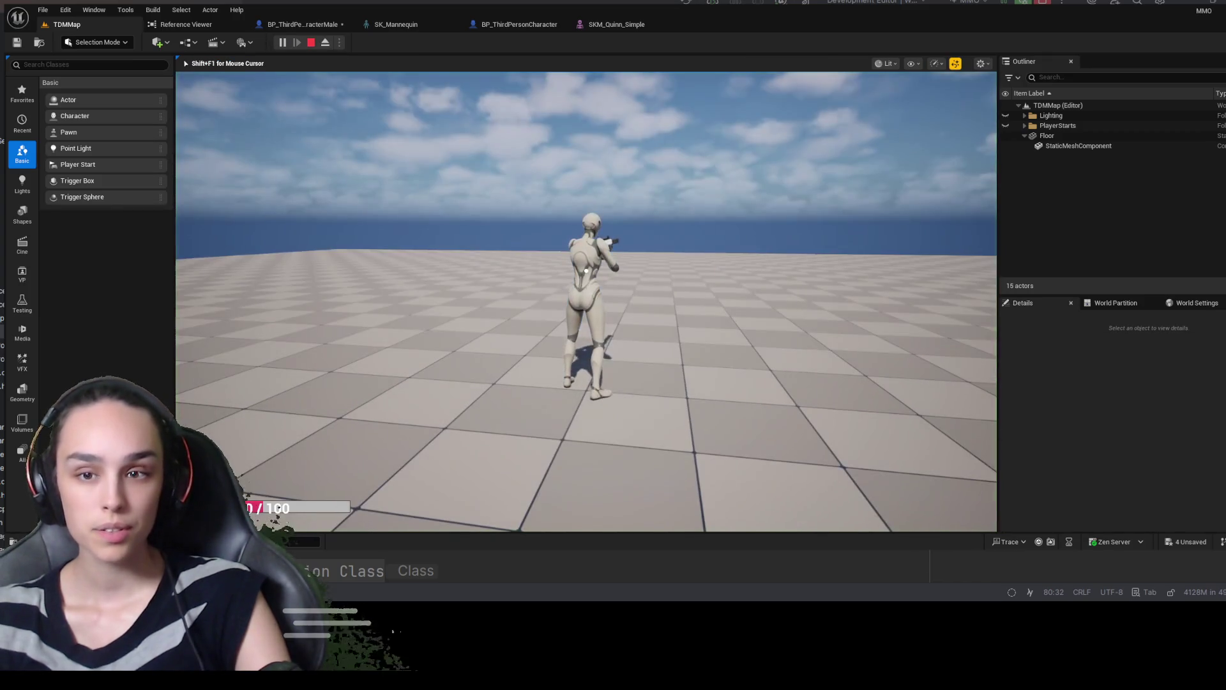
{"action": "left_click", "coordinate": [325, 43]}
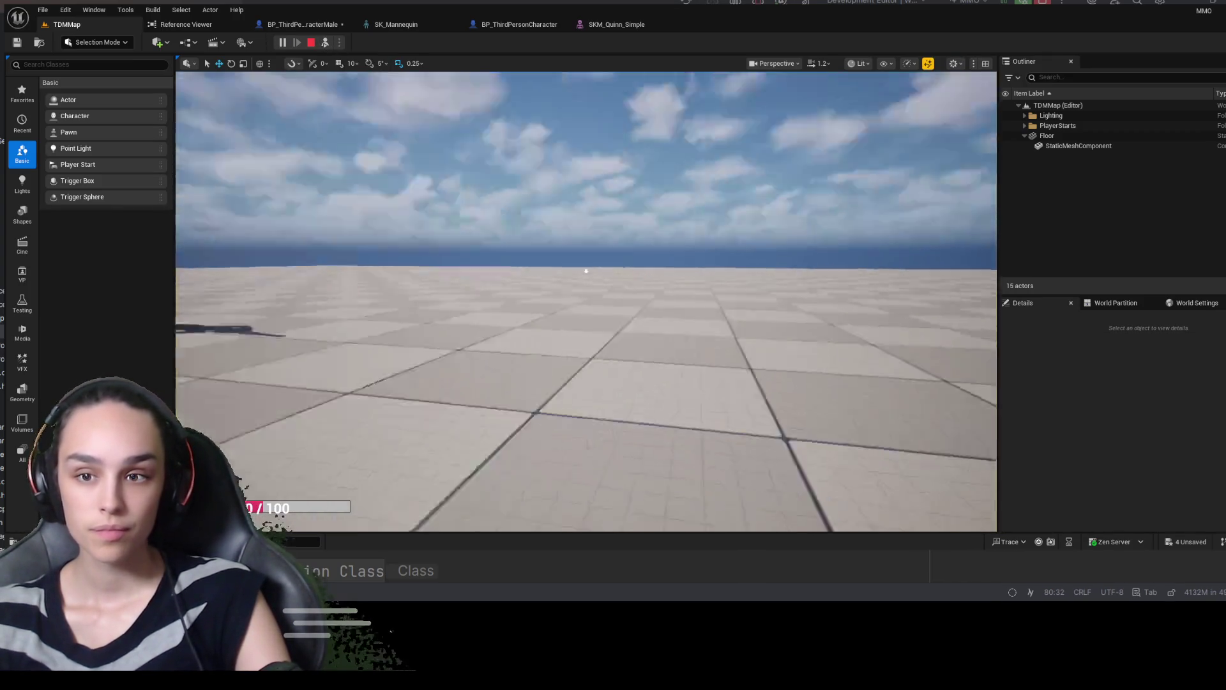
{"action": "scroll", "coordinate": [586, 271], "scroll_direction": "up", "scroll_amount": 5}
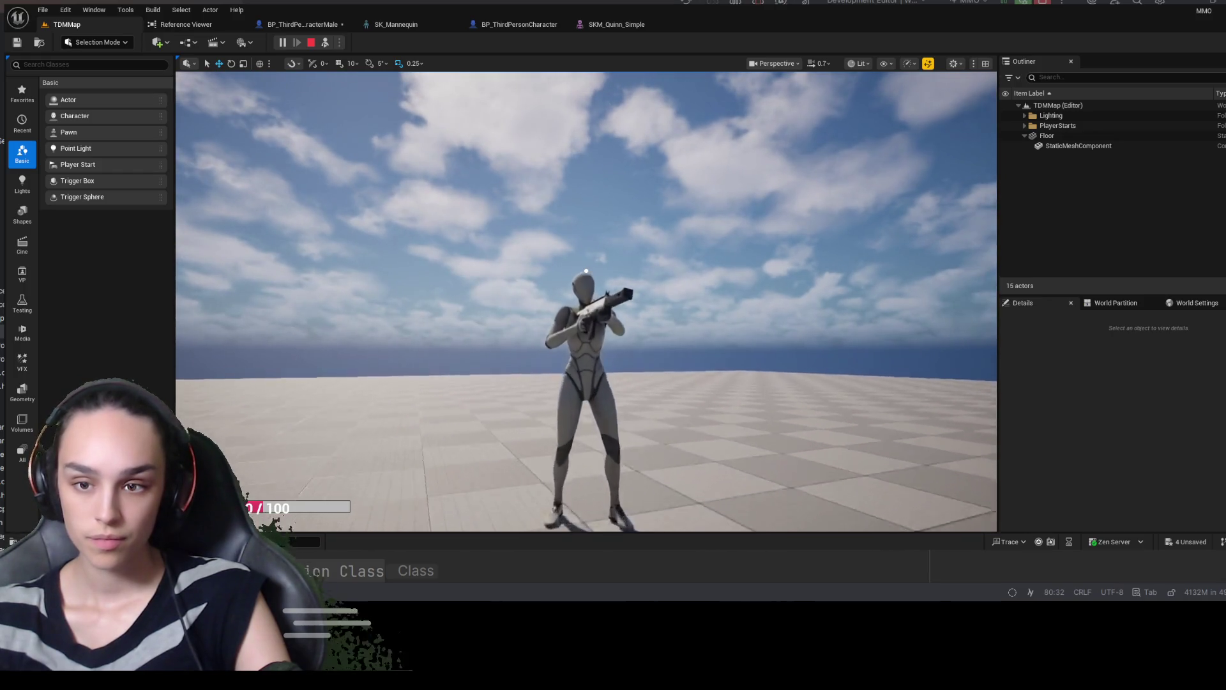
{"action": "scroll", "coordinate": [587, 271], "scroll_direction": "down", "scroll_amount": 2}
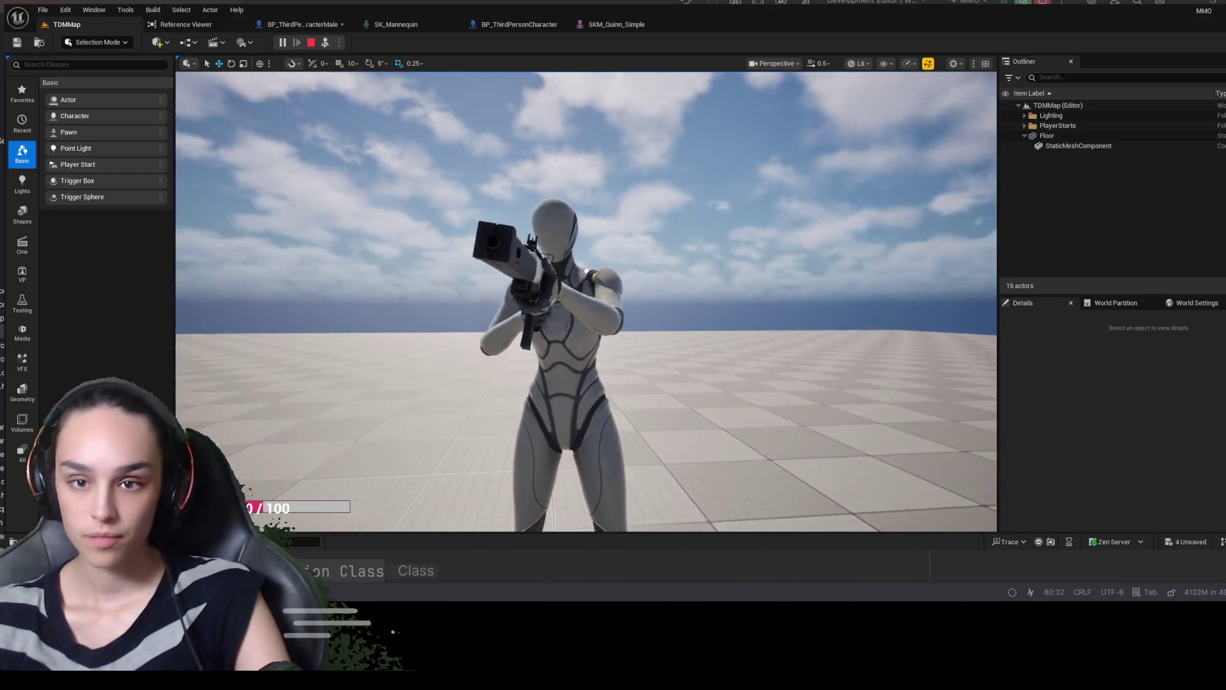
{"action": "left_click_drag", "start_coordinate": [586, 271], "coordinate": [586, 271]}
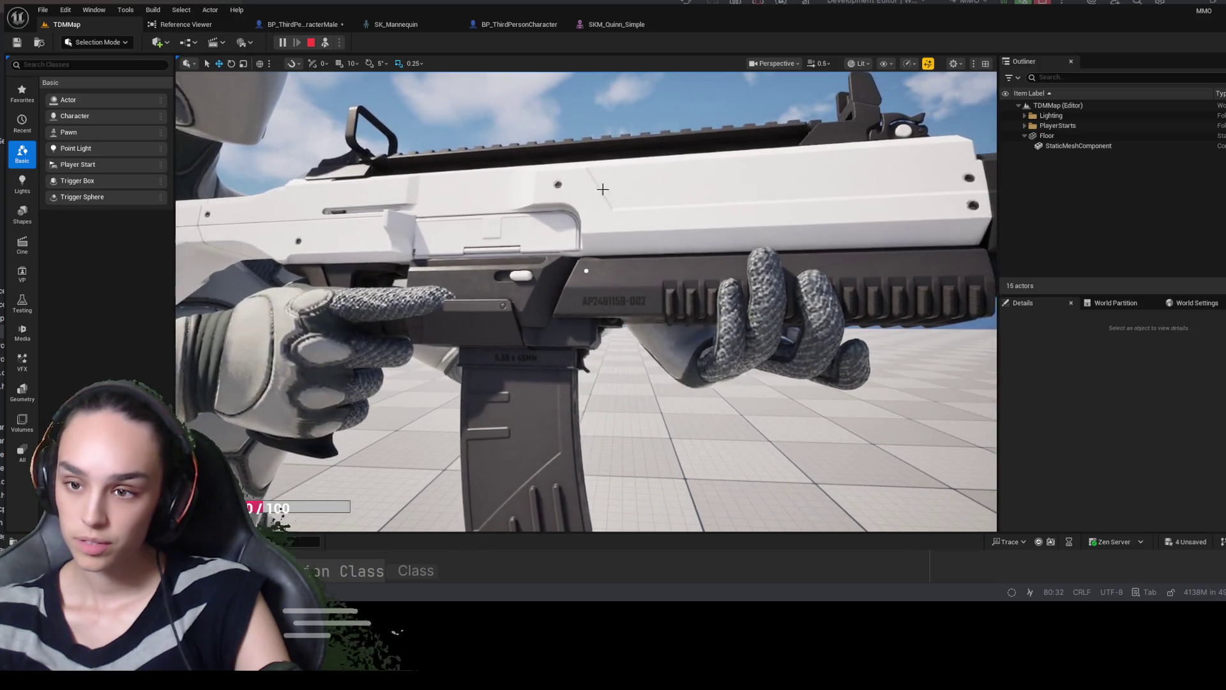
Stop the play-in-editor session and save BP_ThirdPersonCharacterMale
{"action": "key", "text": "shift+F1"}
{"action": "left_click", "coordinate": [311, 43]}
{"action": "left_click", "coordinate": [303, 25]}
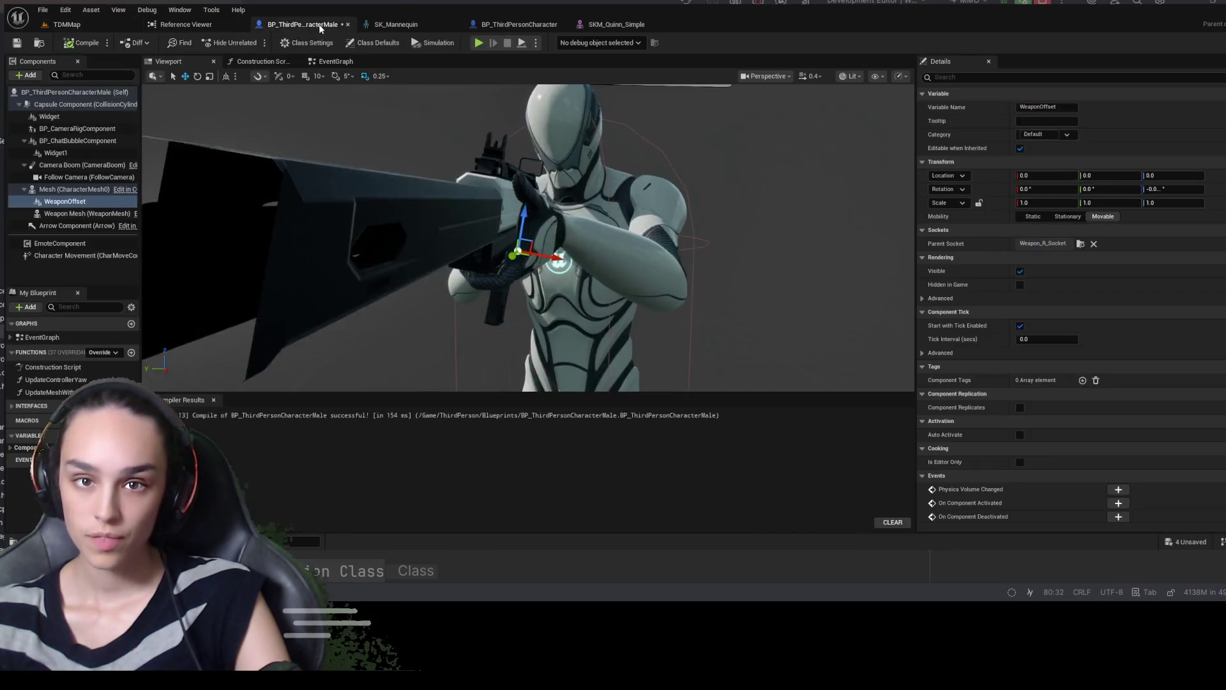
{"action": "left_click", "coordinate": [18, 43]}
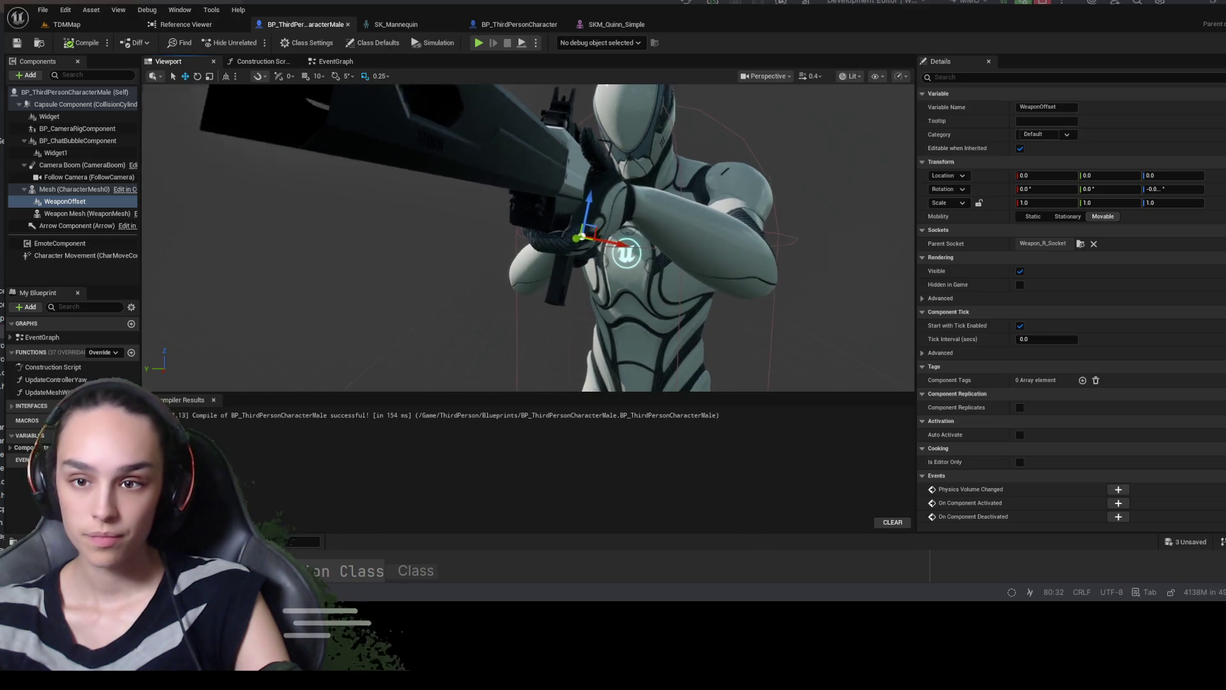
Delete the WeaponOffset component and compile and save the blueprint
{"action": "scroll", "coordinate": [529, 238], "scroll_direction": "up", "scroll_amount": 3}
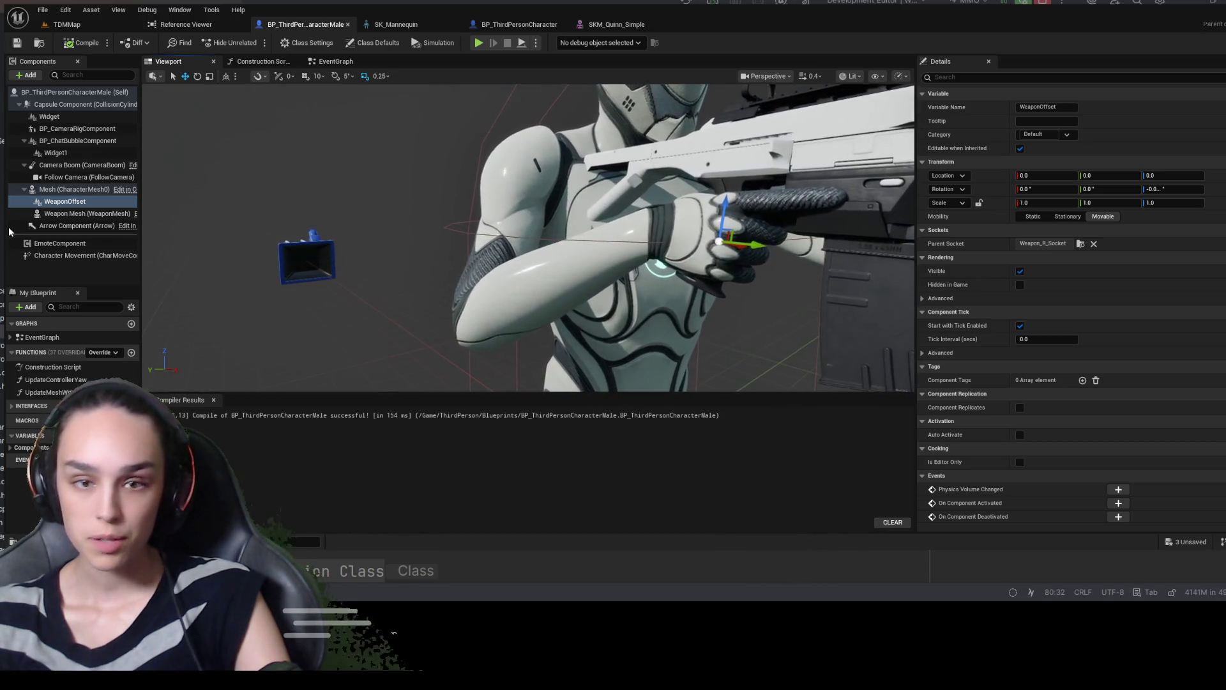
{"action": "left_click", "coordinate": [93, 201]}
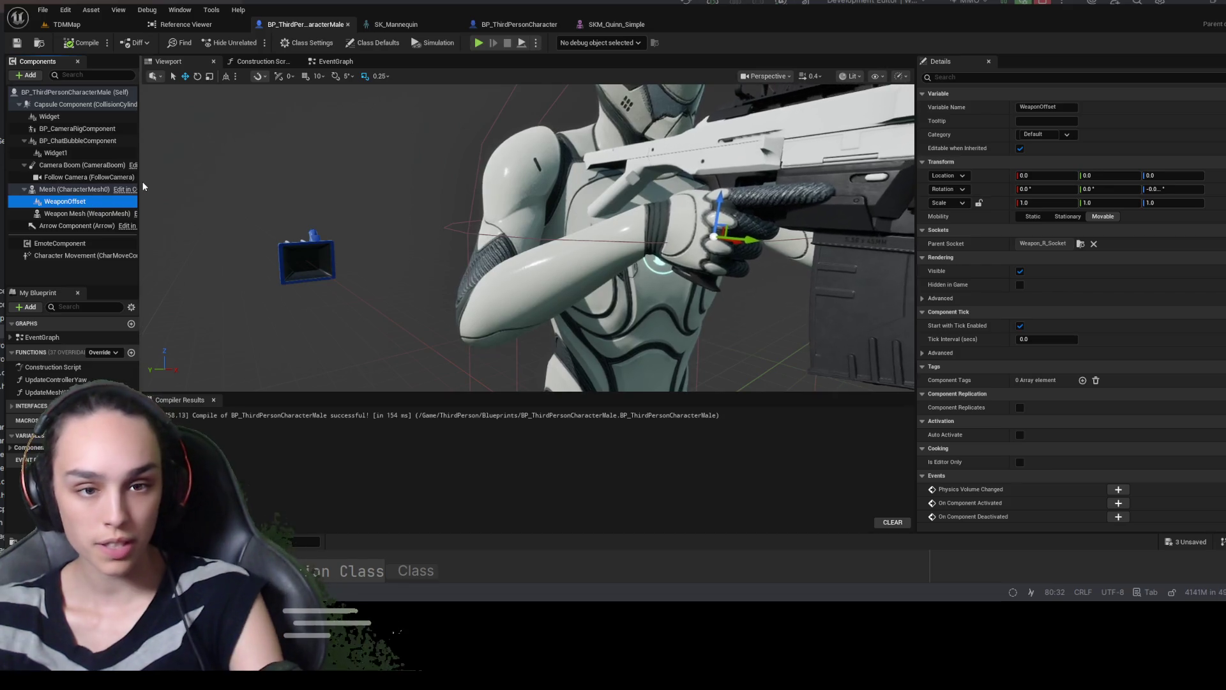
{"action": "key", "text": "Delete"}
{"action": "key", "text": "ctrl+s"}
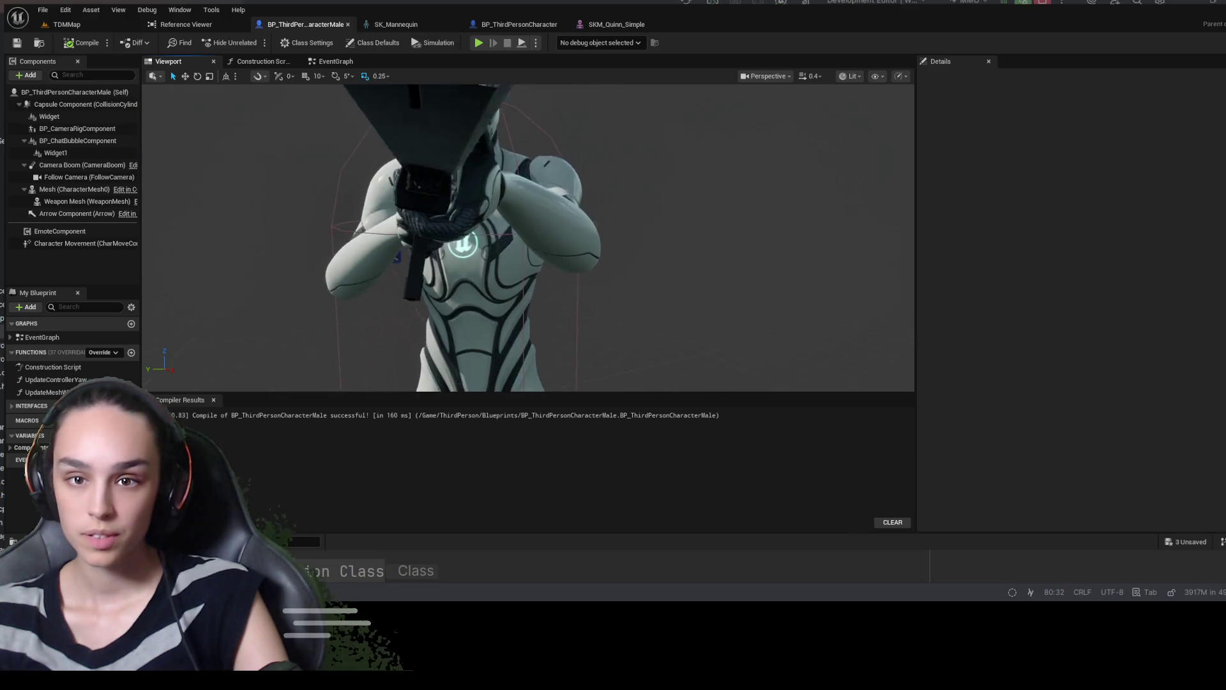
Show the root Content folder in the Content Drawer and move on to BP_ThirdPersonCharacter
{"action": "key", "text": "ctrl+space"}
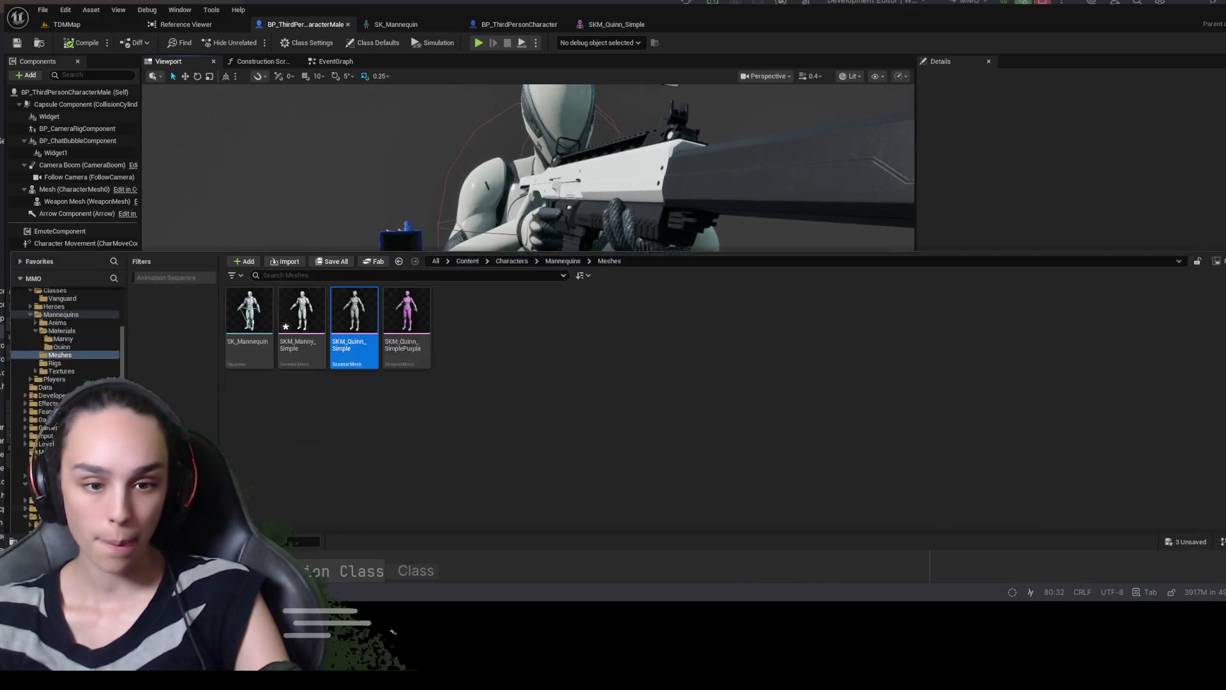
{"action": "left_click", "coordinate": [468, 199]}
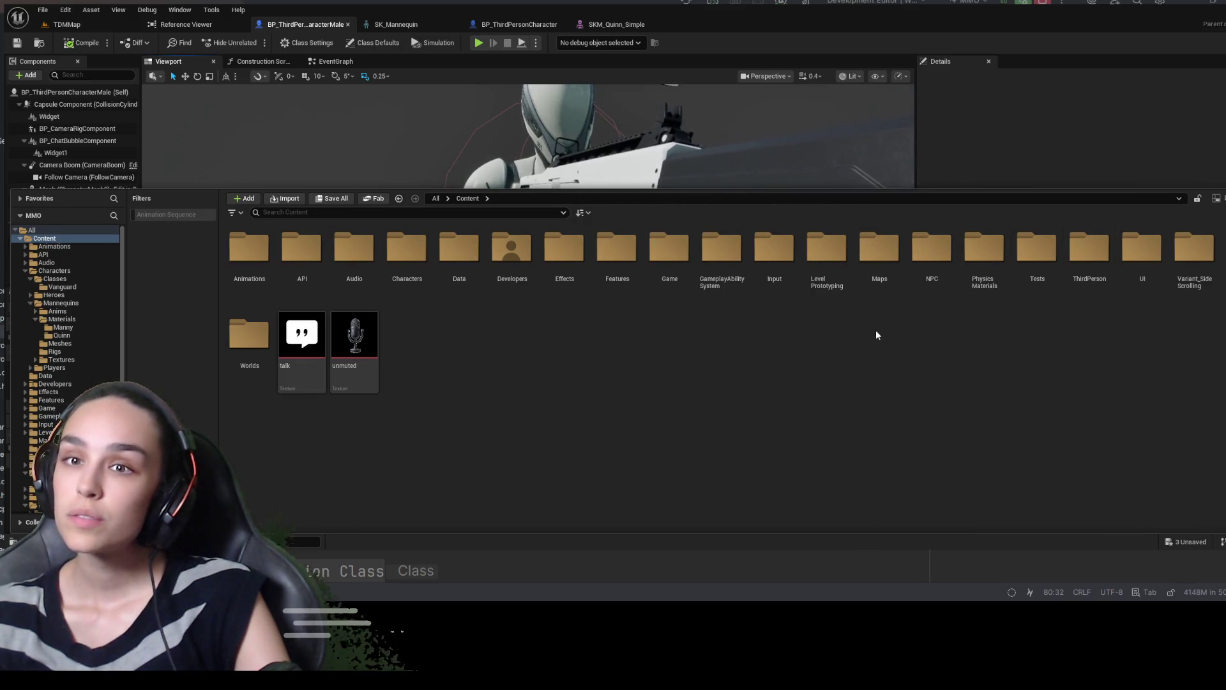
{"action": "left_click", "coordinate": [508, 28]}
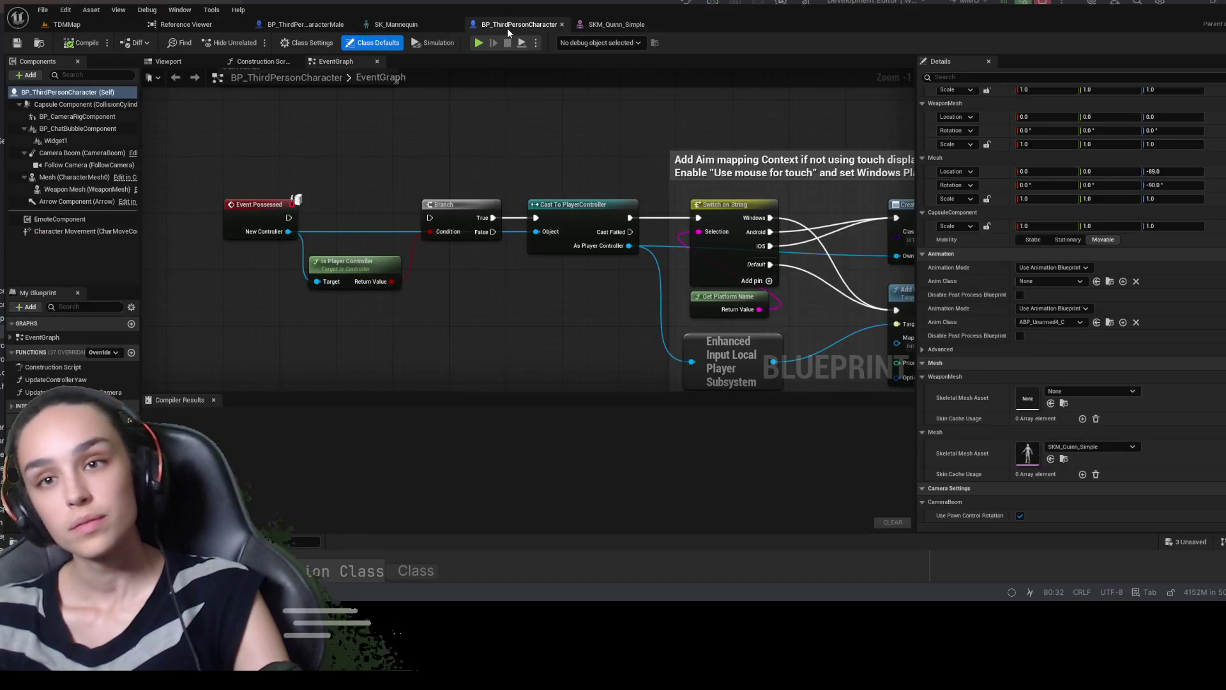
Set WeaponMesh's Skeletal Mesh Asset to SK_Rifle, check it in the viewport, then compile and save
{"action": "left_click", "coordinate": [204, 60]}
{"action": "mouse_move", "coordinate": [286, 109]}
{"action": "left_mouse_down"}
{"action": "mouse_move", "coordinate": [287, 77]}
{"action": "mouse_move", "coordinate": [268, 71]}
{"action": "mouse_move", "coordinate": [281, 67]}
{"action": "mouse_move", "coordinate": [190, 142]}
{"action": "left_mouse_up"}
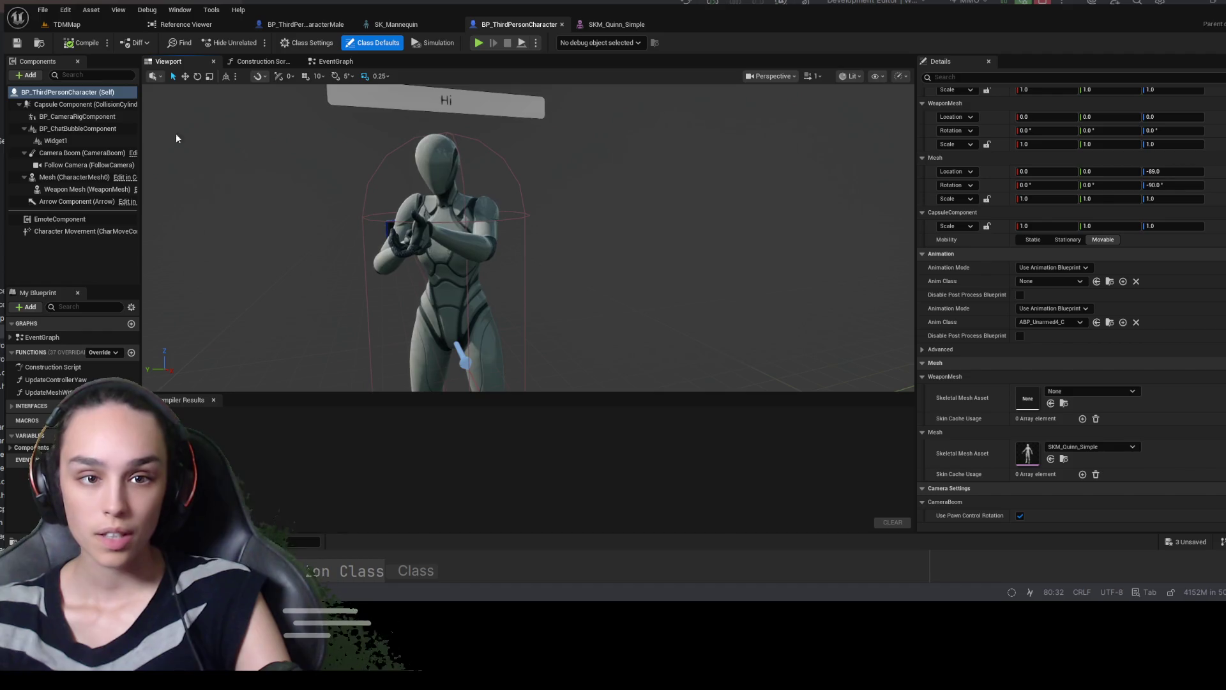
{"action": "left_click", "coordinate": [1088, 387]}
{"action": "left_click", "coordinate": [1127, 280]}
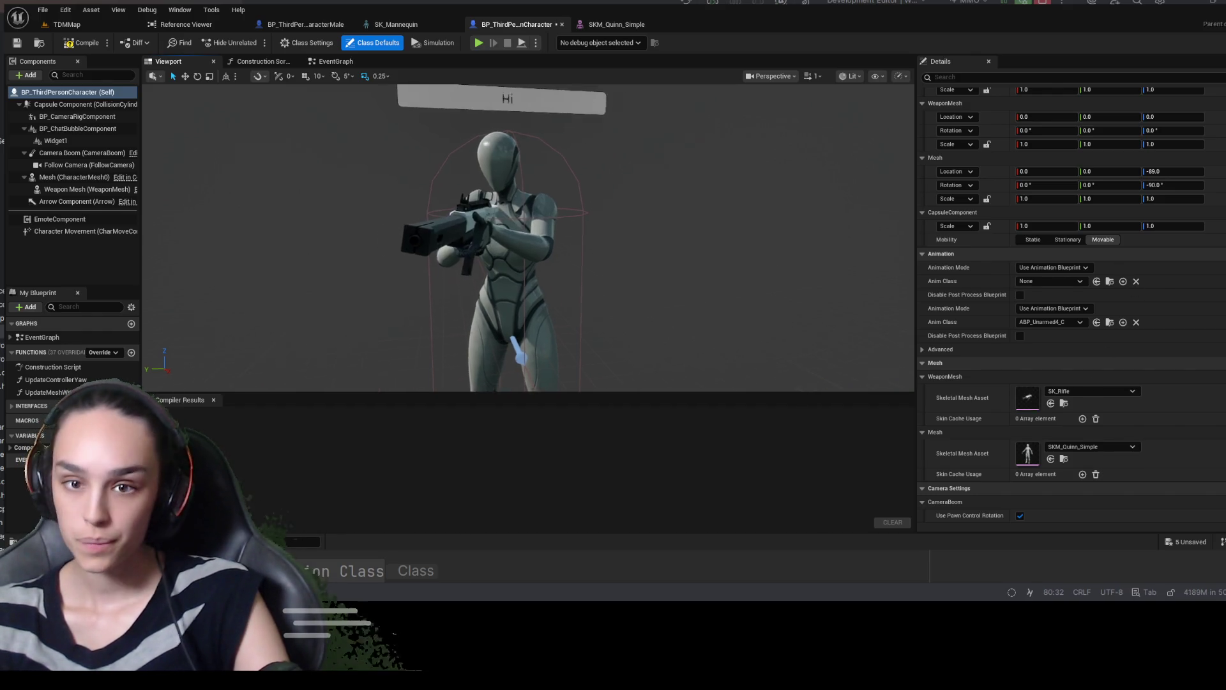
{"action": "scroll", "coordinate": [528, 238], "scroll_direction": "up", "scroll_amount": 10}
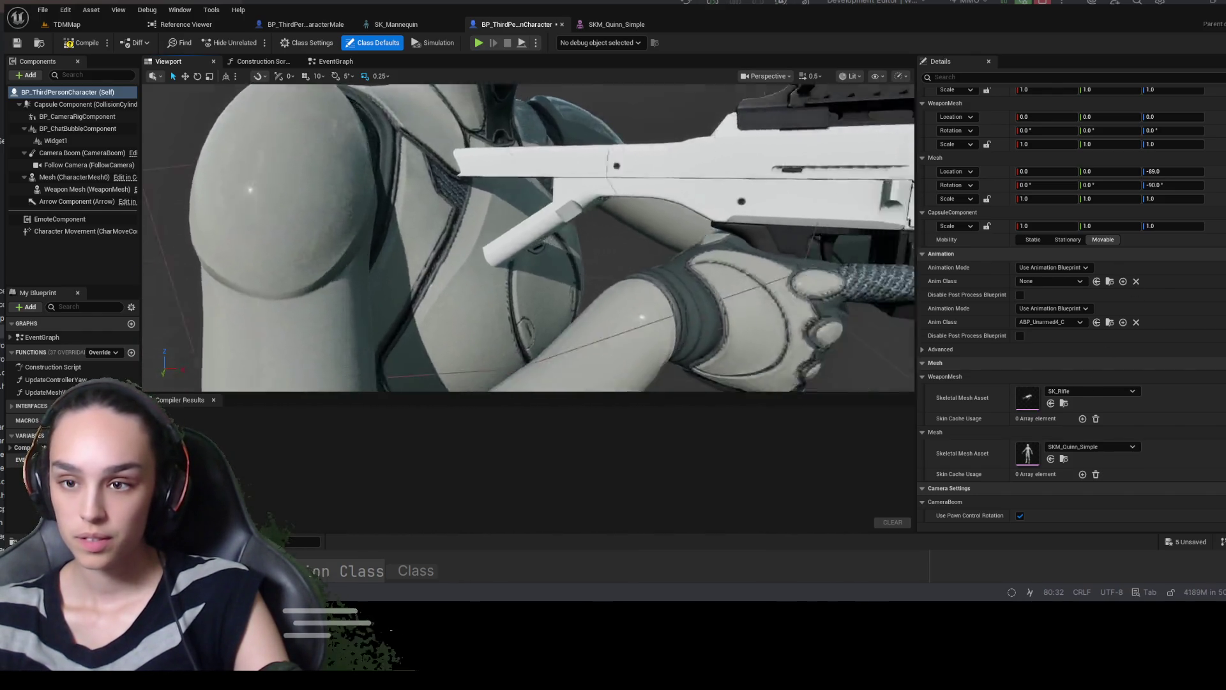
{"action": "scroll", "coordinate": [527, 238], "scroll_direction": "down", "scroll_amount": 5}
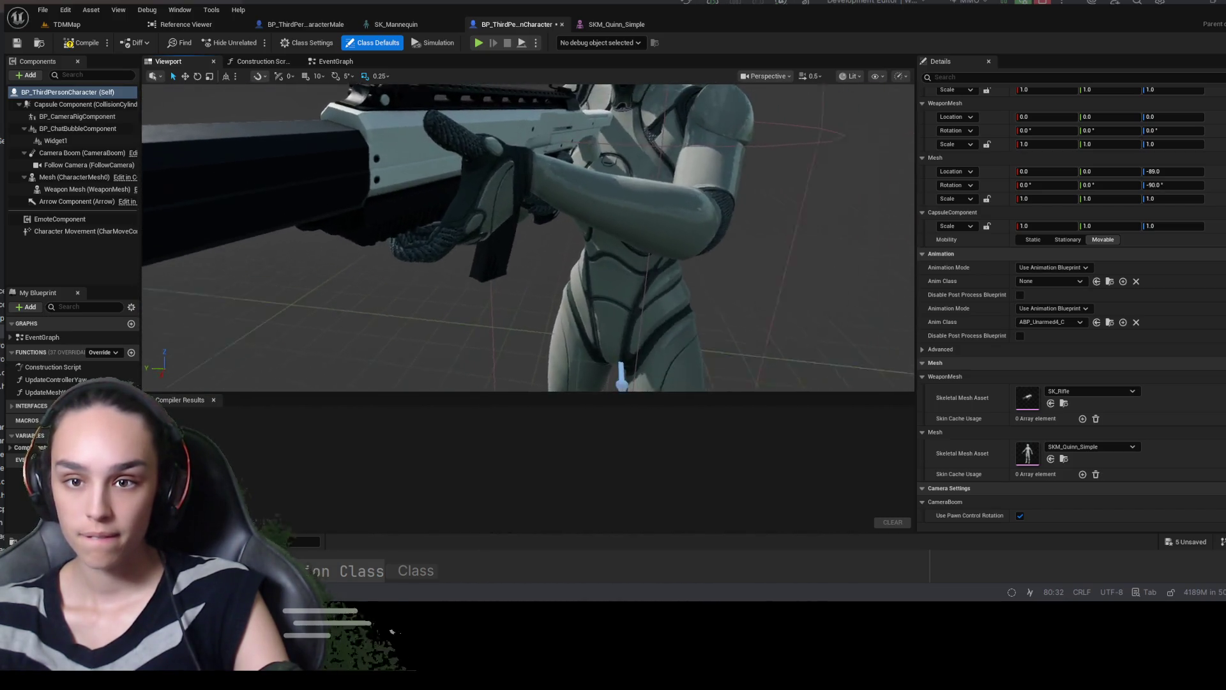
{"action": "left_click_drag", "start_coordinate": [527, 238], "coordinate": [172, 252]}
{"action": "left_click", "coordinate": [18, 44]}
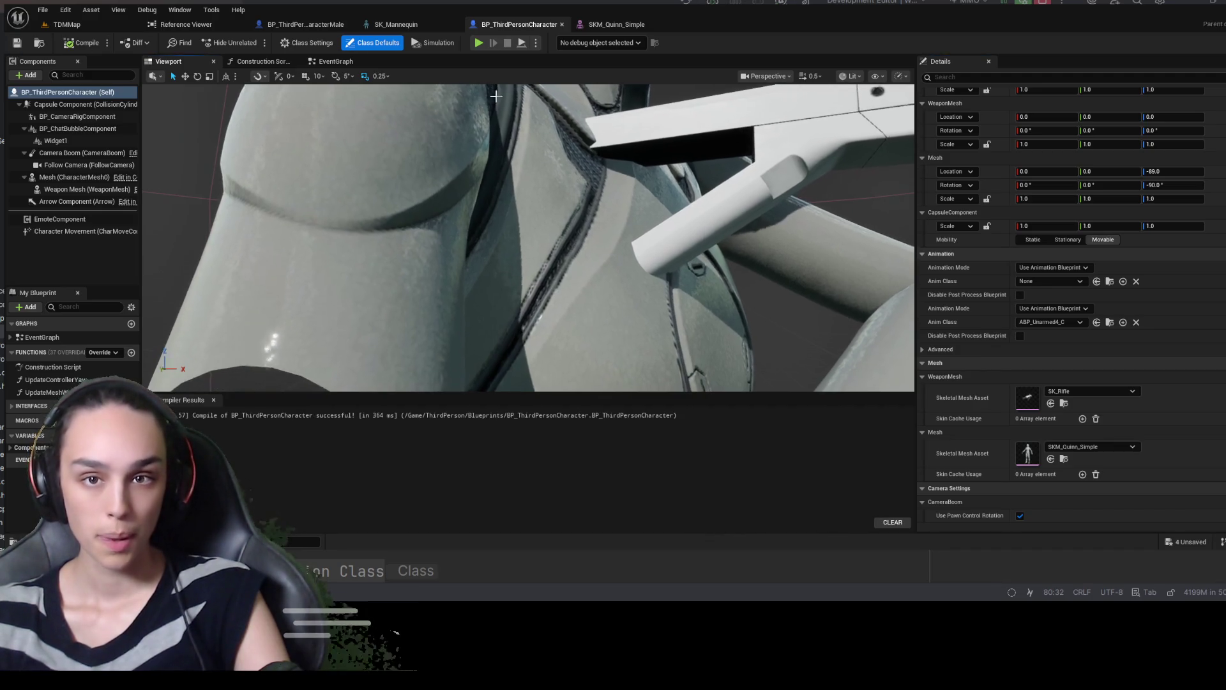
{"action": "left_click", "coordinate": [424, 23]}
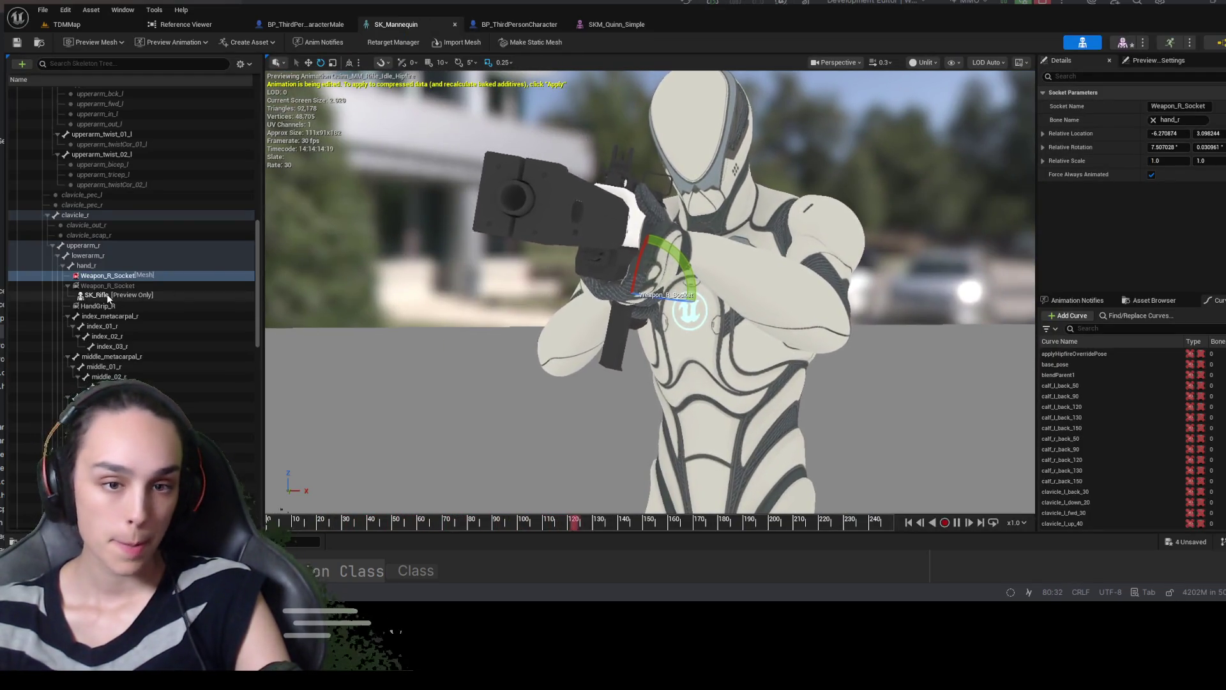
Delete the duplicate Weapon_R_Socket from SK_Mannequin's Skeleton Tree and save the skeleton
{"action": "left_click", "coordinate": [107, 287]}
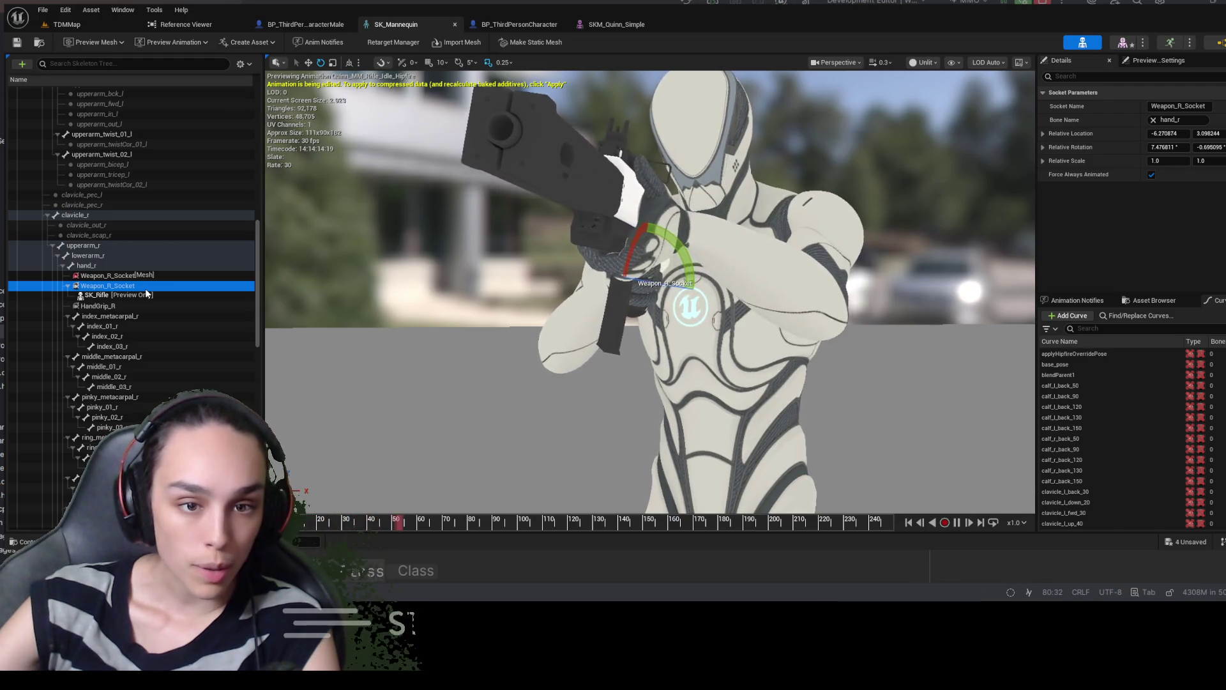
{"action": "key", "text": "Delete"}
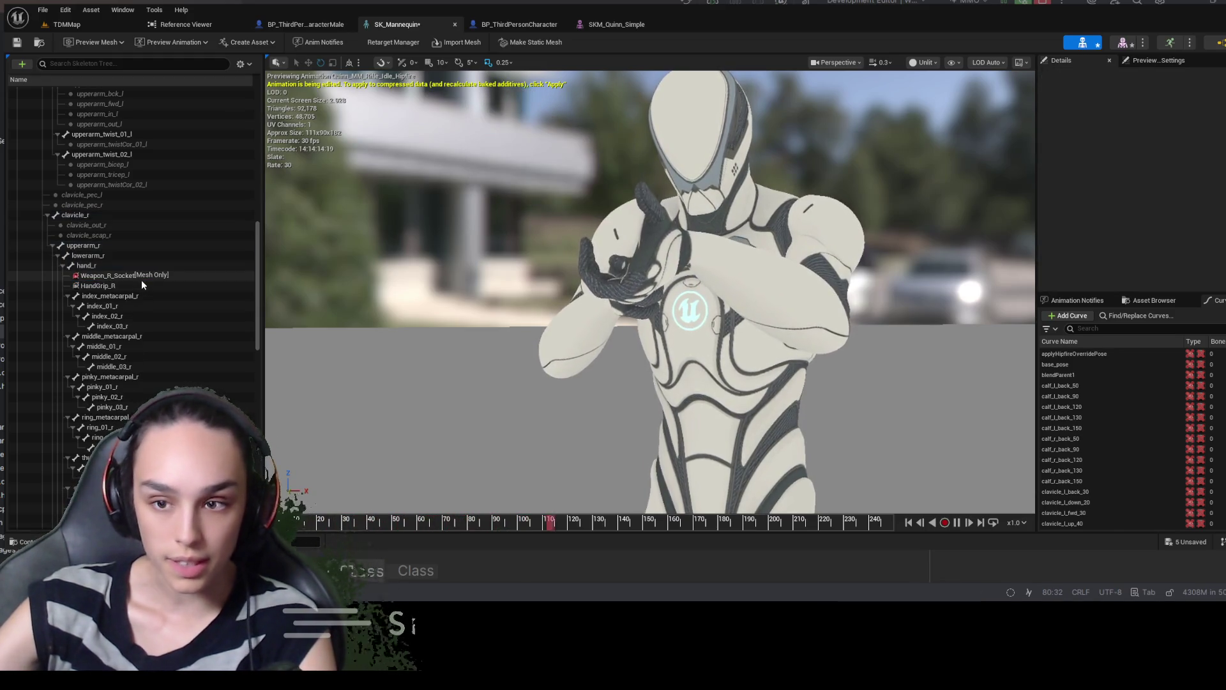
{"action": "left_click", "coordinate": [142, 276]}
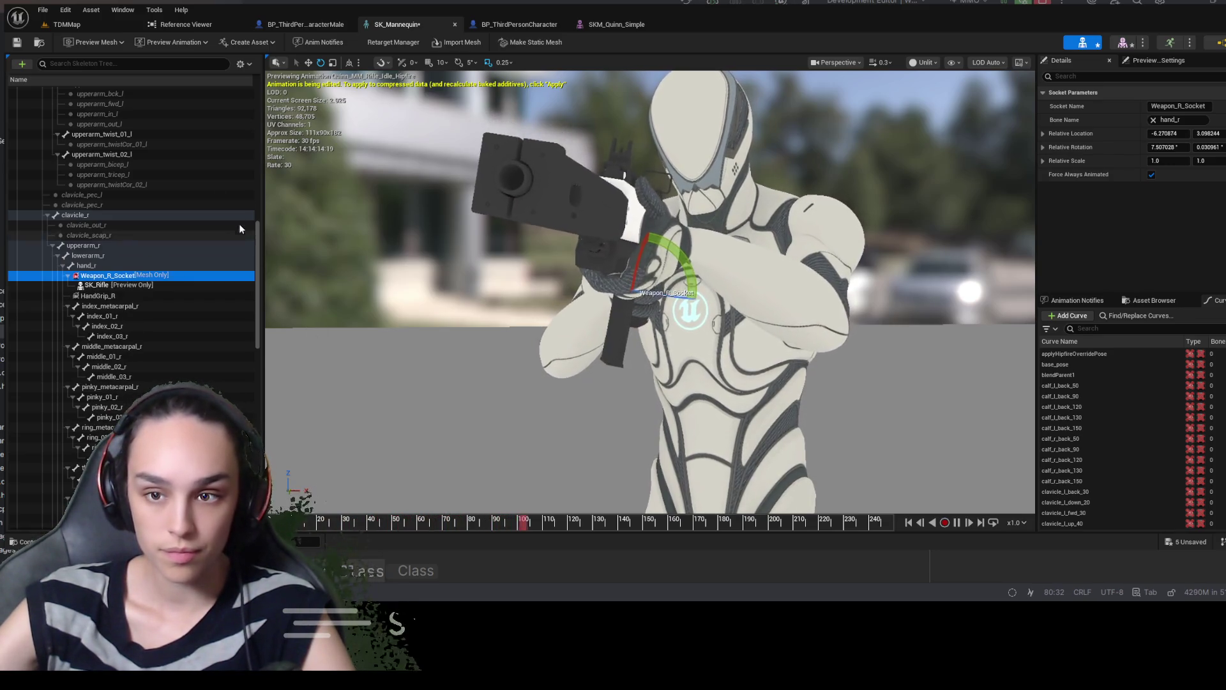
{"action": "left_click", "coordinate": [17, 43]}
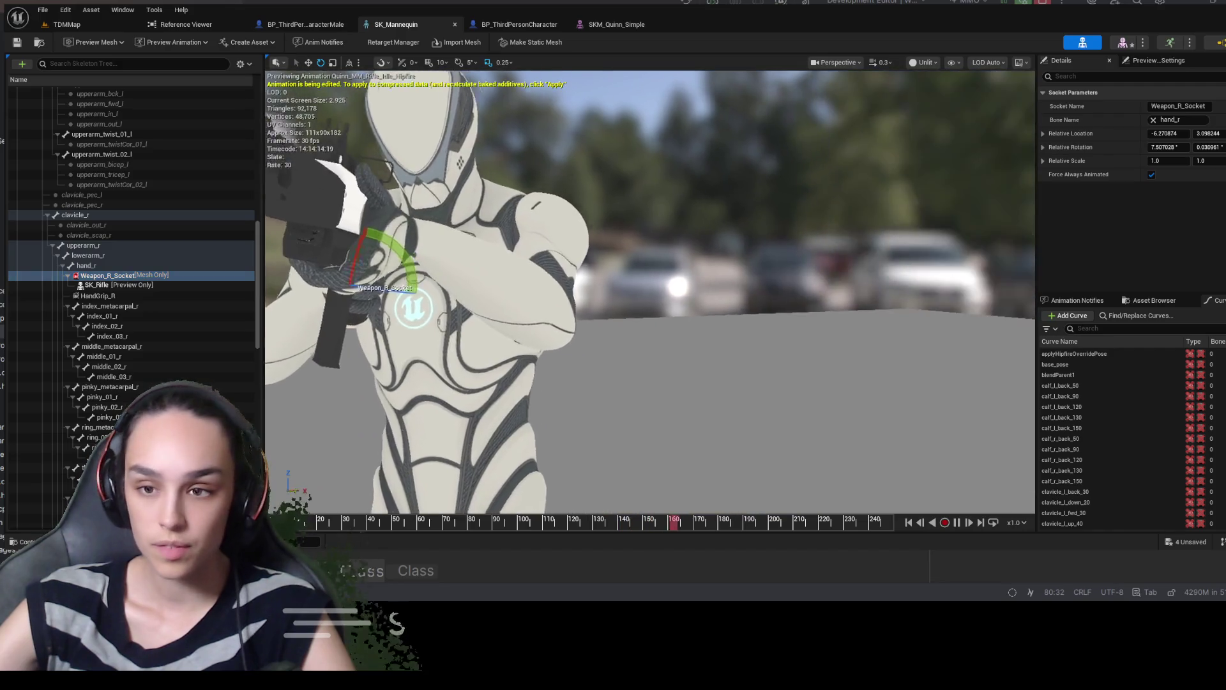
{"action": "scroll", "coordinate": [650, 291], "scroll_direction": "up", "scroll_amount": 5}
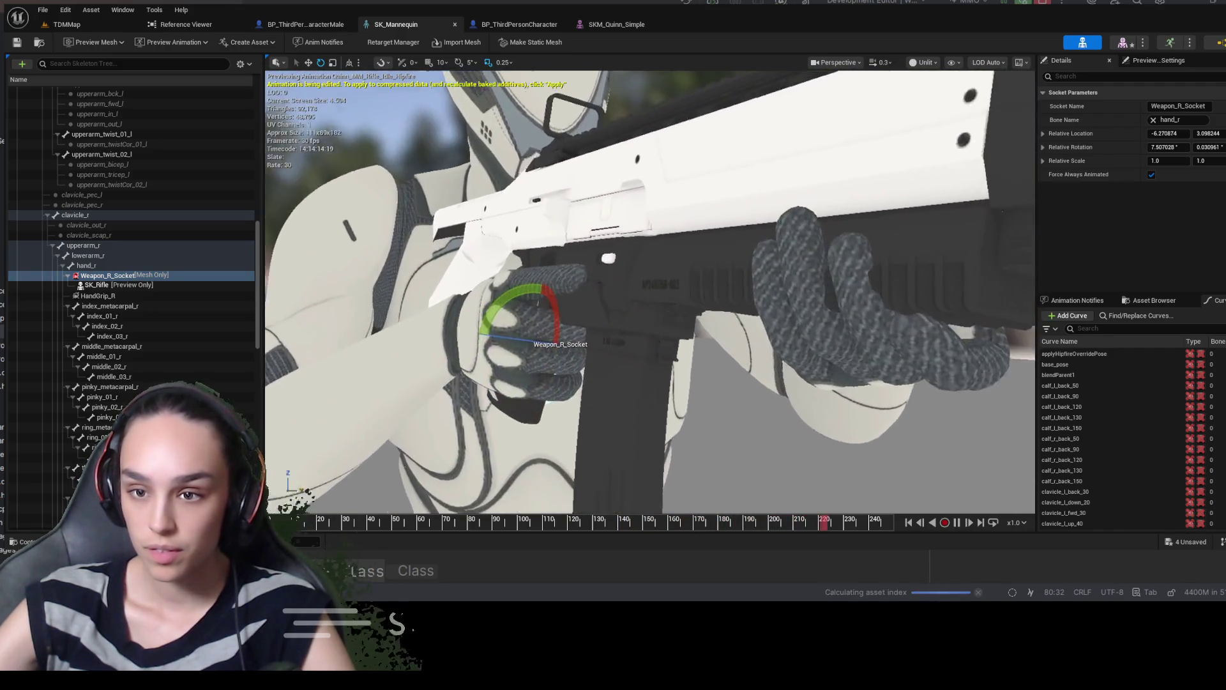
{"action": "left_click", "coordinate": [613, 24]}
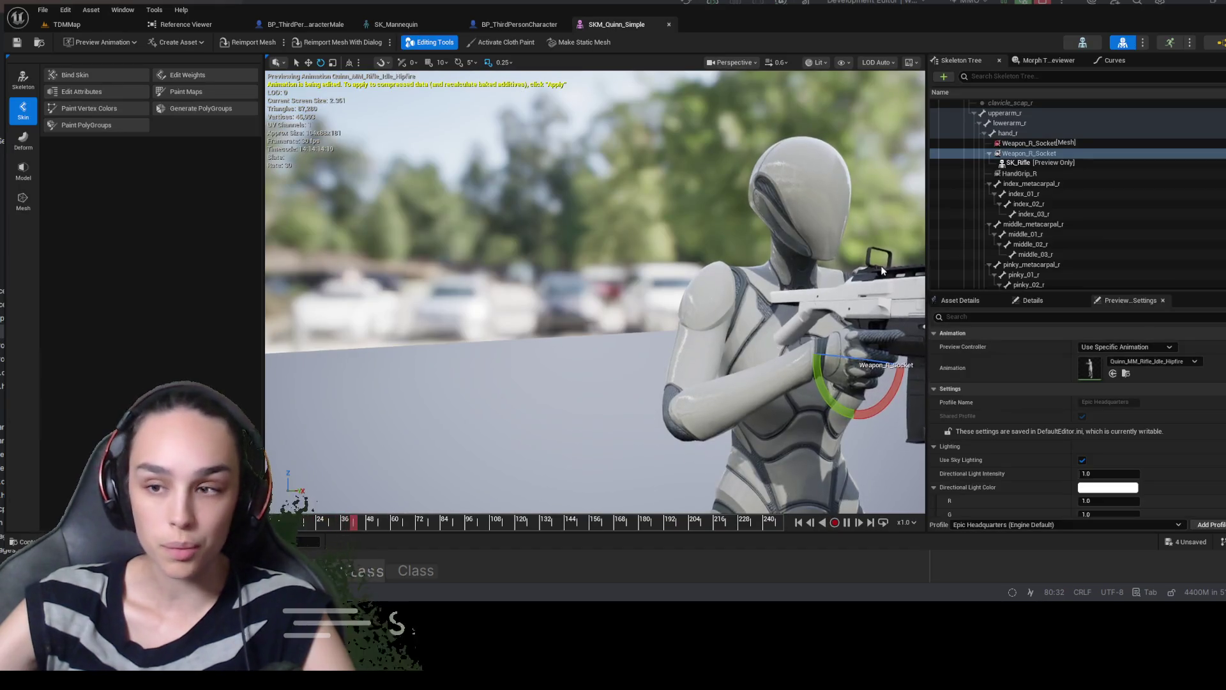
Close SKM_Quinn_Simple, reopen it via the Mesh asset, and scroll to hand_r's Weapon_R_Socket
{"action": "scroll", "coordinate": [873, 151], "scroll_direction": "up", "scroll_amount": 3}
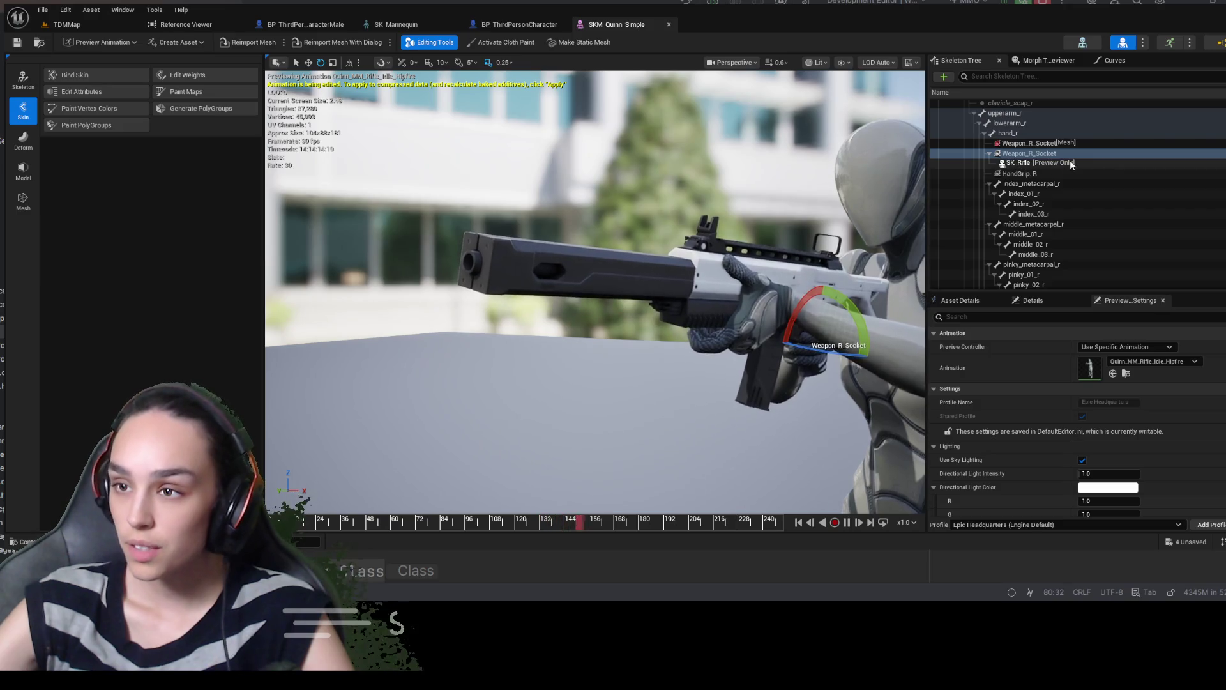
{"action": "left_click", "coordinate": [669, 24]}
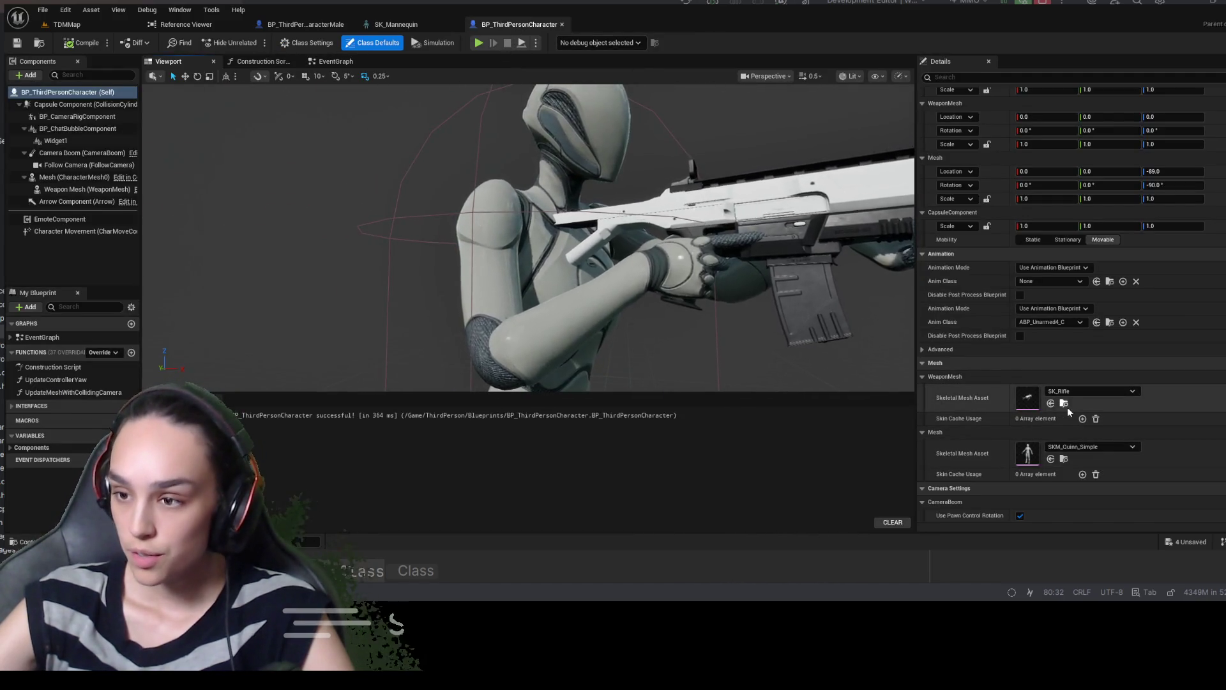
{"action": "left_click", "coordinate": [1063, 458]}
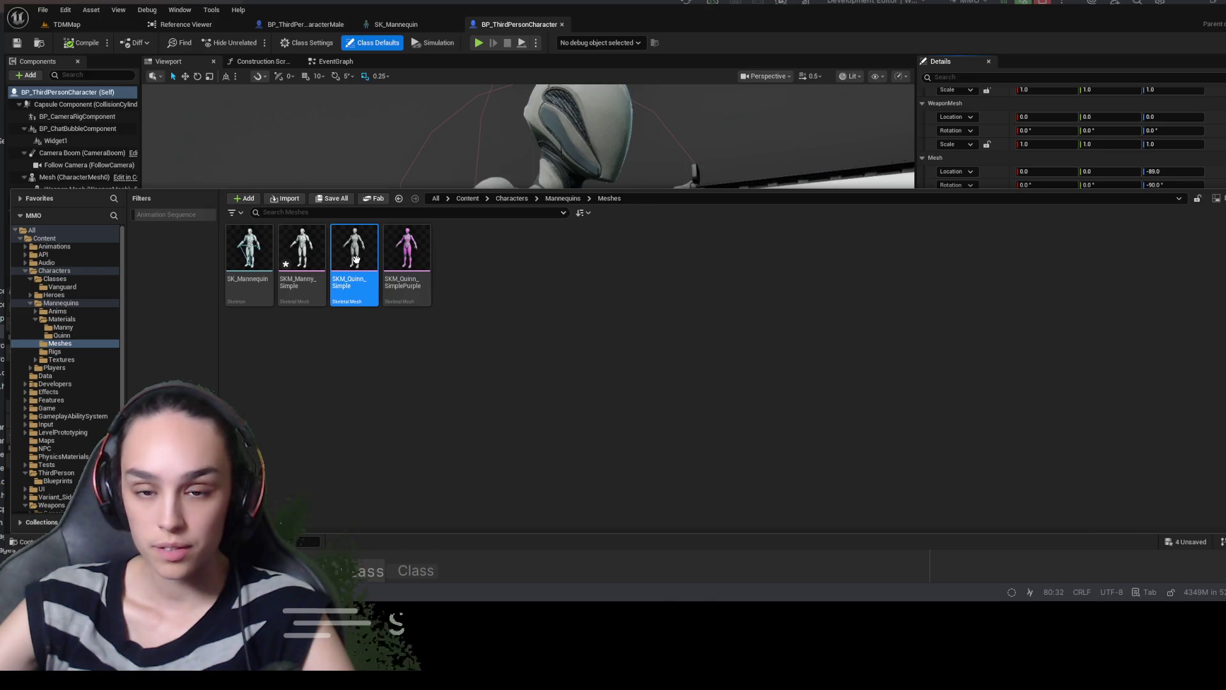
{"action": "key", "text": "Return"}
{"action": "scroll", "coordinate": [1124, 186], "scroll_direction": "down", "scroll_amount": 15}
{"action": "scroll", "coordinate": [1121, 182], "scroll_direction": "down", "scroll_amount": 5}
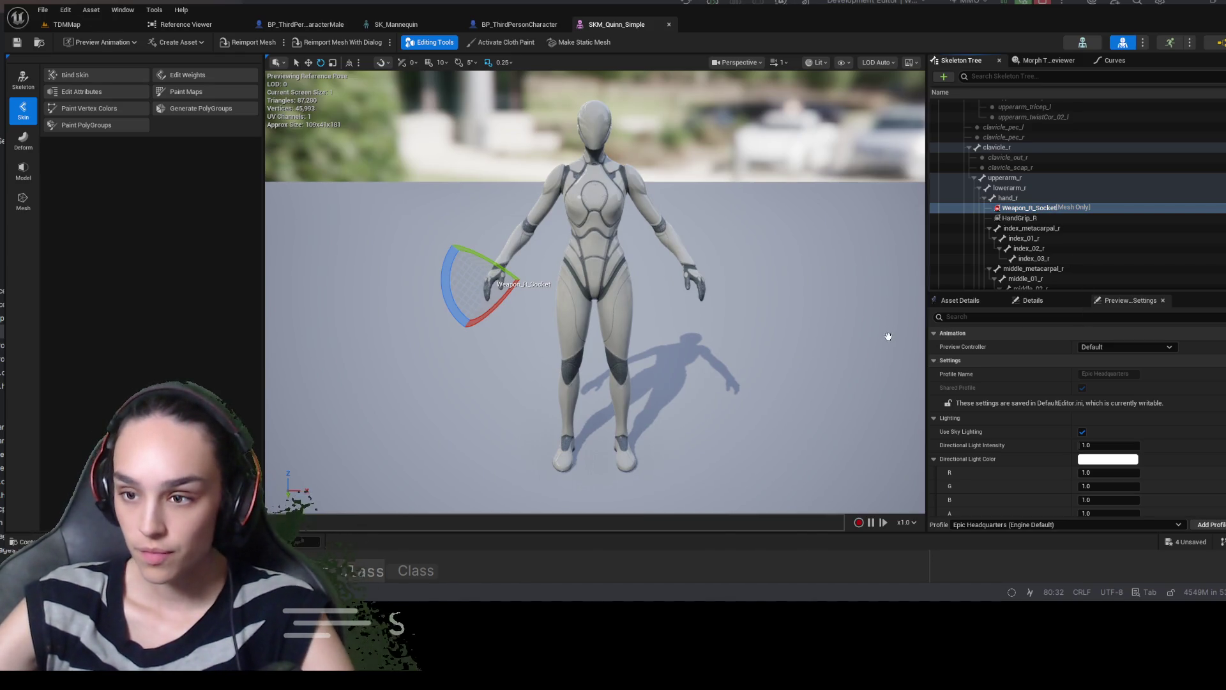
Attach an SK_Rifle preview to Weapon_R_Socket and play Quinn_MM_Rifle_Idle_Hipfire on the preview
{"action": "left_click_drag", "start_coordinate": [888, 336], "coordinate": [1028, 208]}
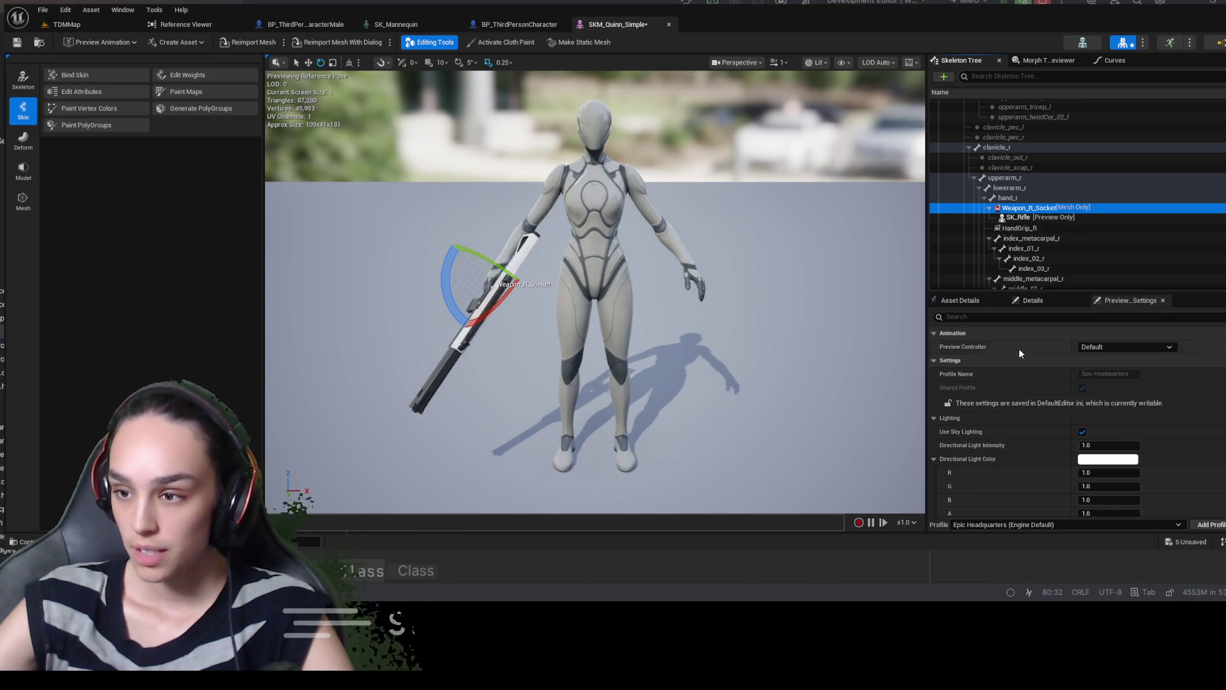
{"action": "left_click", "coordinate": [1107, 350]}
{"action": "left_click", "coordinate": [1122, 377]}
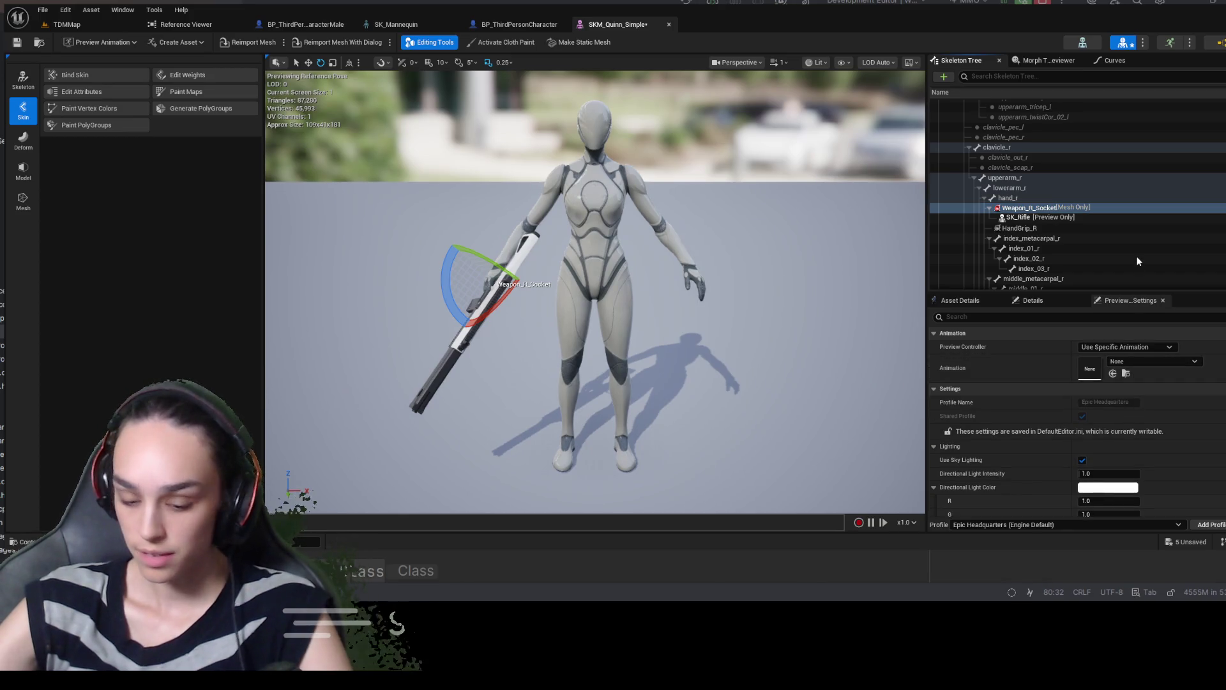
{"action": "left_click", "coordinate": [1194, 253]}
{"action": "mouse_move", "coordinate": [594, 287]}
{"action": "left_mouse_down"}
{"action": "mouse_move", "coordinate": [575, 255]}
{"action": "mouse_move", "coordinate": [638, 288]}
{"action": "mouse_move", "coordinate": [562, 281]}
{"action": "left_mouse_up"}
{"action": "scroll", "coordinate": [594, 291], "scroll_direction": "up", "scroll_amount": 10}
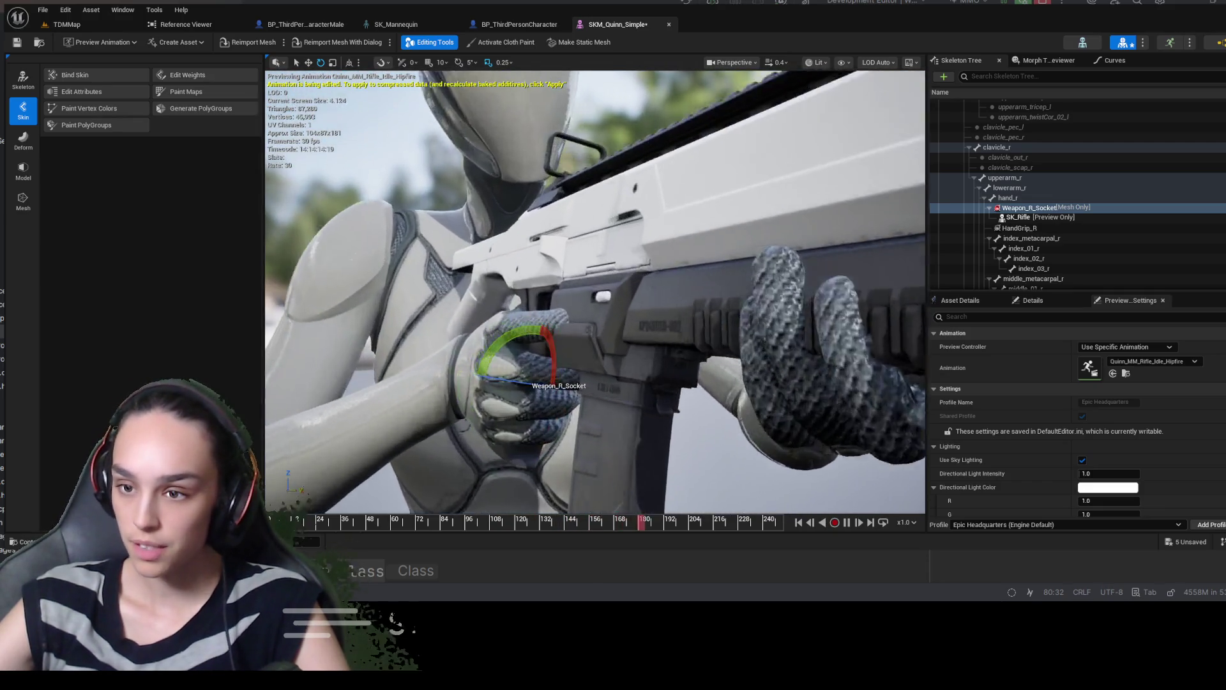
{"action": "scroll", "coordinate": [594, 290], "scroll_direction": "down", "scroll_amount": 3}
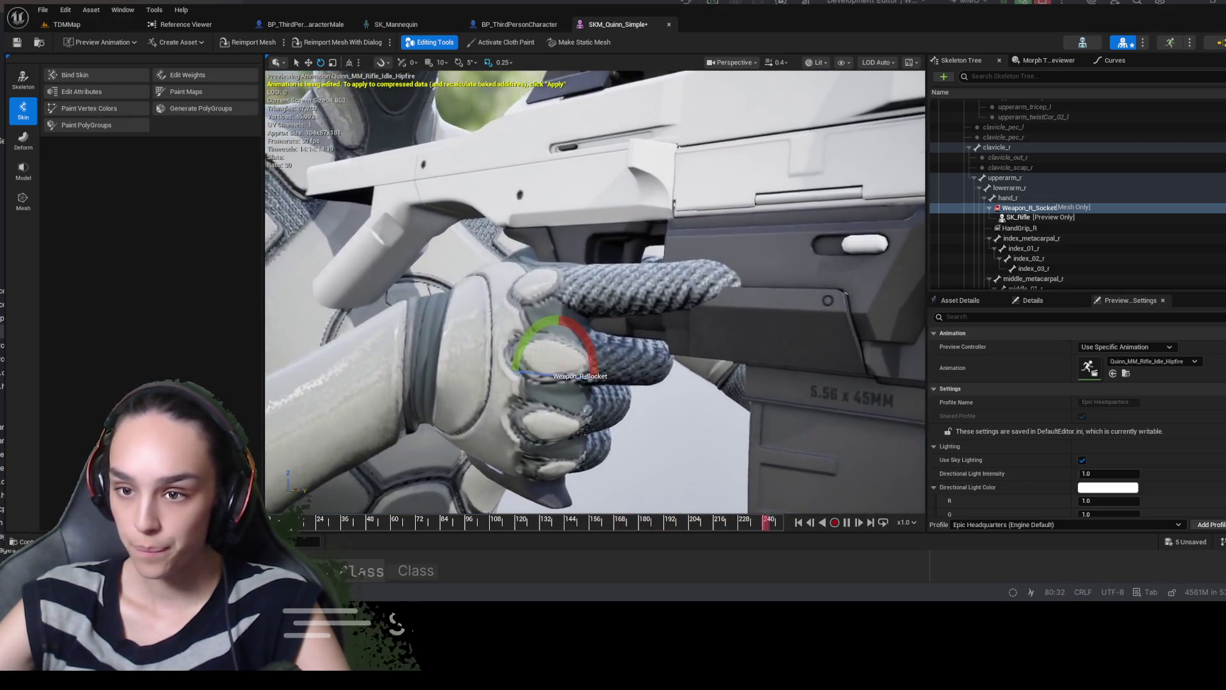
{"action": "scroll", "coordinate": [642, 305], "scroll_direction": "up", "scroll_amount": 3}
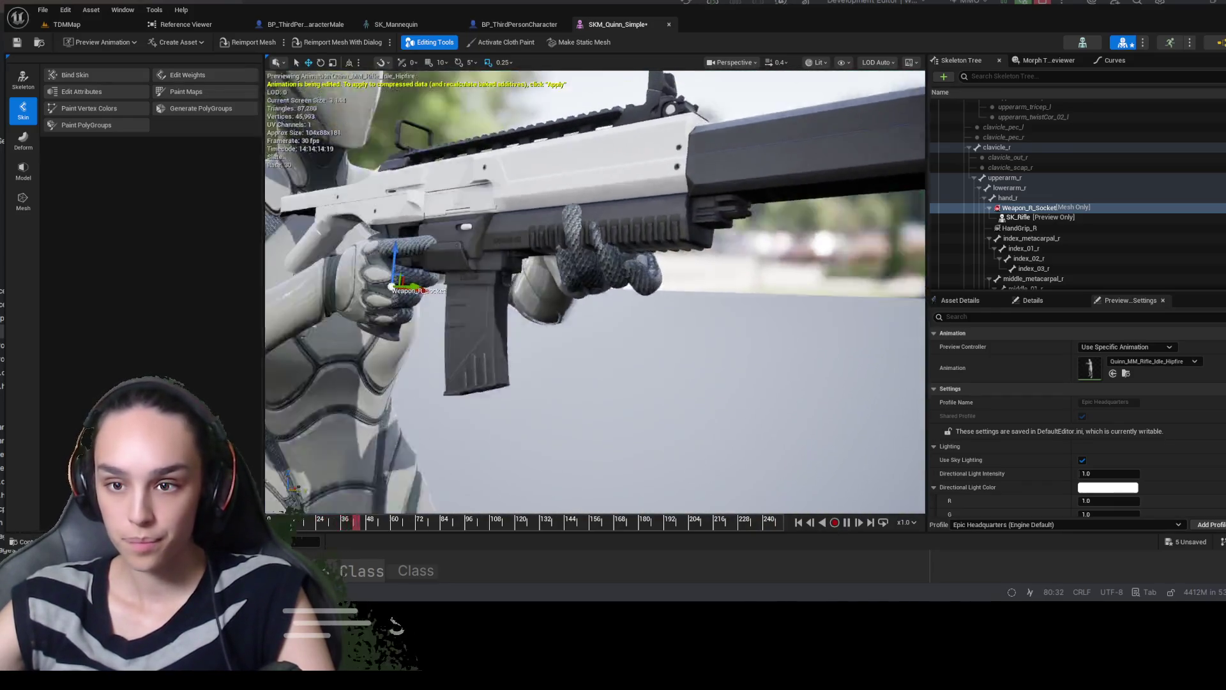
Rotate Weapon_R_Socket until the rifle sits properly in Quinn's hand, then save SKM_Quinn_Simple
{"action": "key", "text": "e"}
{"action": "left_click_drag", "start_coordinate": [562, 300], "coordinate": [607, 370]}
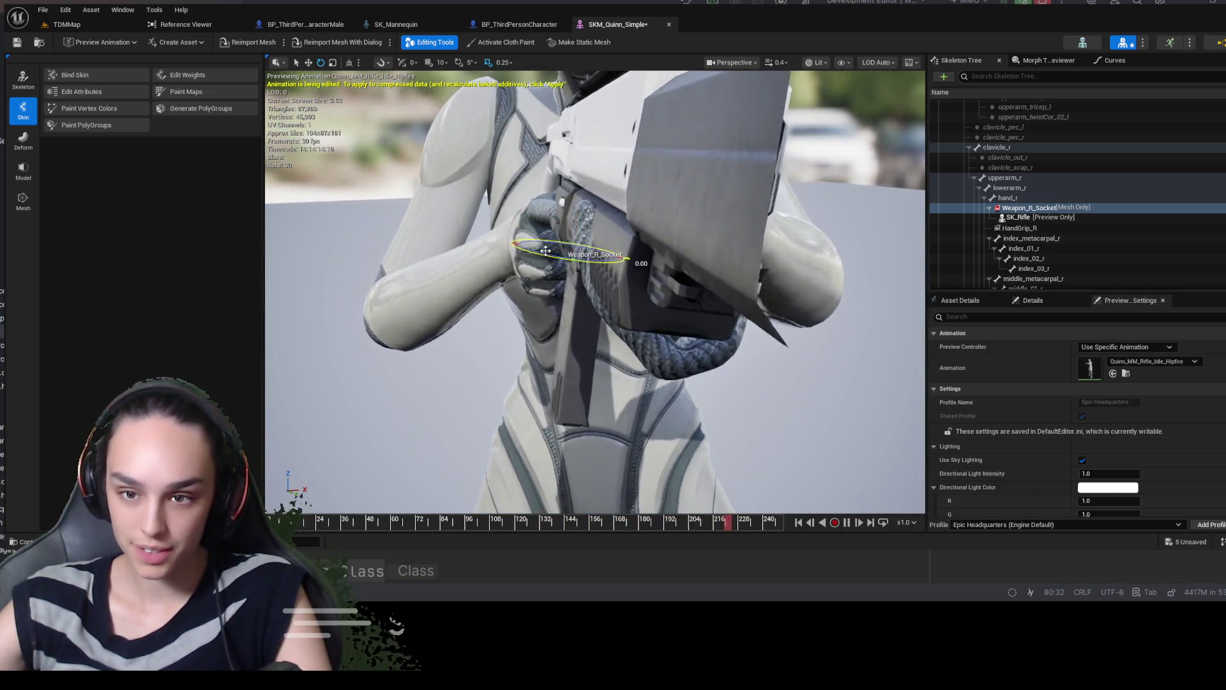
{"action": "left_click_drag", "start_coordinate": [545, 250], "coordinate": [548, 257]}
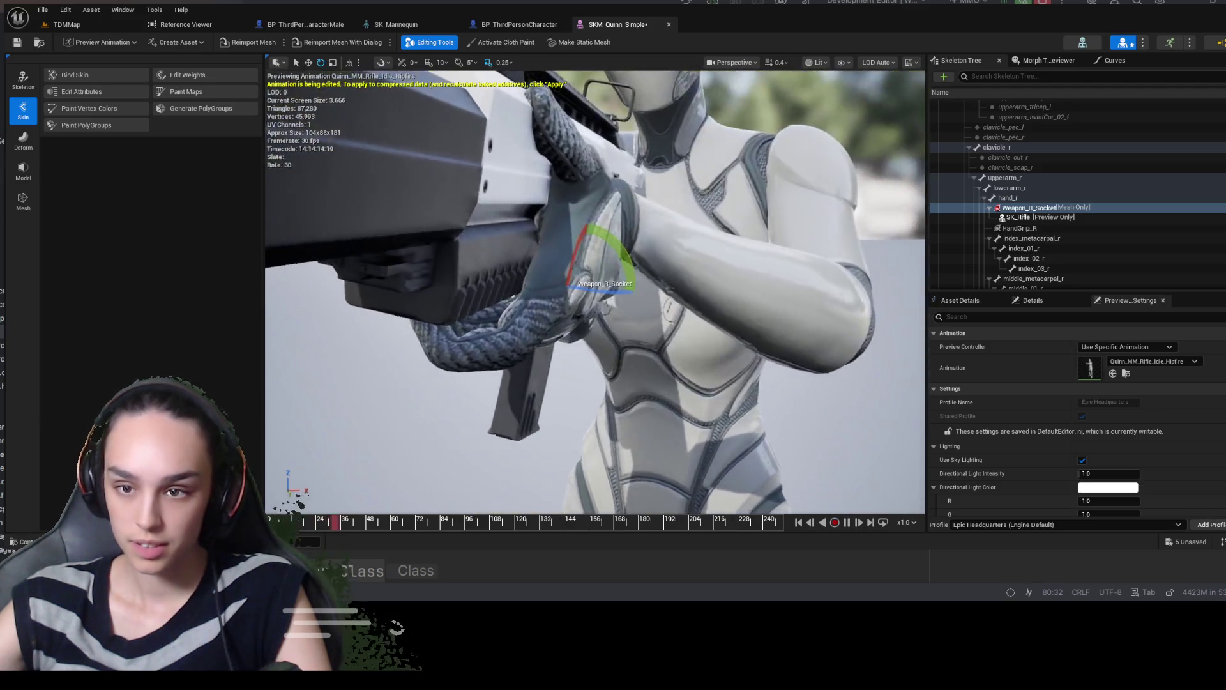
{"action": "key", "text": "f"}
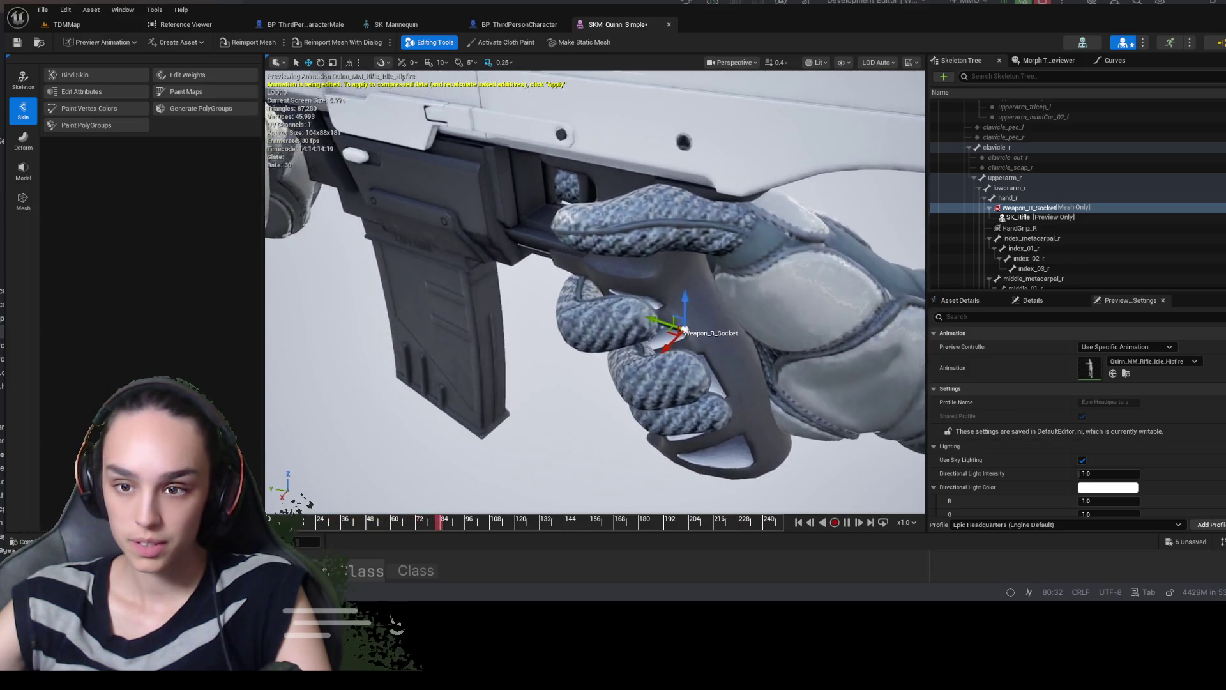
{"action": "scroll", "coordinate": [665, 326], "scroll_direction": "down", "scroll_amount": 3}
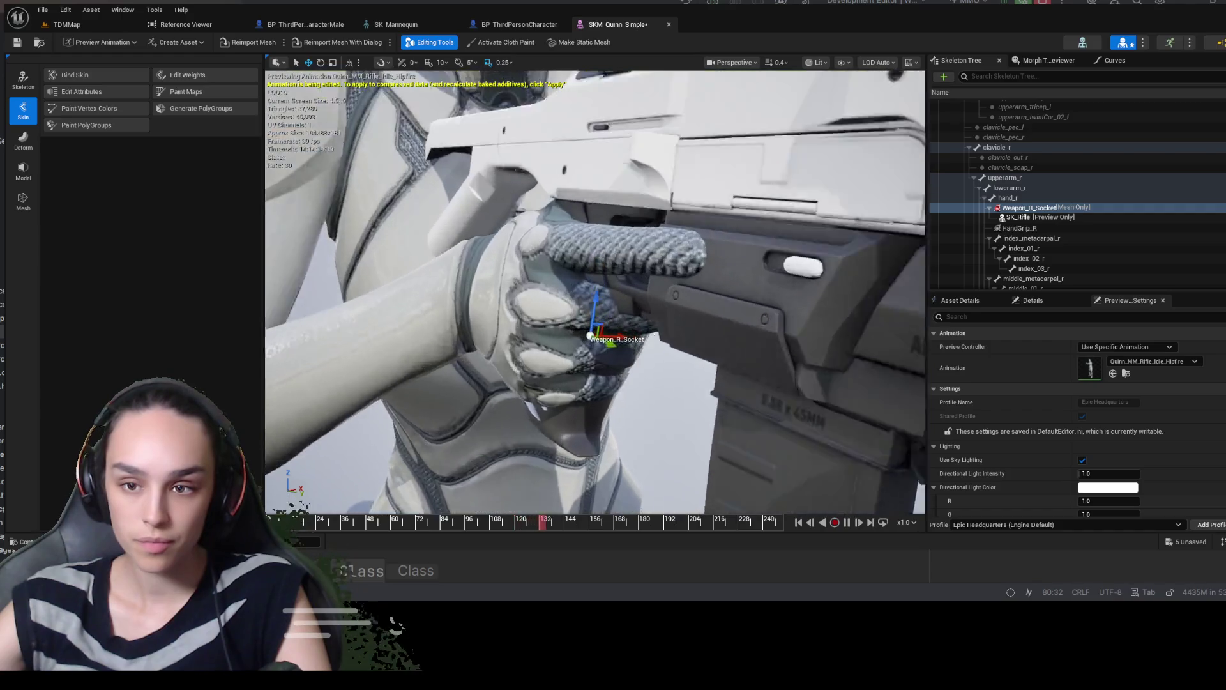
{"action": "scroll", "coordinate": [665, 304], "scroll_direction": "down", "scroll_amount": 5}
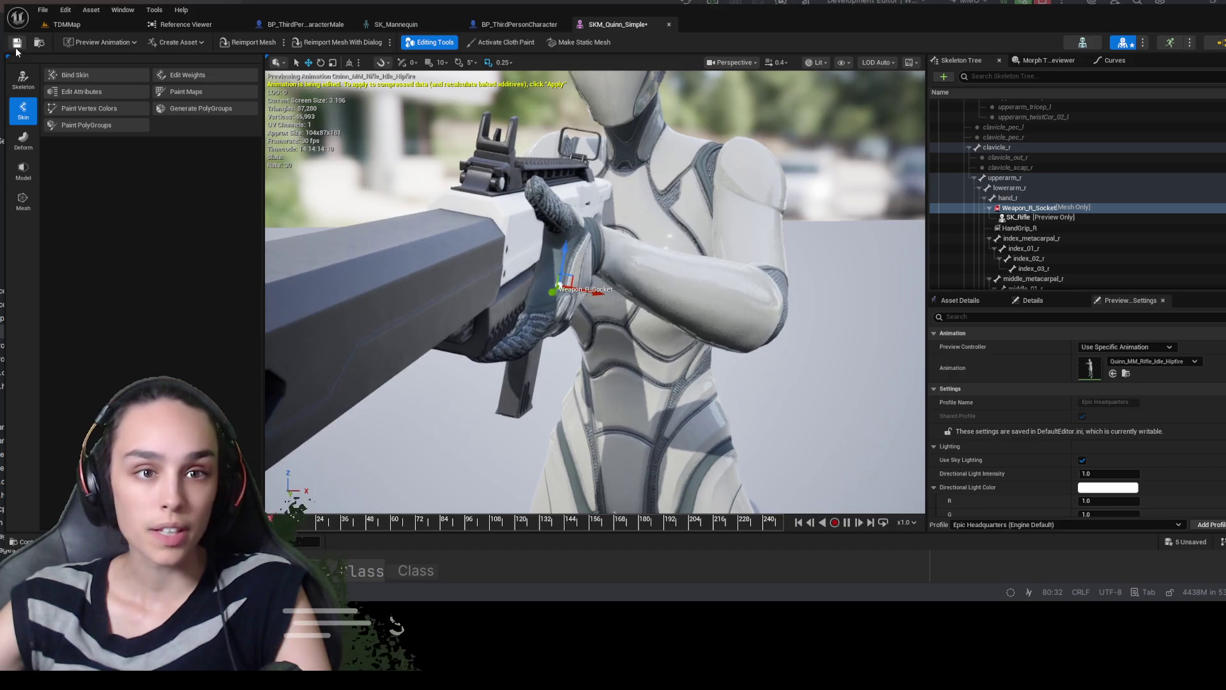
{"action": "key", "text": "ctrl+s"}
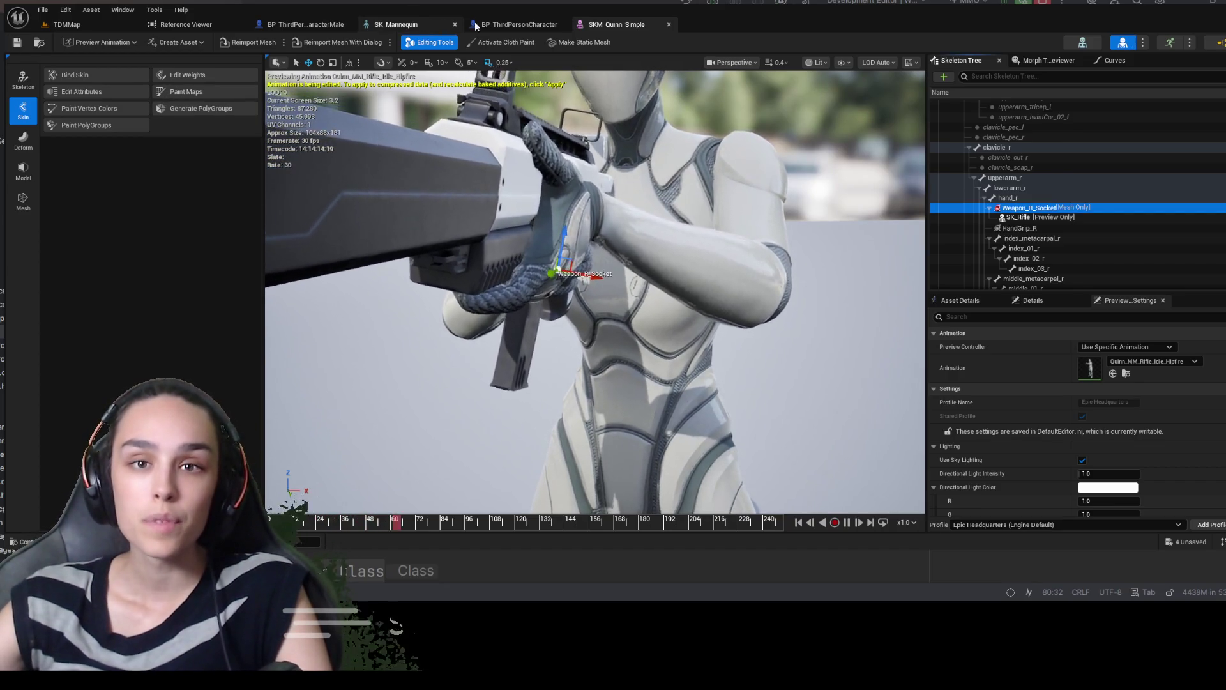
{"action": "key", "text": "ctrl+Tab"}
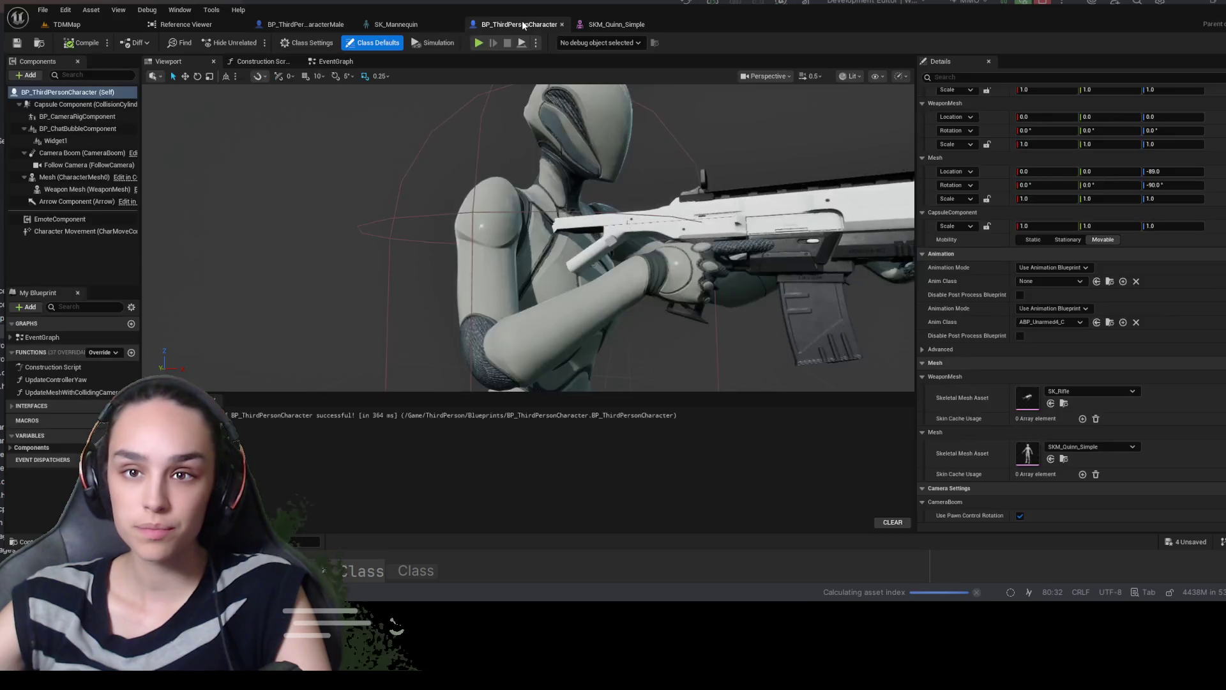
Open BP_ThirdPersonCharacterMale from Content > ThirdPerson > Blueprints in the Content Drawer
{"action": "key", "text": "ctrl+space"}
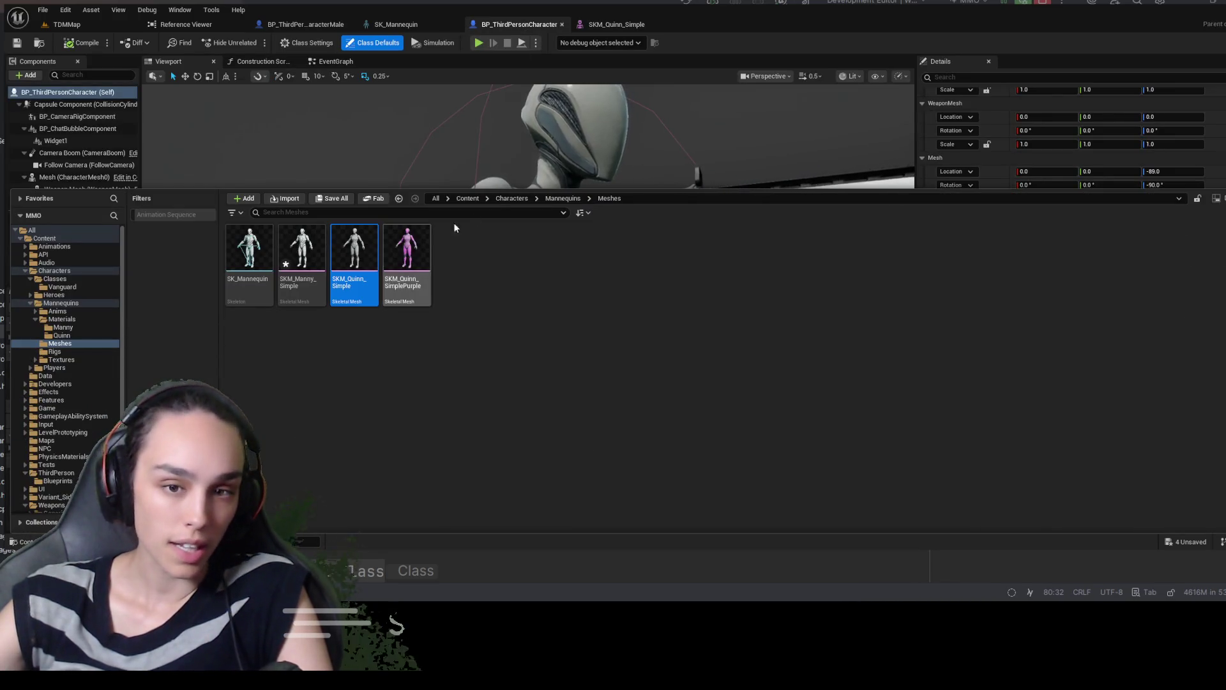
{"action": "left_click", "coordinate": [467, 197]}
{"action": "double_click", "coordinate": [1089, 249]}
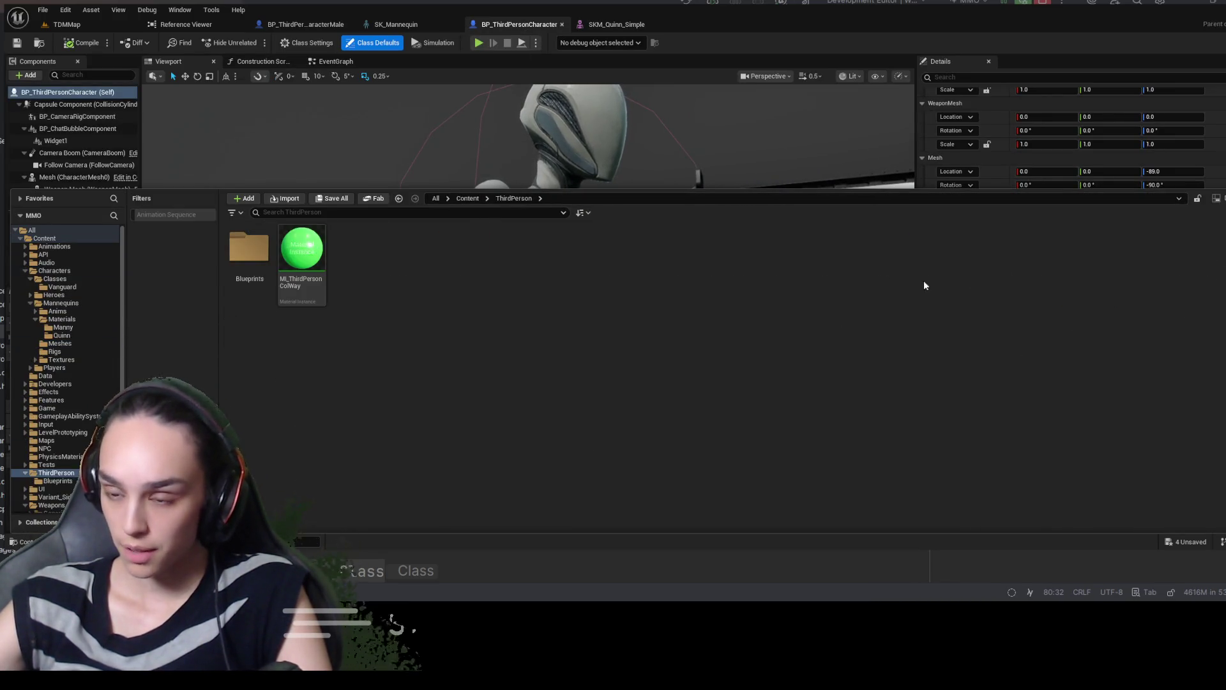
{"action": "left_click", "coordinate": [237, 254]}
{"action": "double_click", "coordinate": [237, 254]}
{"action": "double_click", "coordinate": [306, 300]}
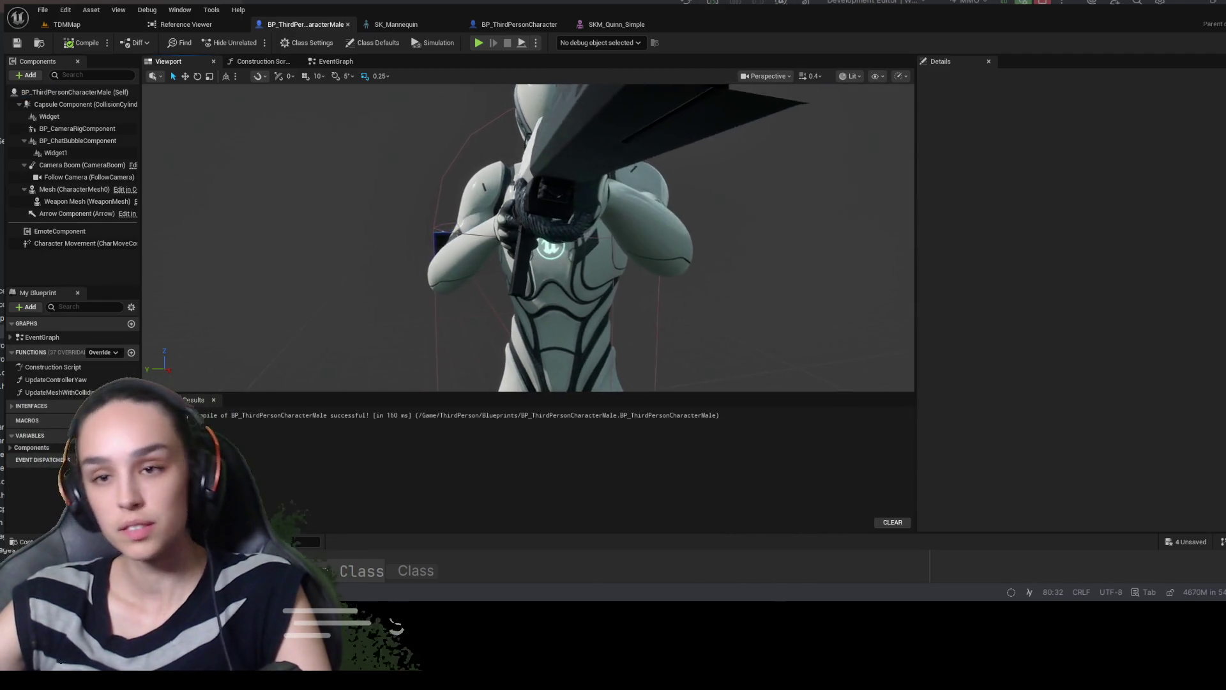
Orbit around the mannequin to inspect its rifle grip, then return to the TDMMap level
{"action": "mouse_move", "coordinate": [438, 339]}
{"action": "left_mouse_down"}
{"action": "mouse_move", "coordinate": [448, 268]}
{"action": "mouse_move", "coordinate": [441, 287]}
{"action": "mouse_move", "coordinate": [472, 271]}
{"action": "left_mouse_up"}
{"action": "left_click_drag", "start_coordinate": [364, 276], "coordinate": [364, 276]}
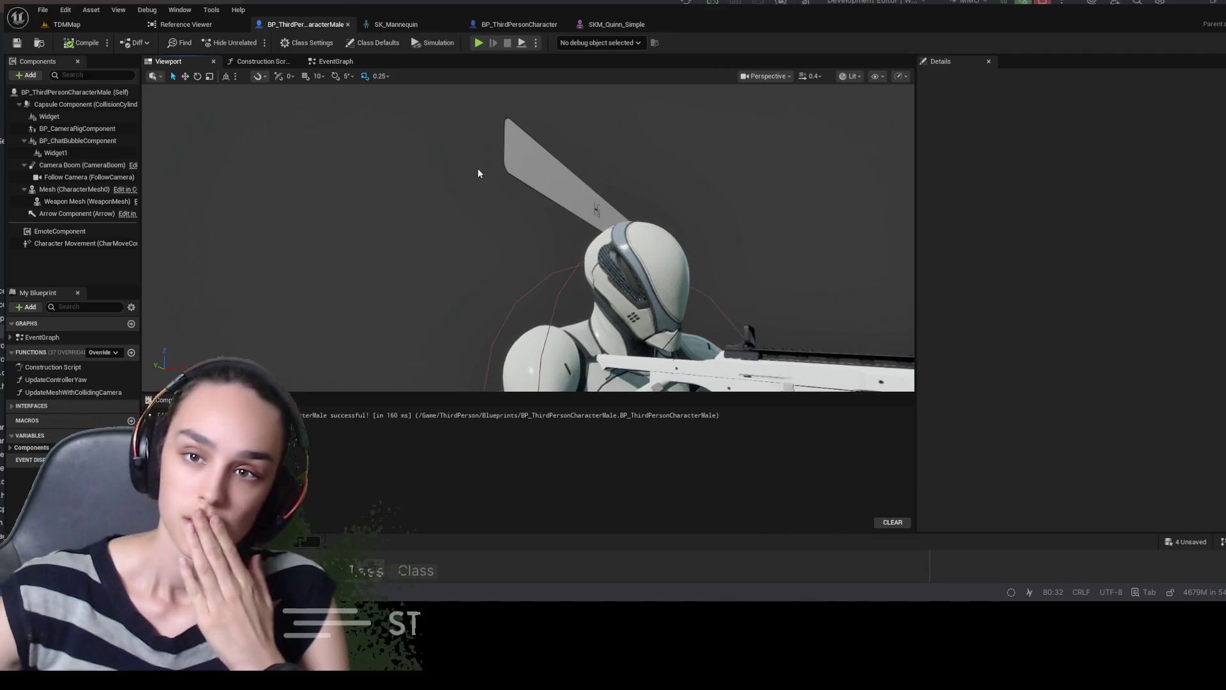
{"action": "left_click_drag", "start_coordinate": [487, 202], "coordinate": [504, 191]}
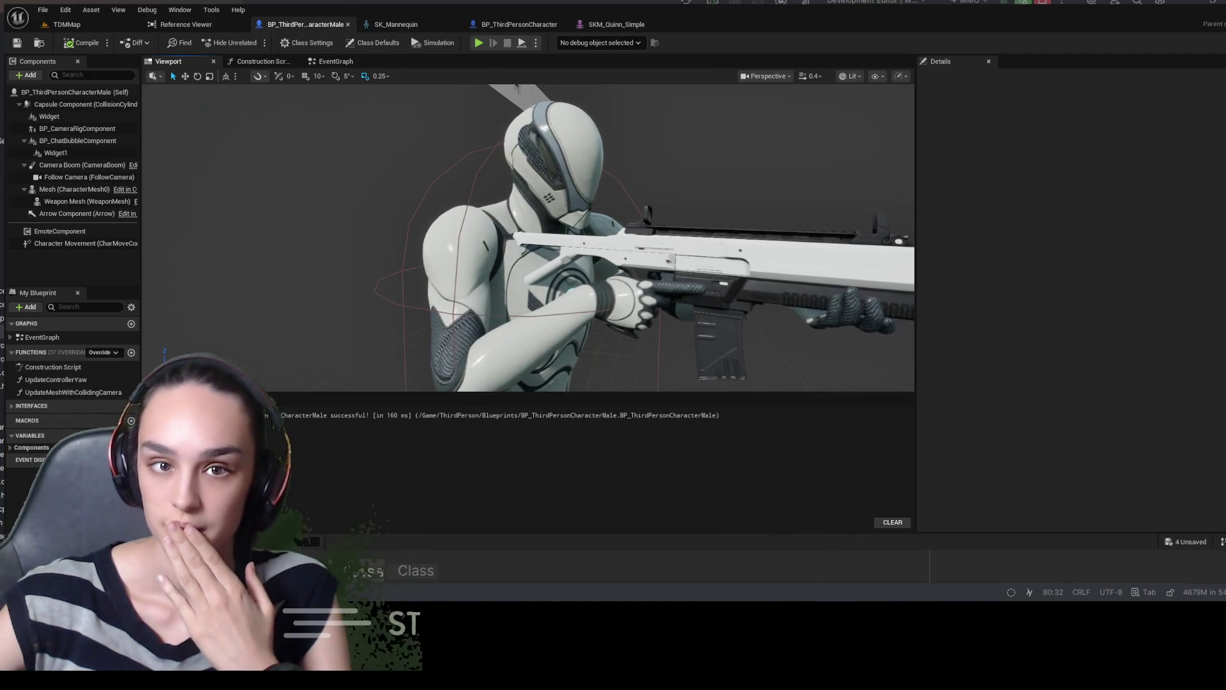
{"action": "left_click", "coordinate": [66, 24]}
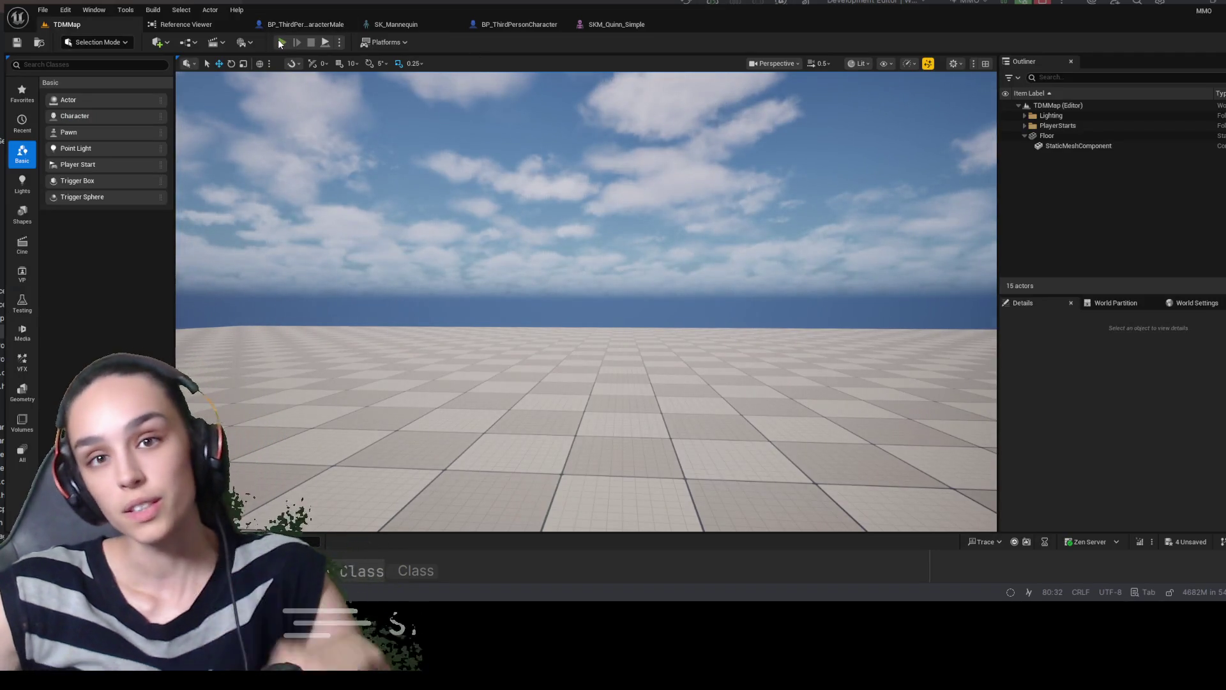
Play-test TDMMap, eject with F8 to look at the armed character, stop, and show World Settings
{"action": "left_click", "coordinate": [282, 43]}
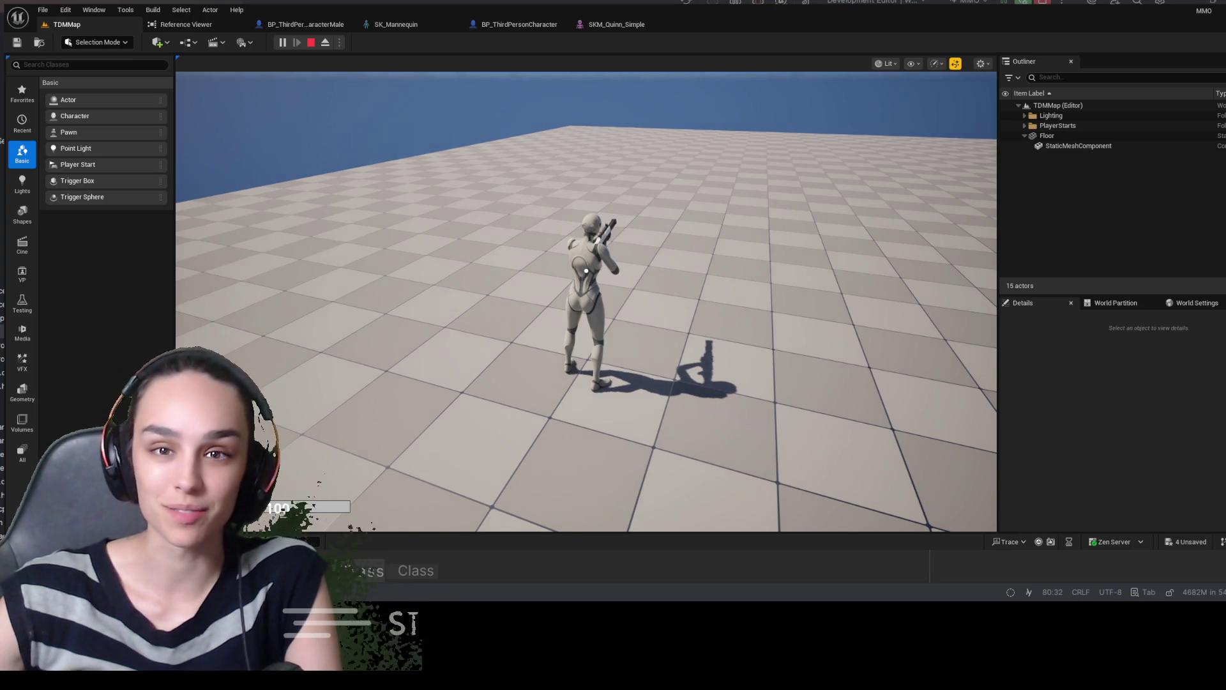
{"action": "left_click", "coordinate": [647, 255]}
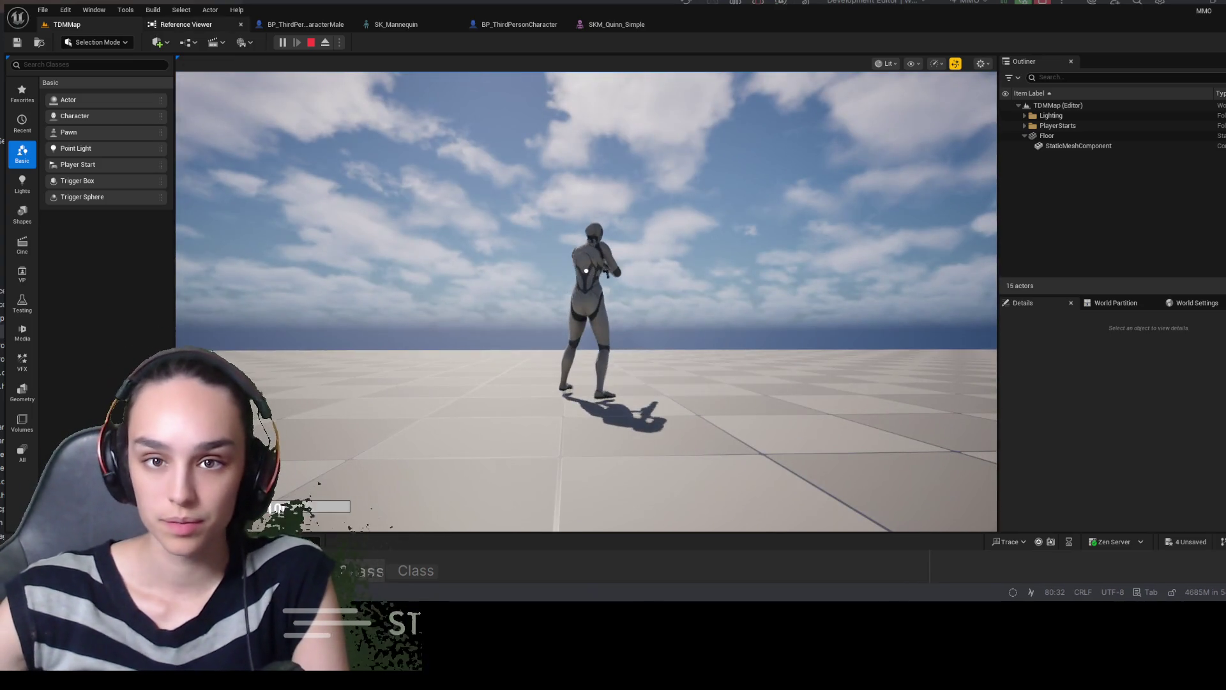
{"action": "key", "text": "F8"}
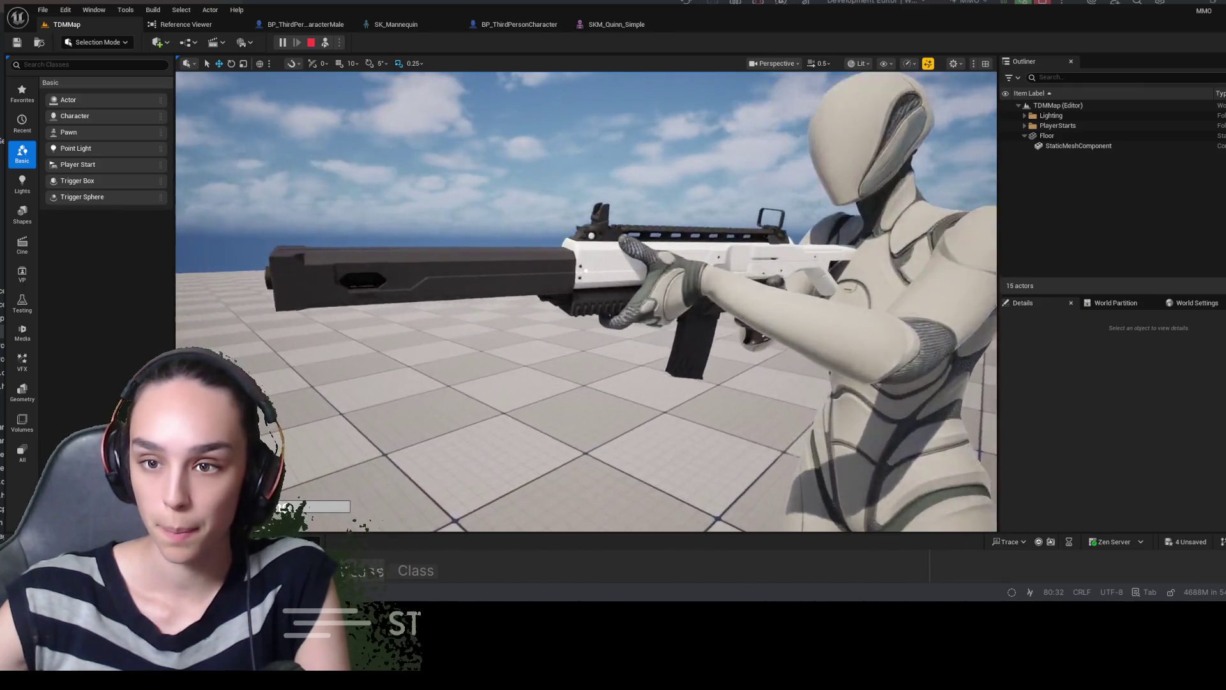
{"action": "key", "text": "Escape"}
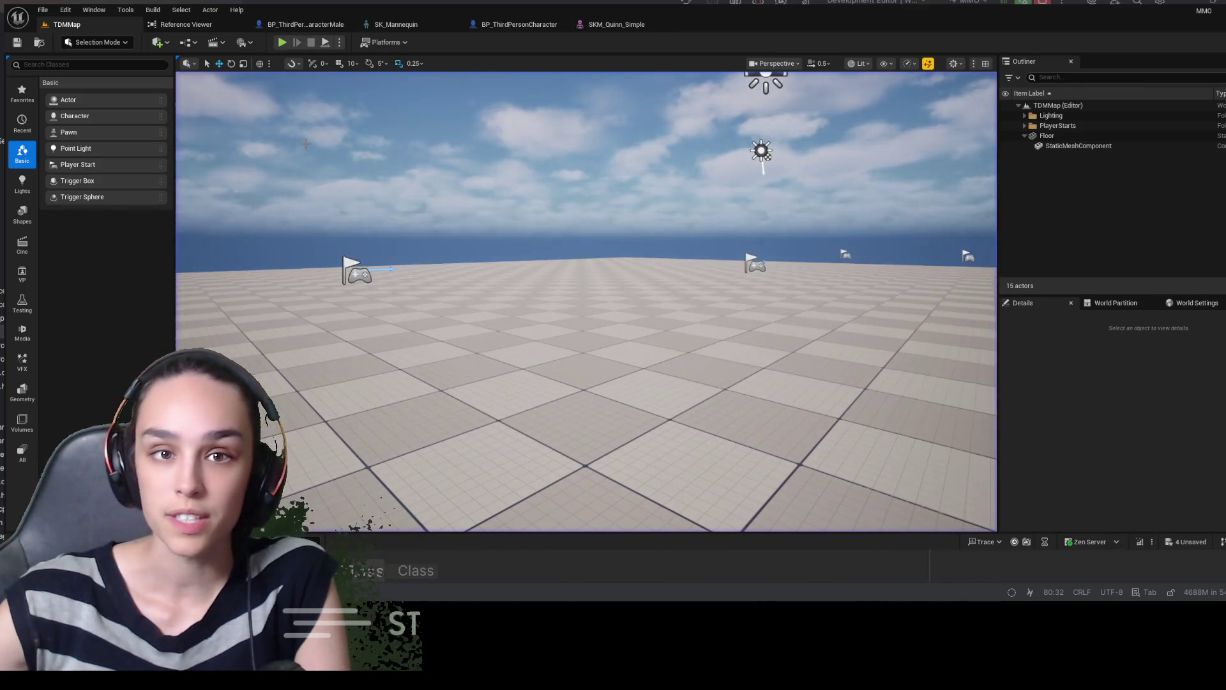
{"action": "left_click", "coordinate": [1192, 303]}
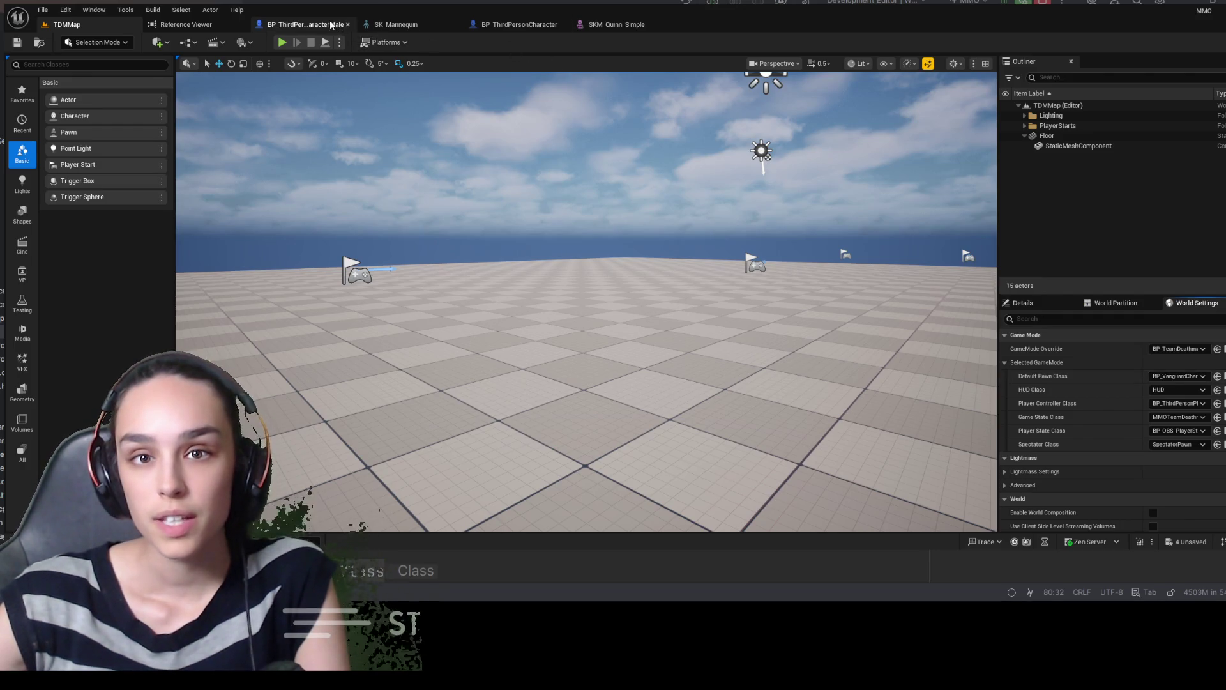
Switch to the BP_ThirdPersonCharacterMale blueprint and show its Class Defaults
{"action": "left_click", "coordinate": [305, 24]}
{"action": "left_click", "coordinate": [384, 25]}
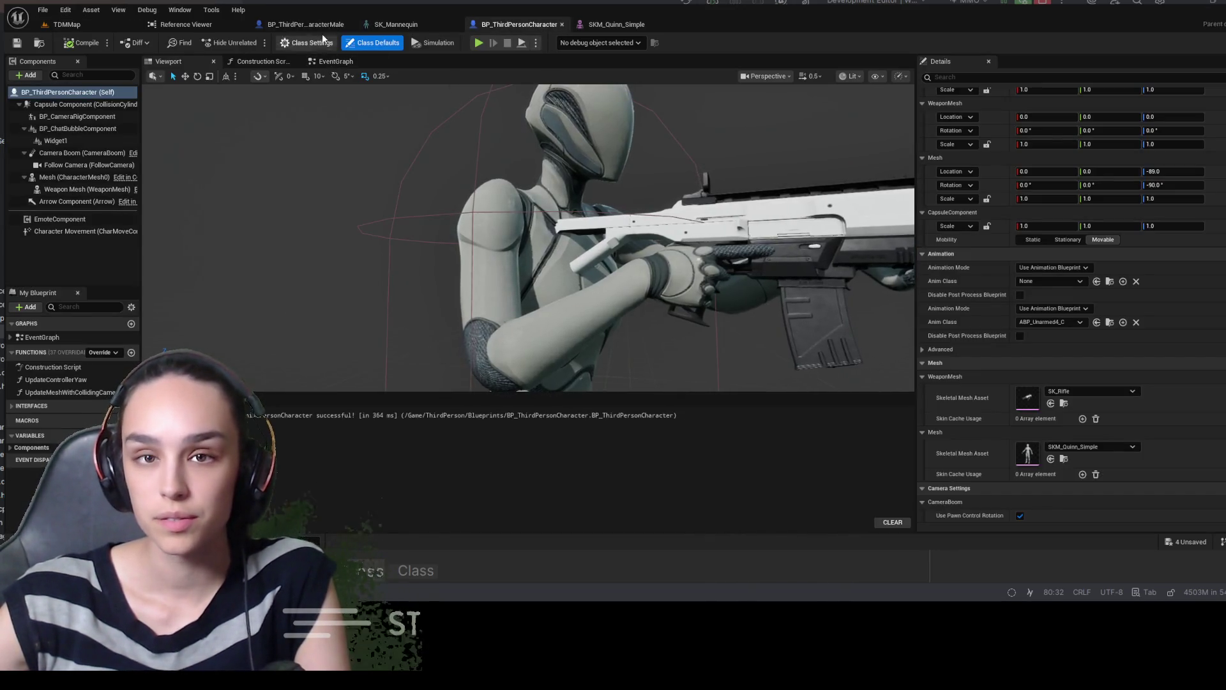
{"action": "left_click", "coordinate": [319, 24]}
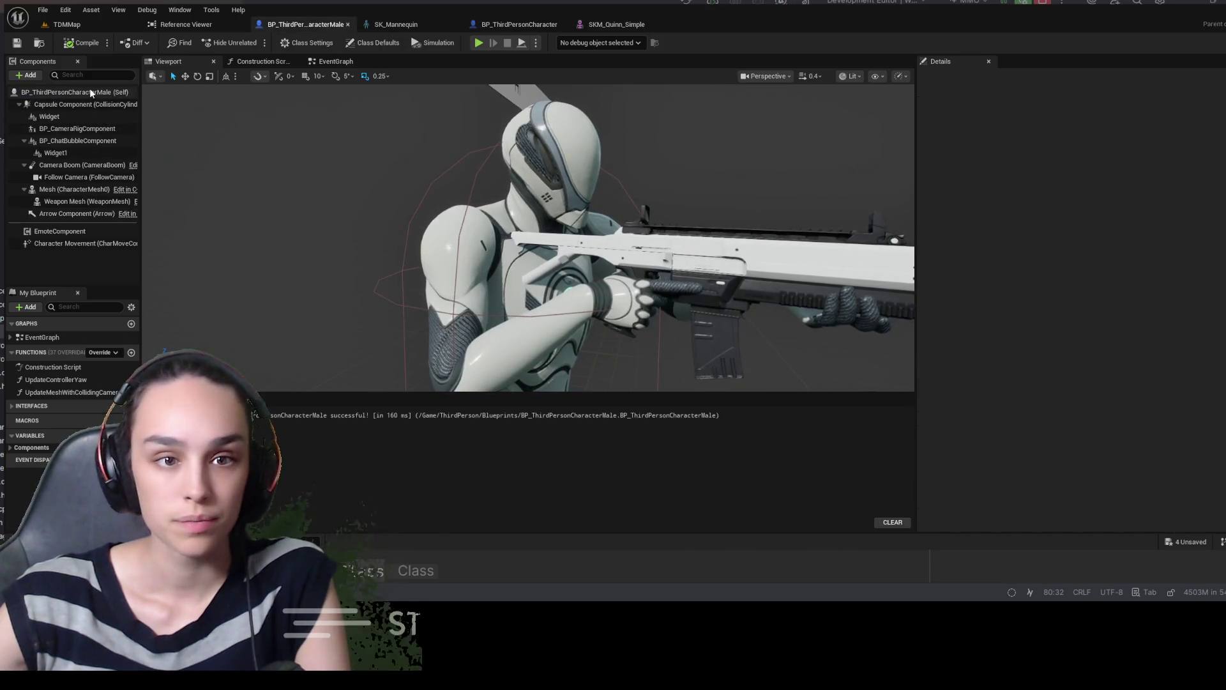
{"action": "left_click", "coordinate": [959, 77]}
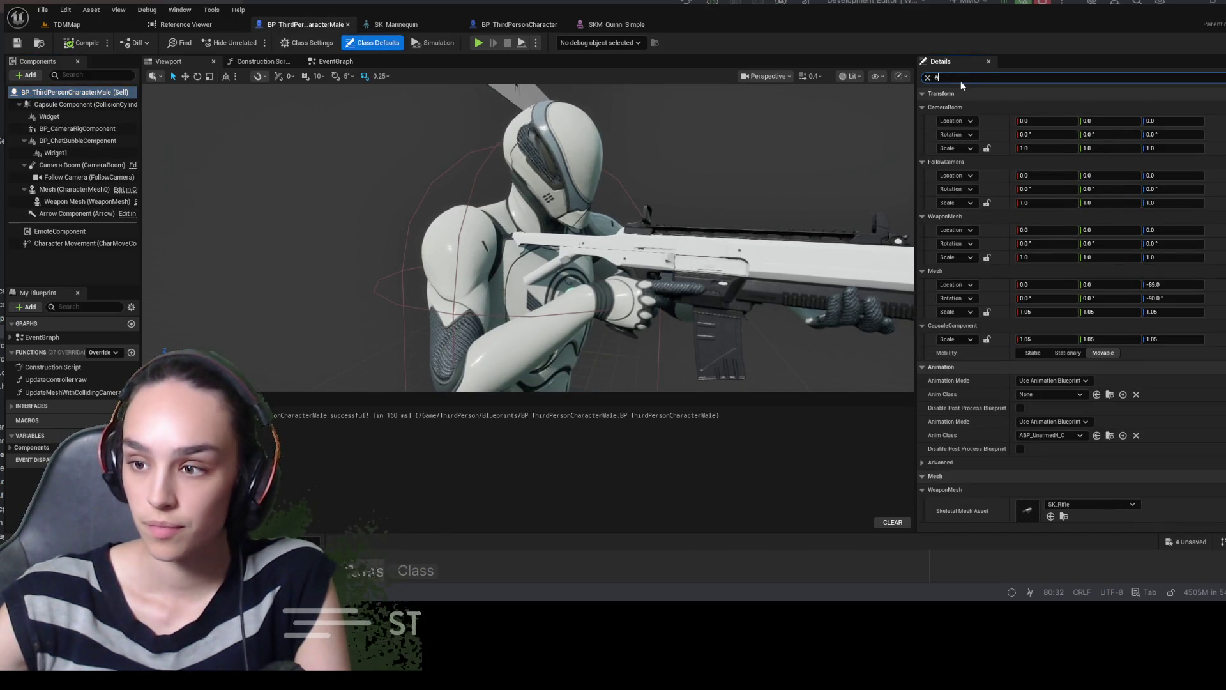
Set Class Data to VanguardClassData, compile and save, and go back to TDMMap
{"action": "type", "text": "as"}
{"action": "key", "text": "BackSpace"}
{"action": "key", "text": "BackSpace"}
{"action": "type", "text": "class"}
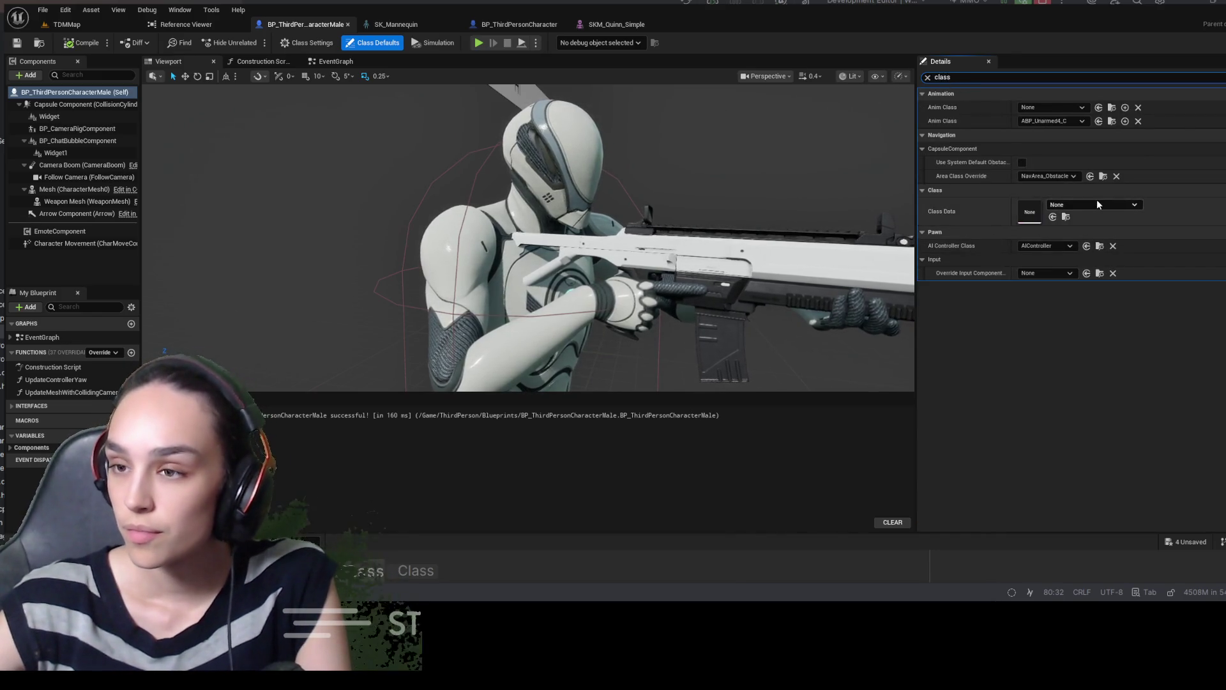
{"action": "left_click", "coordinate": [1098, 204]}
{"action": "left_click", "coordinate": [1115, 309]}
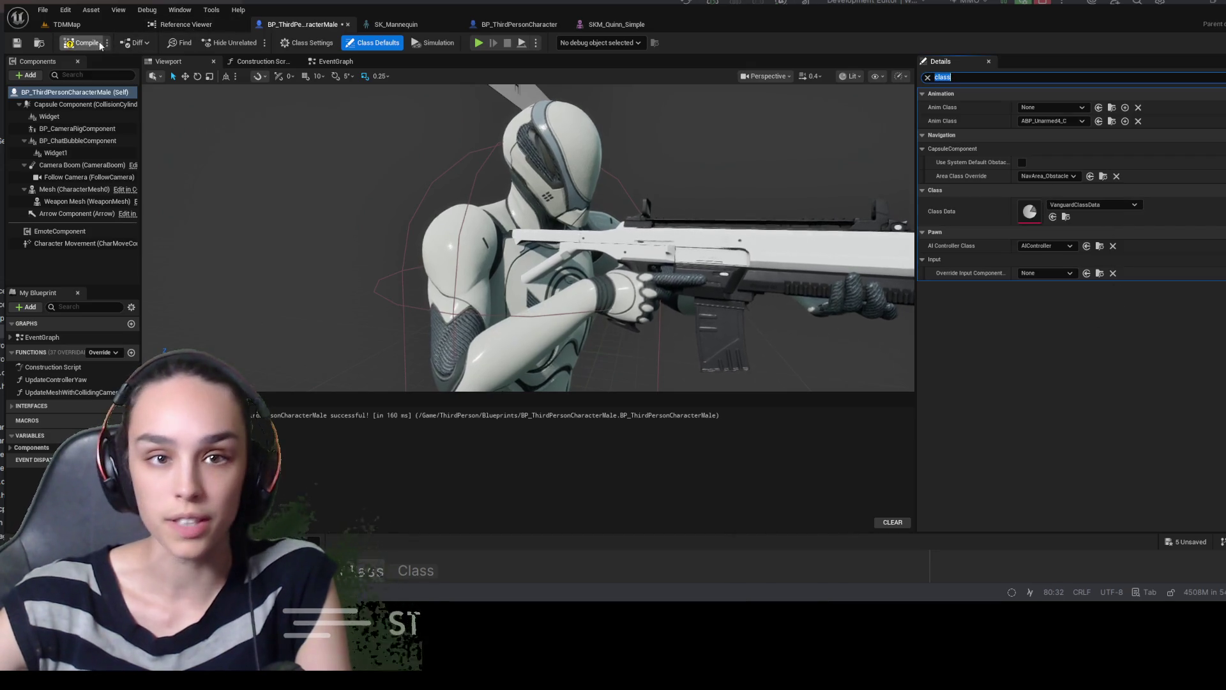
{"action": "left_click", "coordinate": [16, 45]}
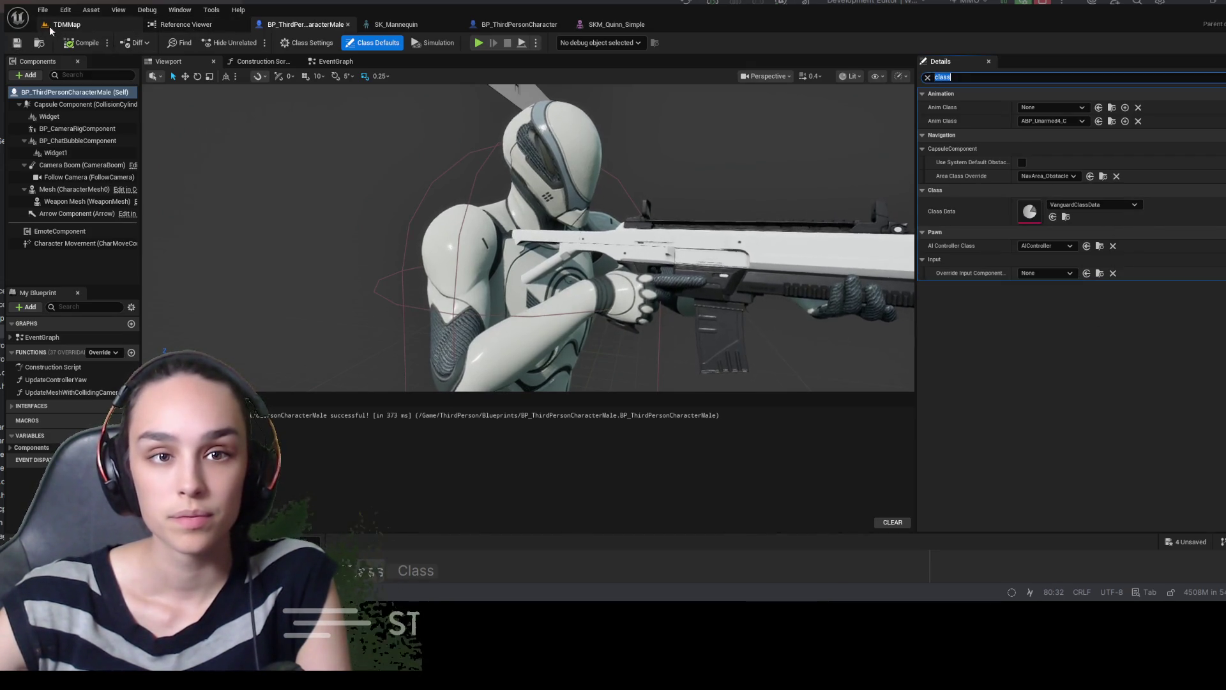
{"action": "left_click", "coordinate": [66, 25]}
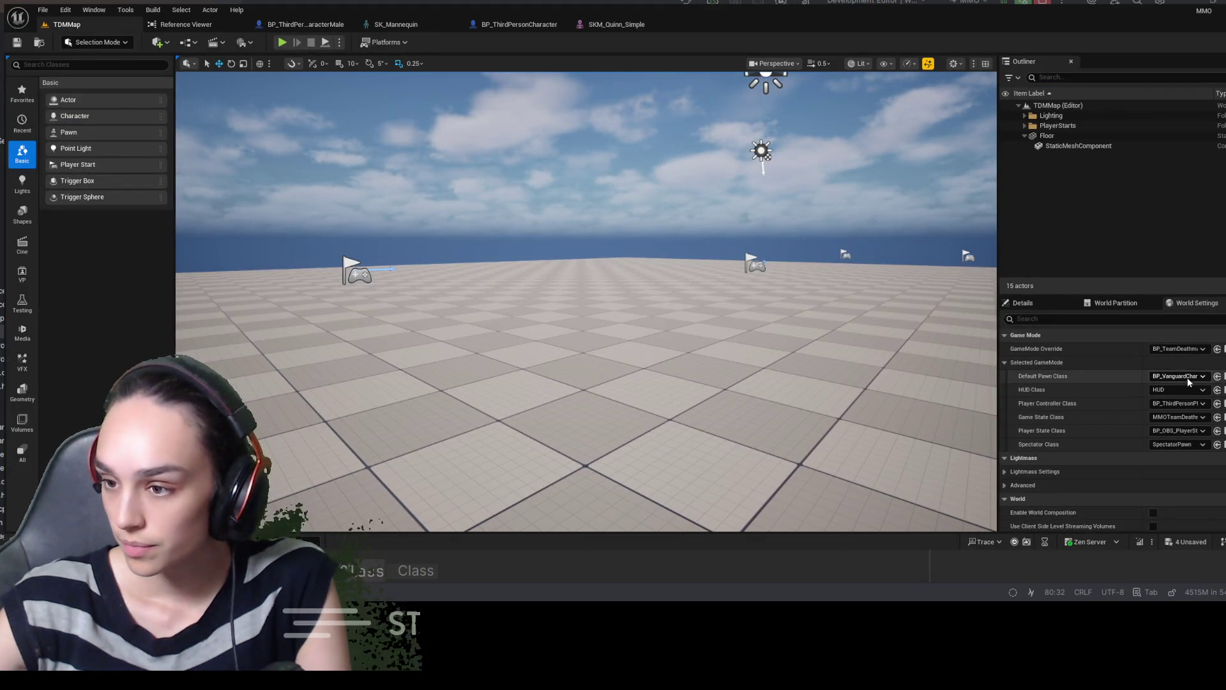
Make the BP_ThirdPerson character the Default Pawn Class, then play and eject to view its rifle
{"action": "left_click", "coordinate": [1217, 377]}
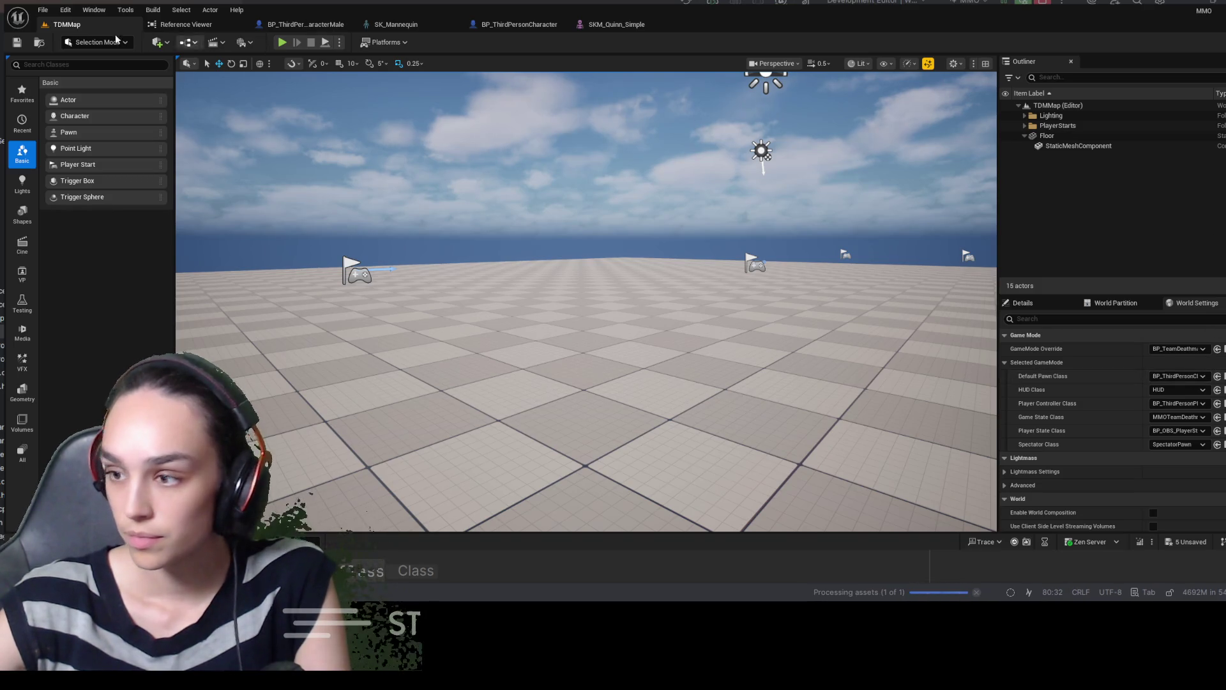
{"action": "left_click", "coordinate": [281, 43]}
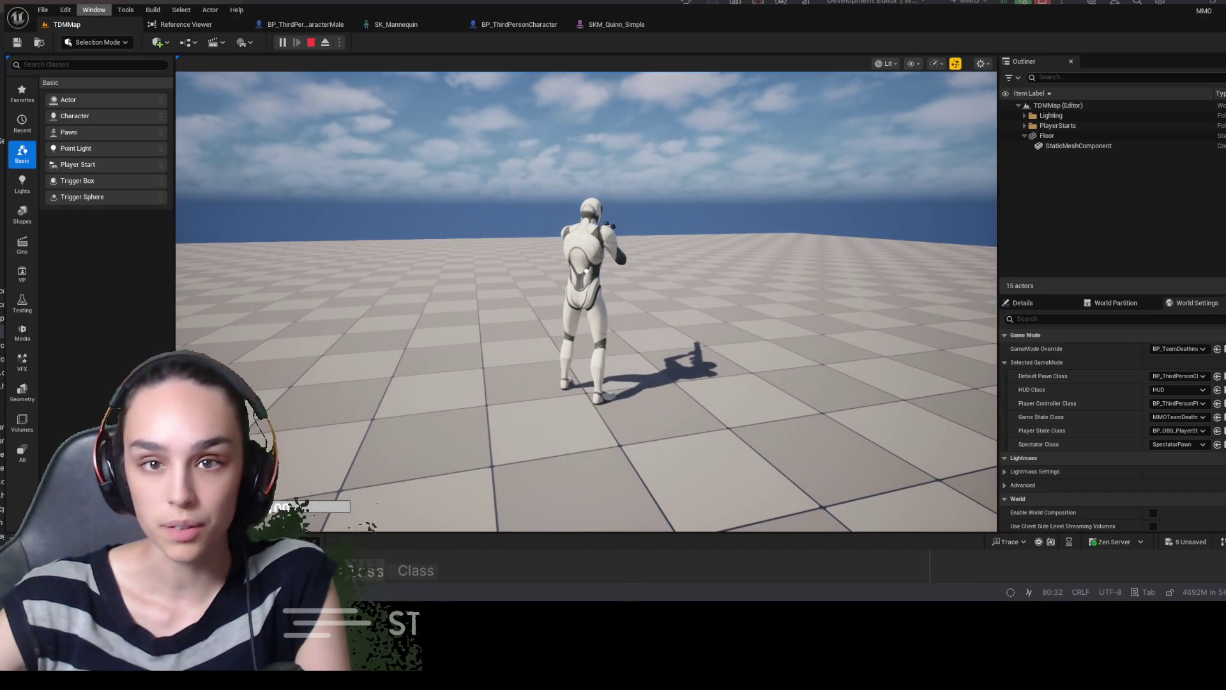
{"action": "key", "text": "F8"}
{"action": "key", "text": "f"}
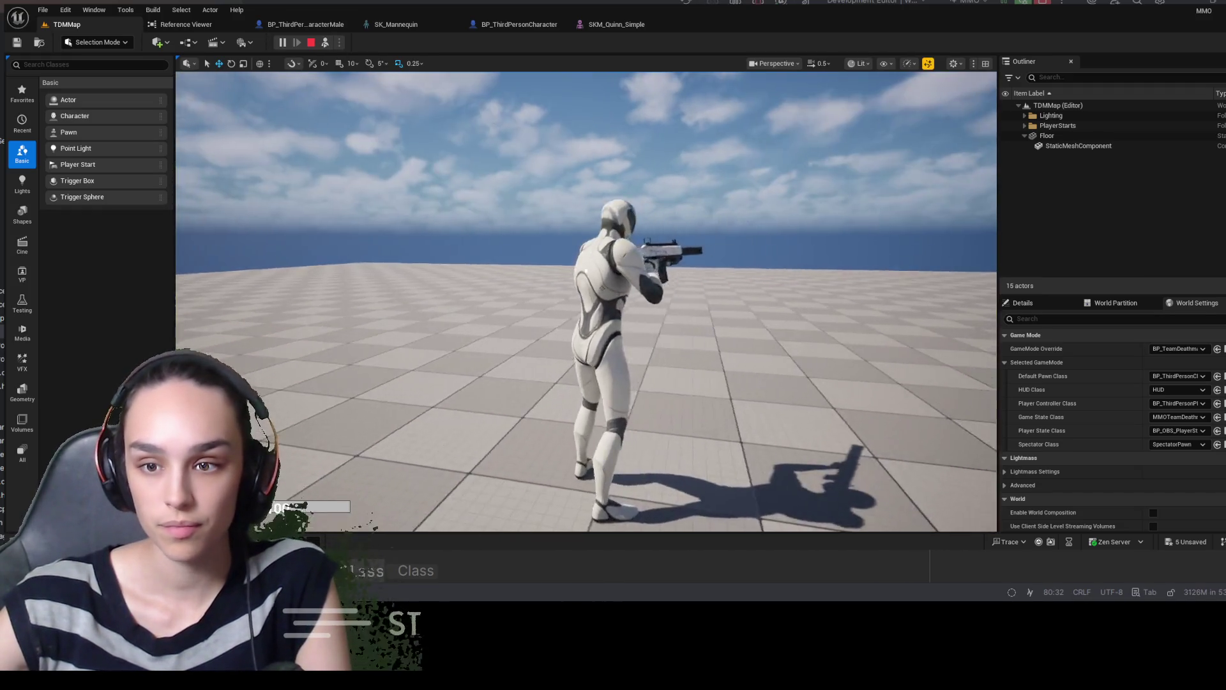